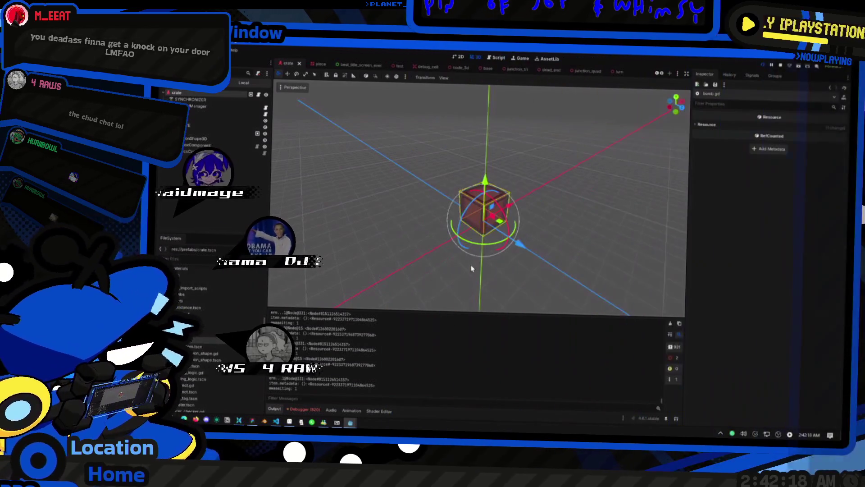
- Save the crate scene under the new name bomb (bomb.tscn)
drag(446, 198, 477, 197)
key(ctrl+shift+s)
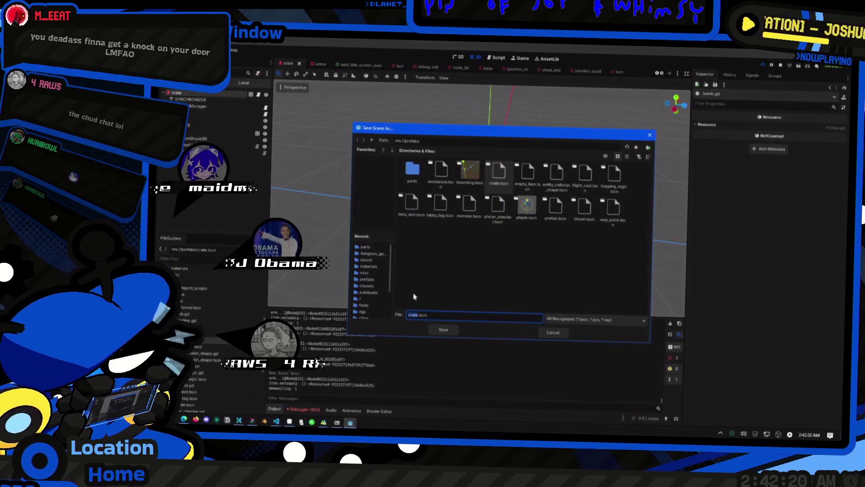
key(Return)
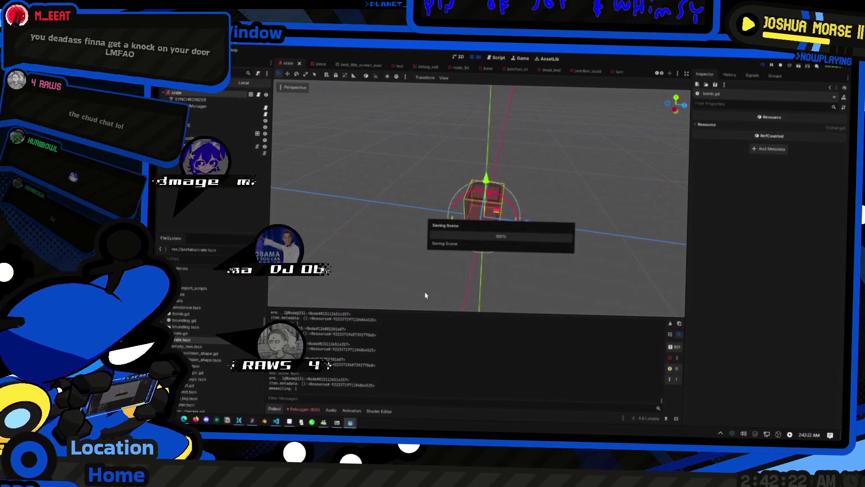
drag(514, 234, 489, 213)
scroll(501, 221, up, 3)
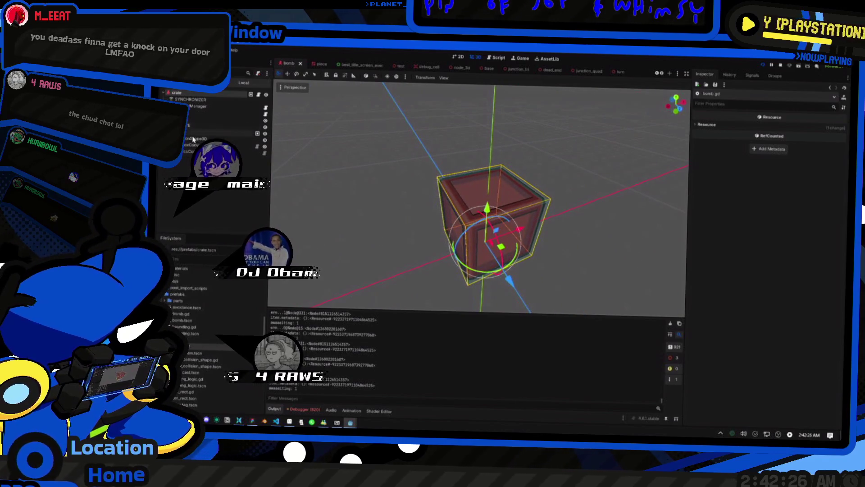
click(199, 137)
click(199, 131)
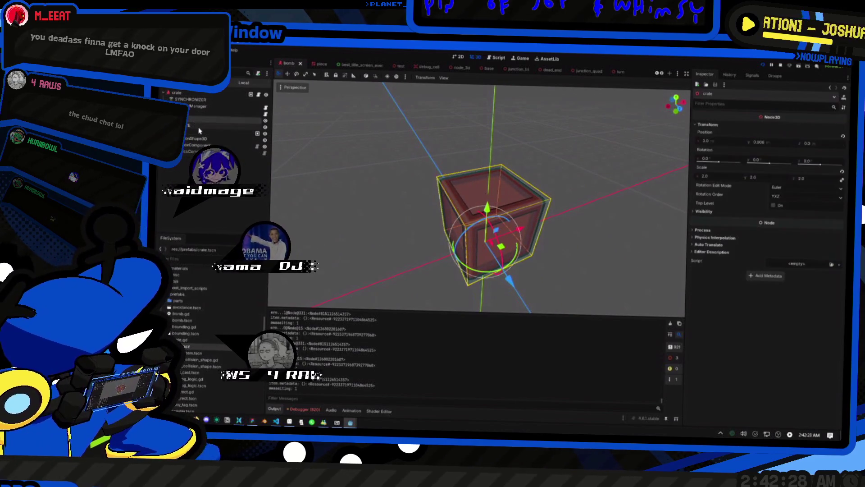
click(204, 131)
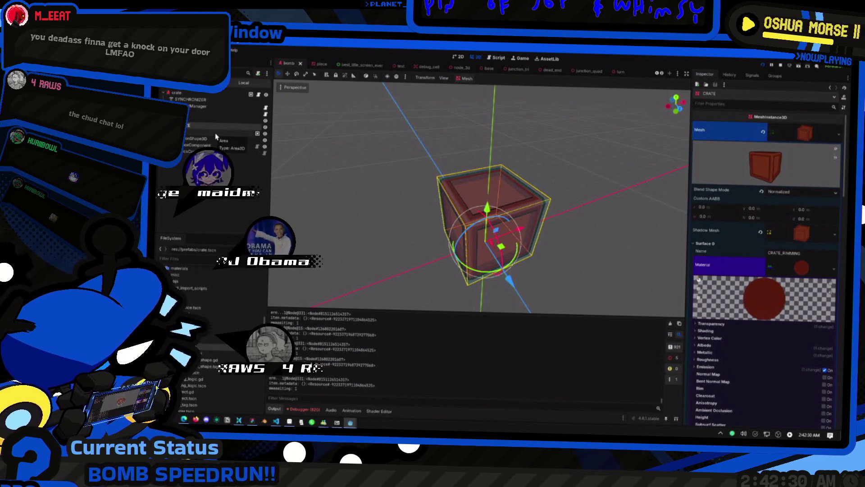
key(alt+Tab)
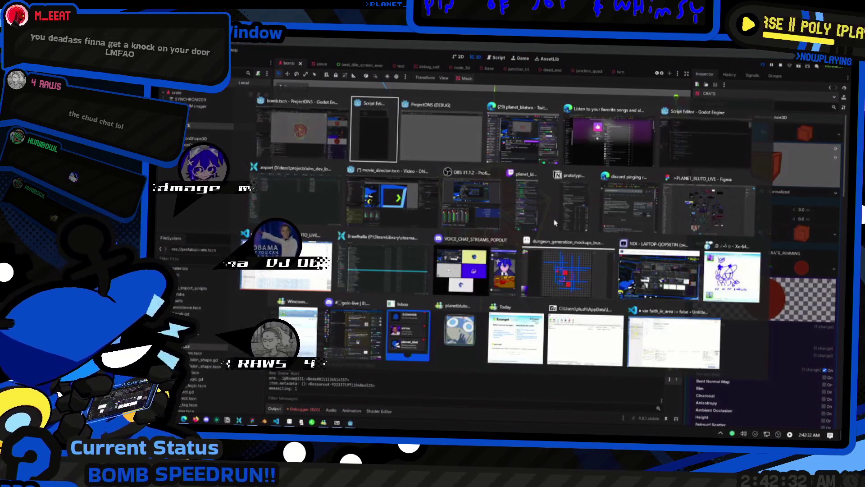
key(alt+Tab)
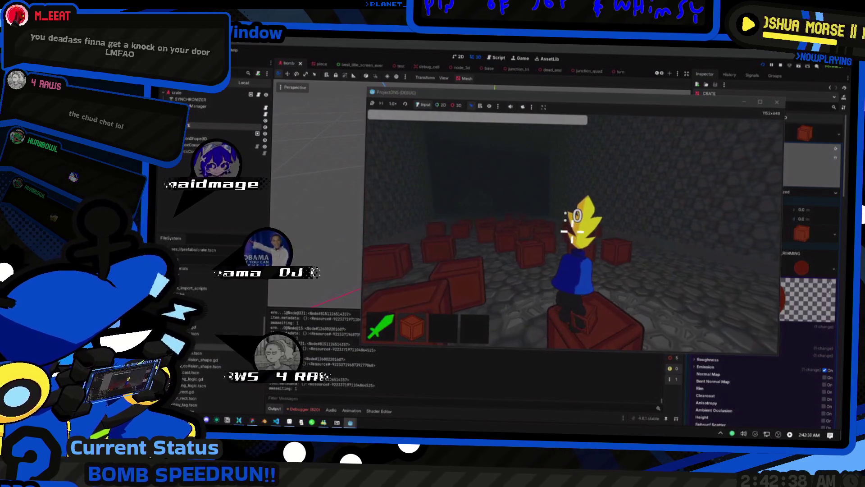
key(alt+Tab)
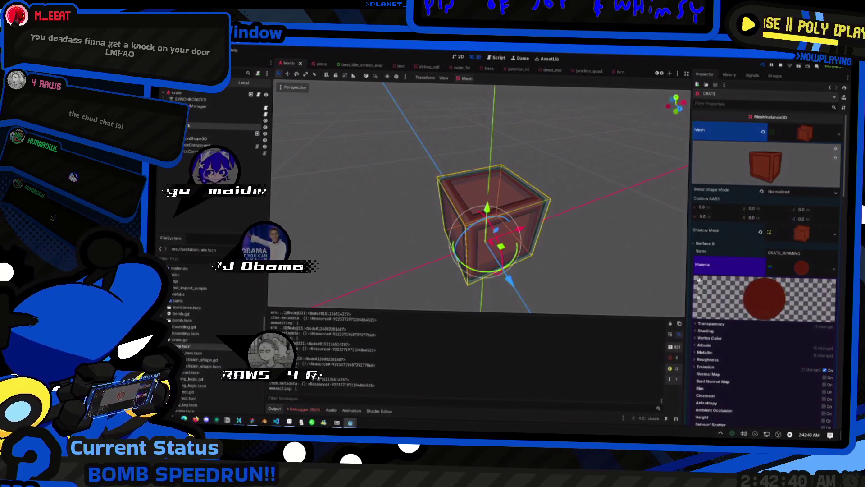
click(190, 99)
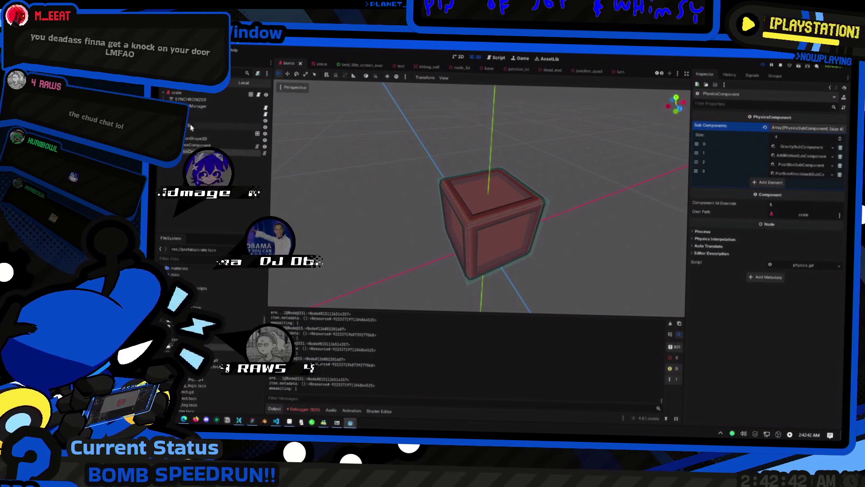
- Remove PushBoxSubComponent and HurtboxKnockbackSubComponent from the PhysicsComponent's sub-components
click(189, 121)
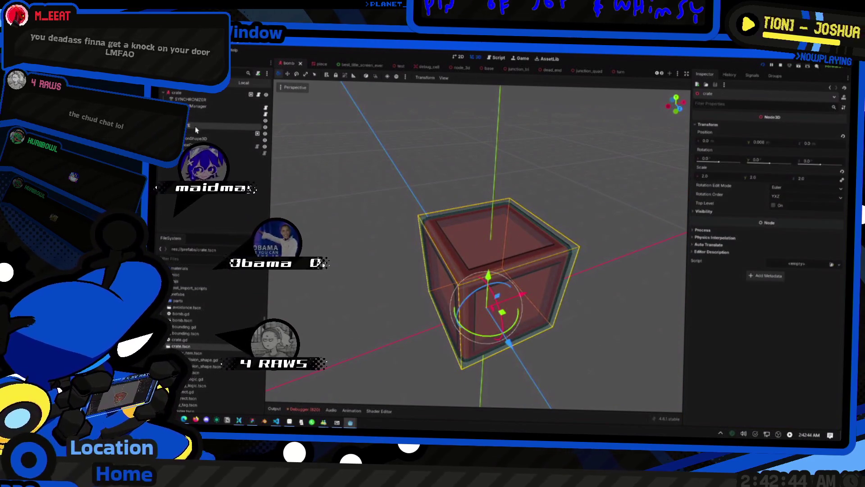
click(187, 94)
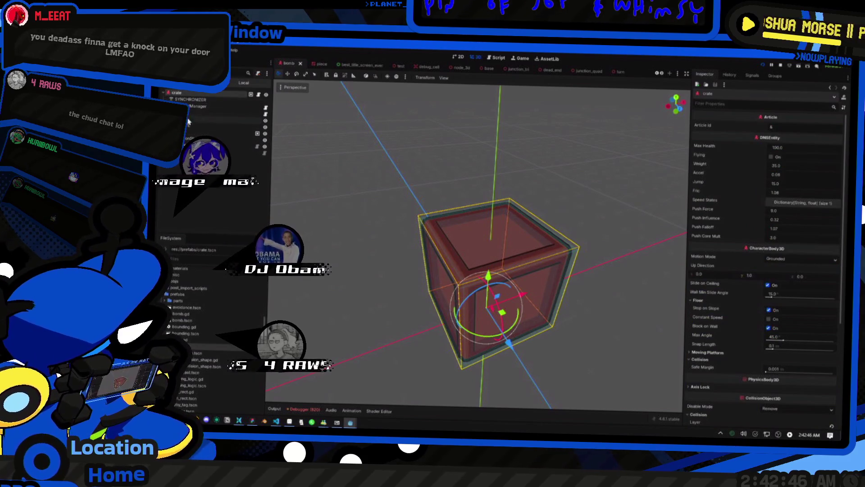
click(199, 113)
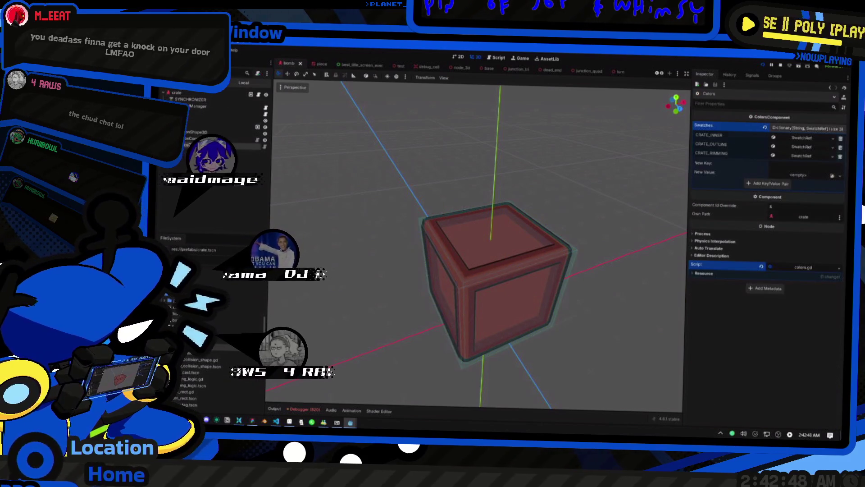
key(Down)
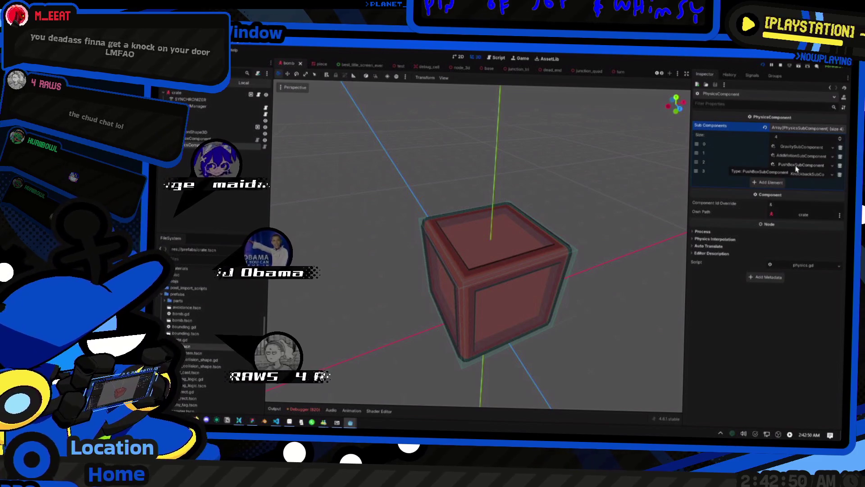
click(841, 166)
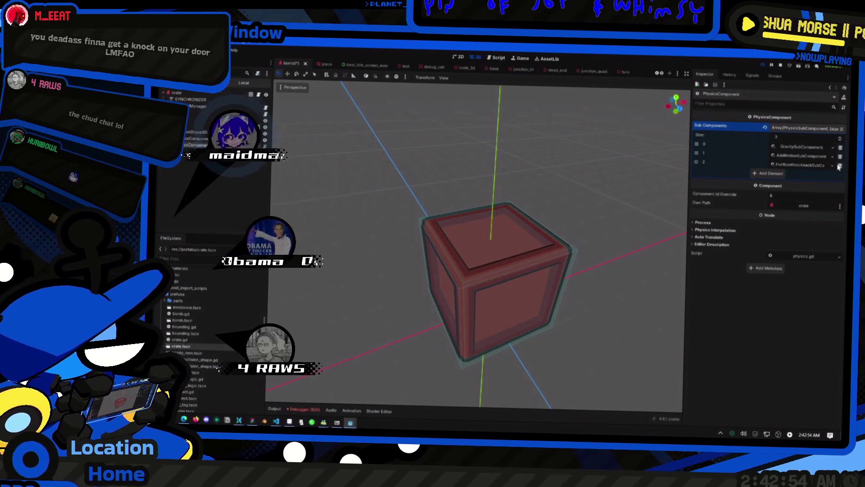
click(841, 166)
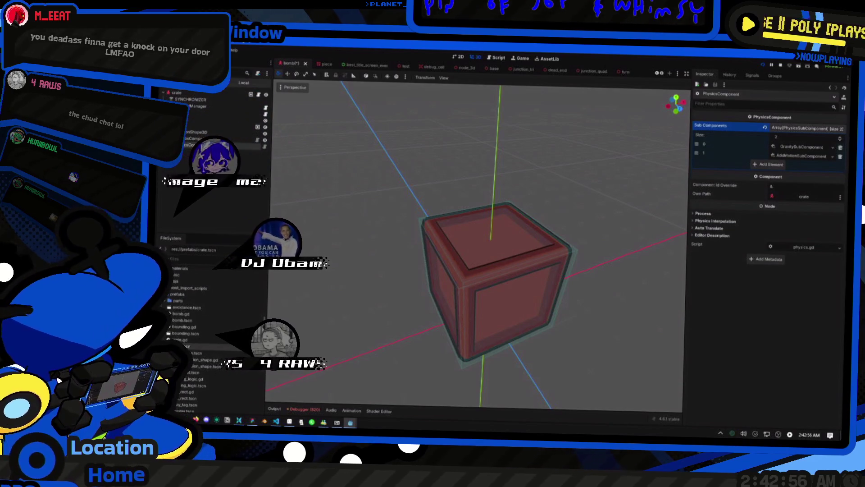
- Delete the HurtboxComponent, Colors, MaterialManager and one more node from the scene
click(198, 139)
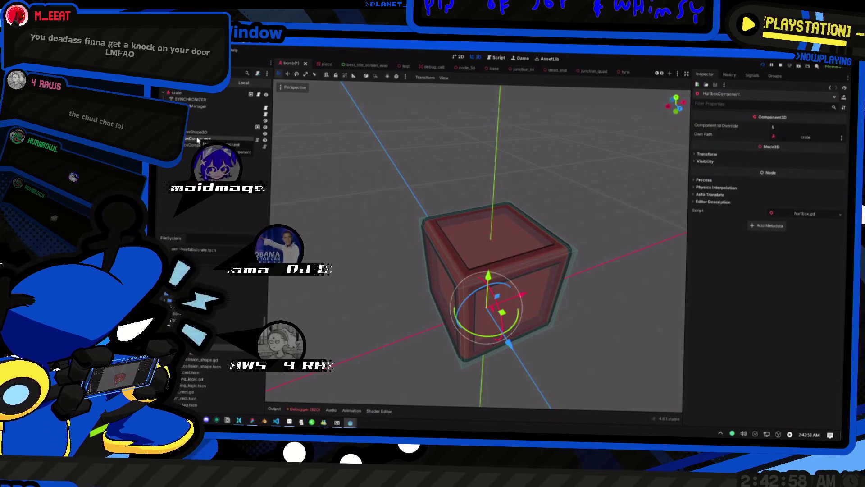
key(Delete)
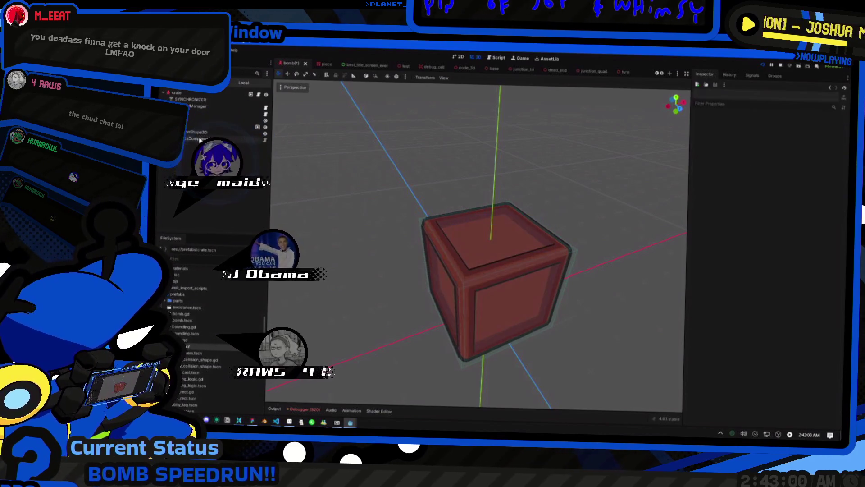
click(199, 113)
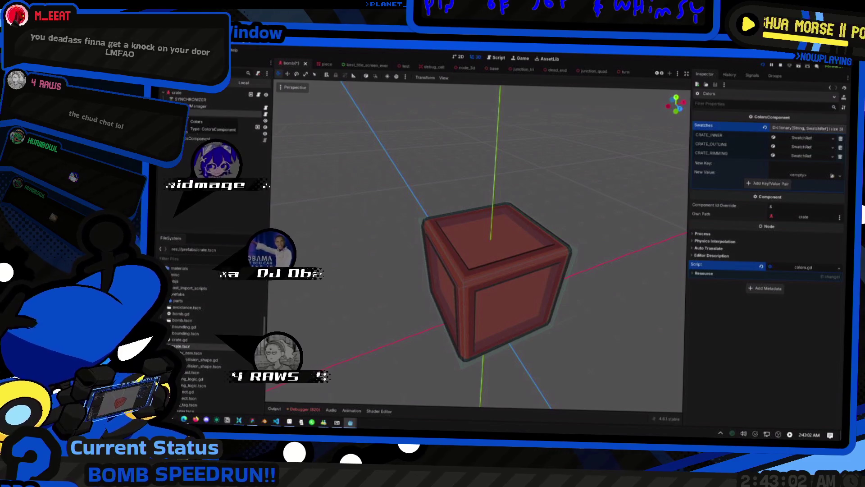
key(Delete)
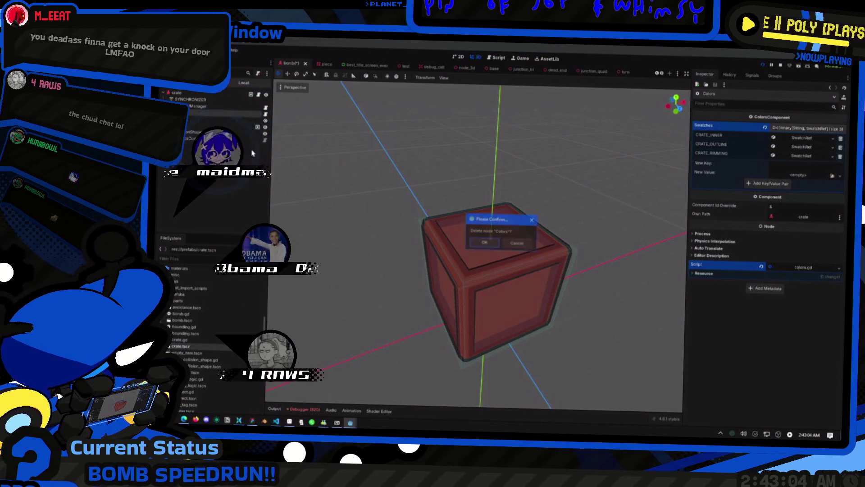
key(Return)
click(198, 106)
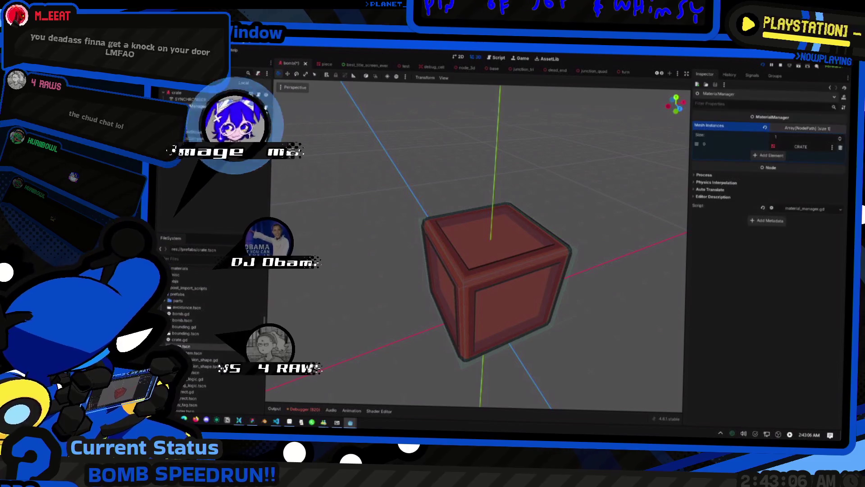
shift+click(206, 114)
key(Delete)
key(Return)
click(199, 93)
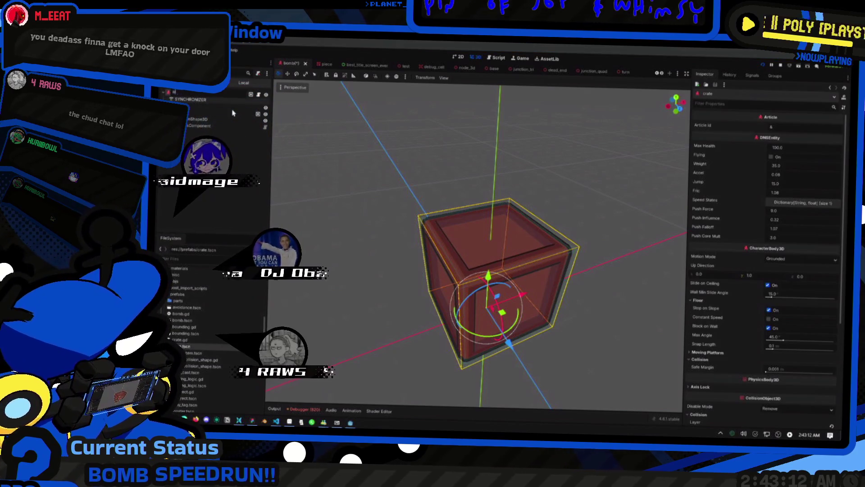
- Rename the root node from crate to bomb
text(bomb)
key(Return)
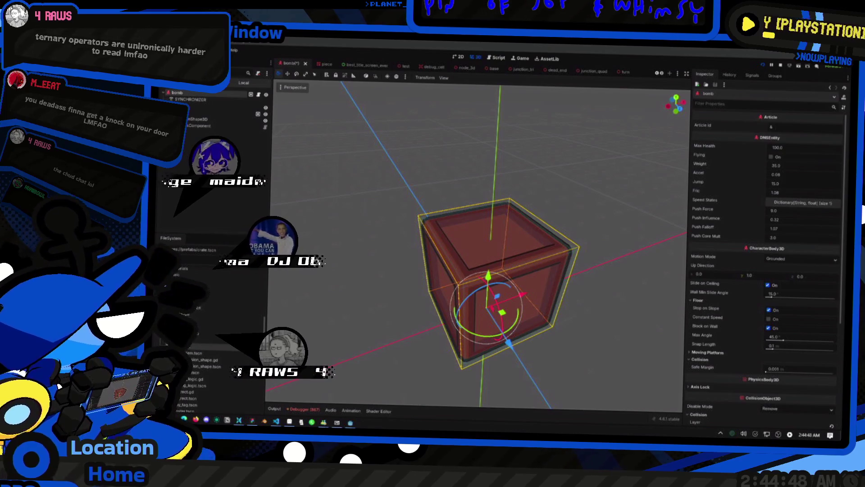
scroll(529, 243, down, 2)
- Delete the crate node and its children from under bomb
mouse_move(532, 258)
mouse_down()
mouse_move(516, 273)
mouse_move(459, 277)
mouse_up()
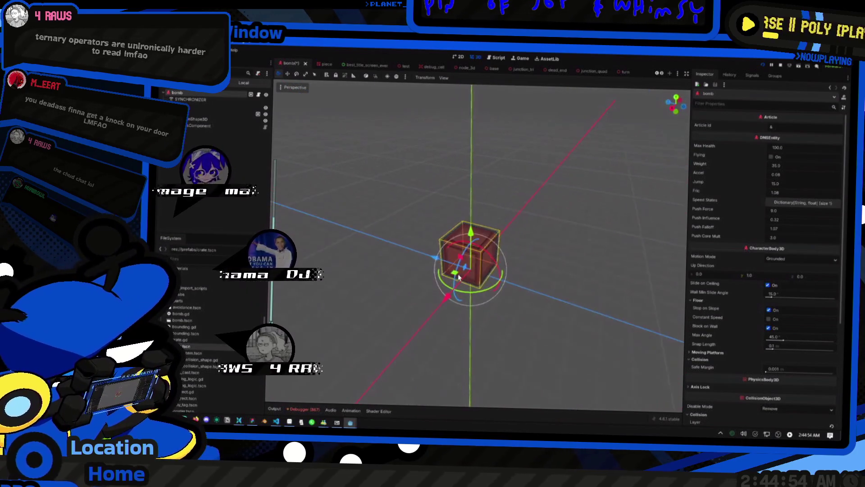
key(KP_3)
click(459, 277)
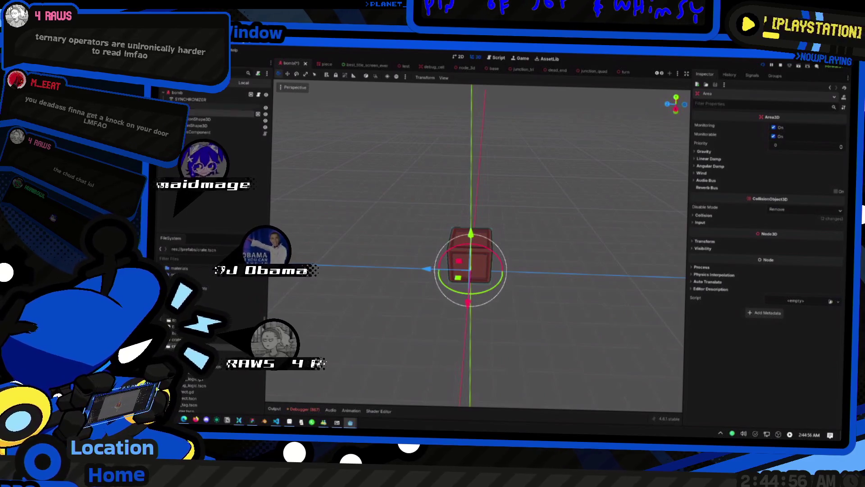
click(465, 256)
scroll(465, 255, up, 3)
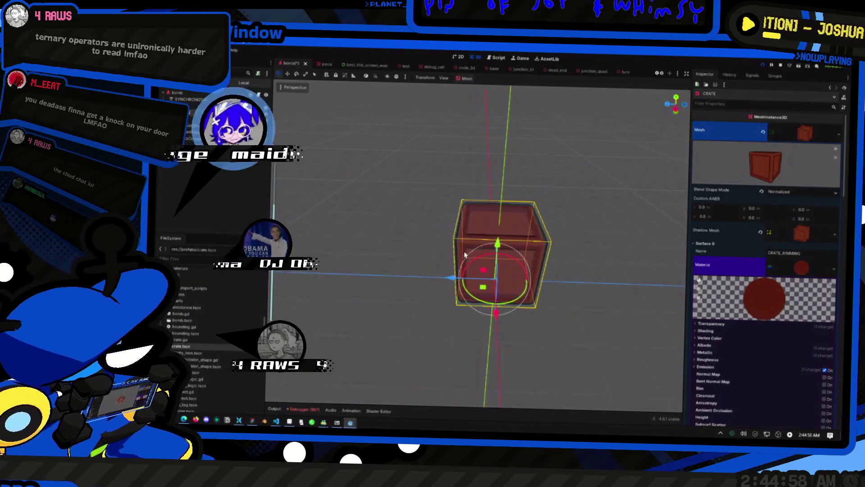
click(197, 112)
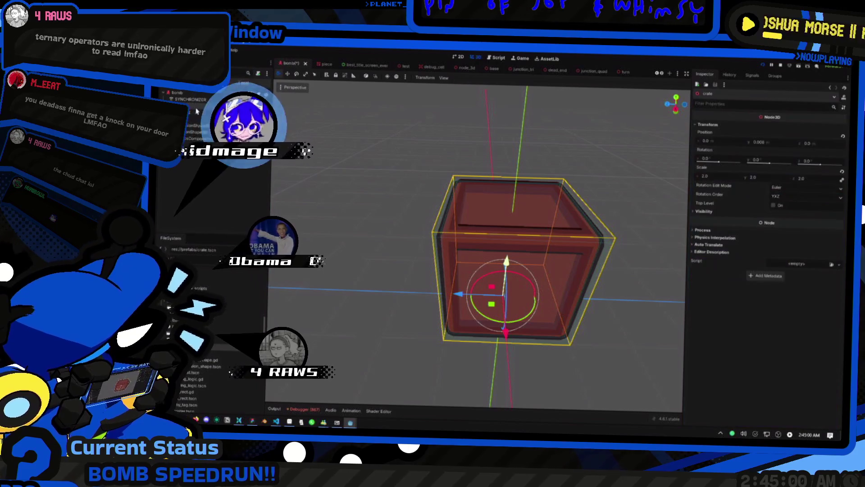
key(Delete)
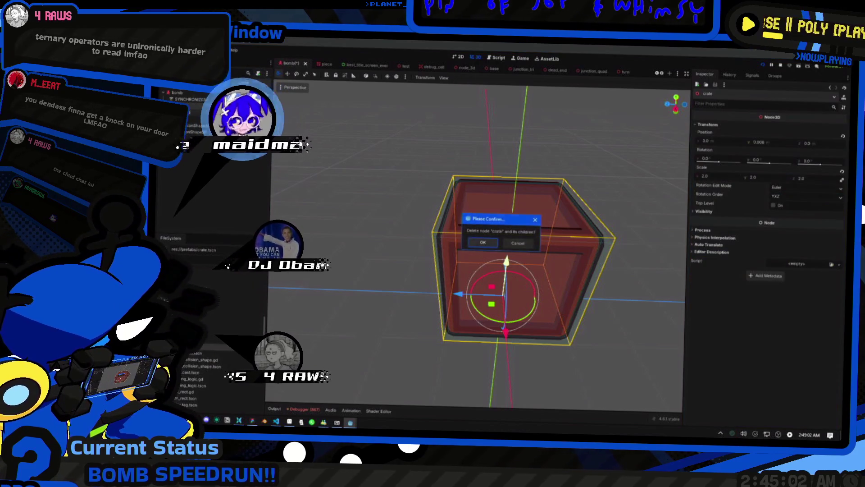
key(Return)
- Add a MeshInstance3D child under the bomb root node
click(188, 93)
key(ctrl+a)
text(Mesh)
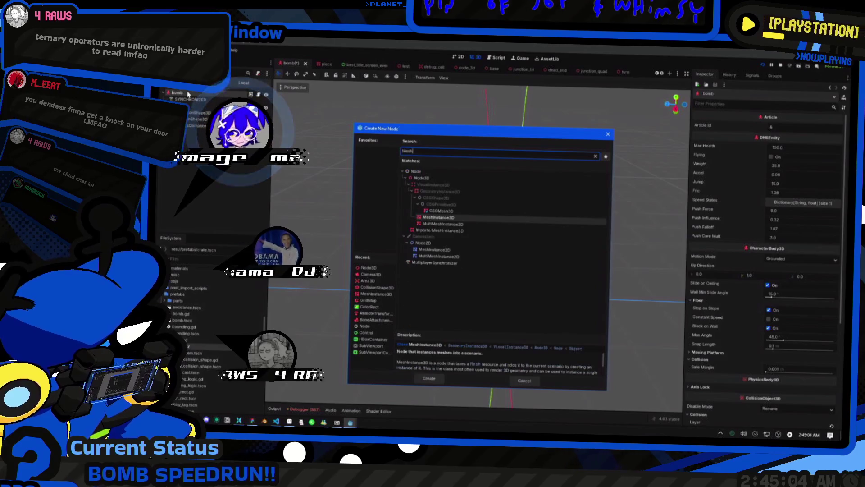
key(Return)
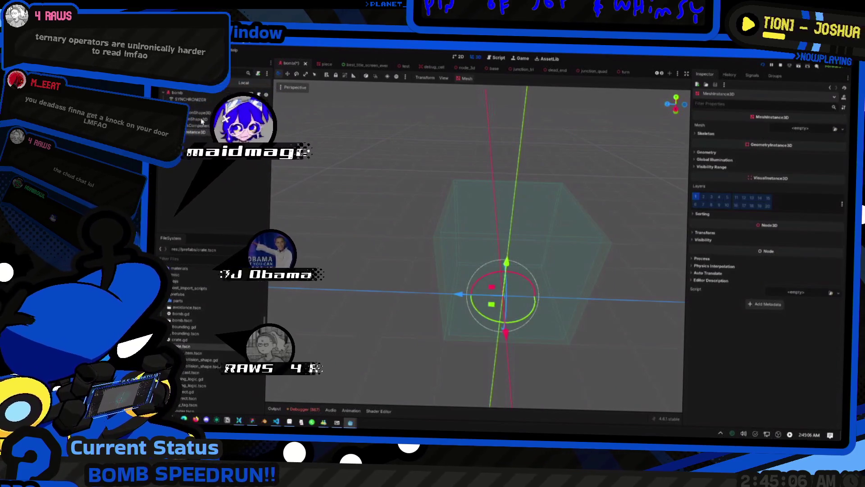
- Delete the duplicate second CollisionShape3D node
click(200, 120)
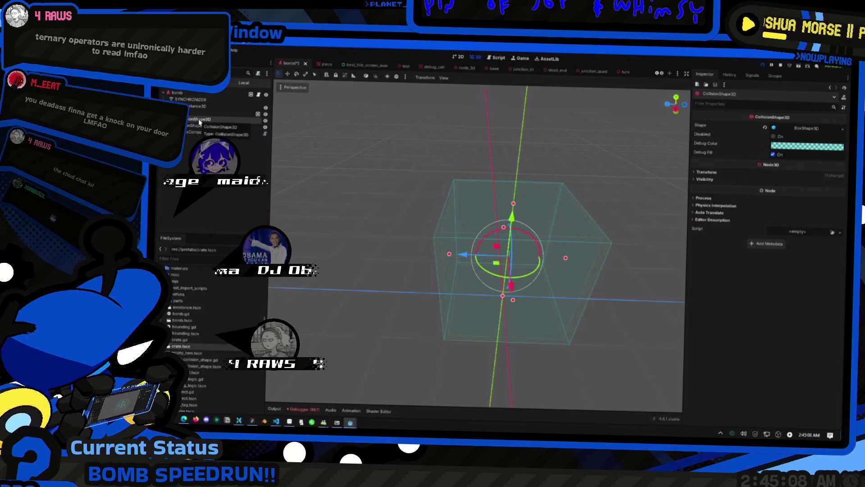
click(201, 126)
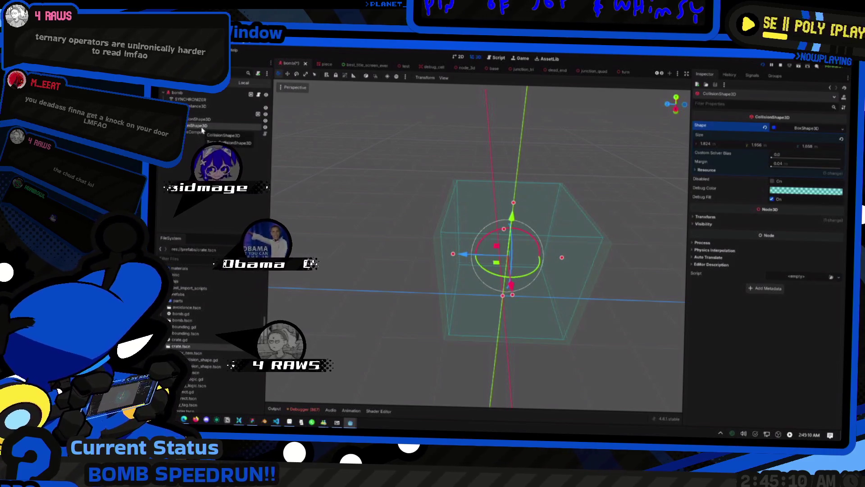
key(Delete)
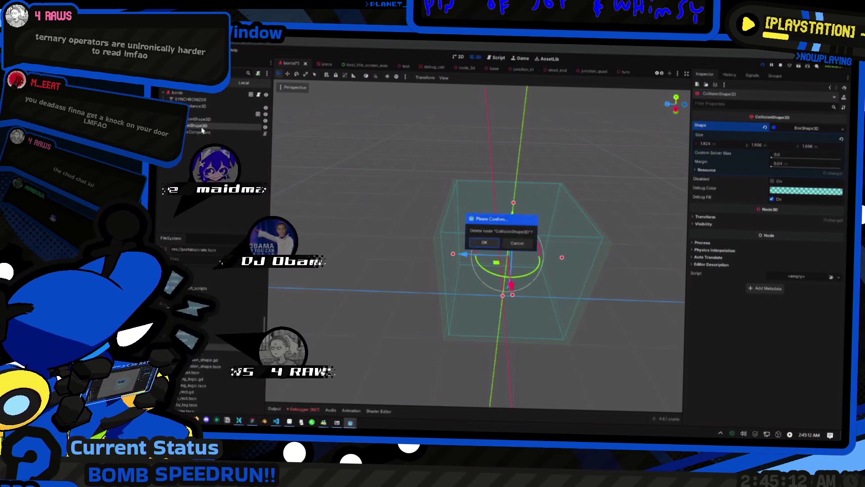
key(Return)
- Check the MeshInstance3D's configuration warning and dismiss it
click(180, 92)
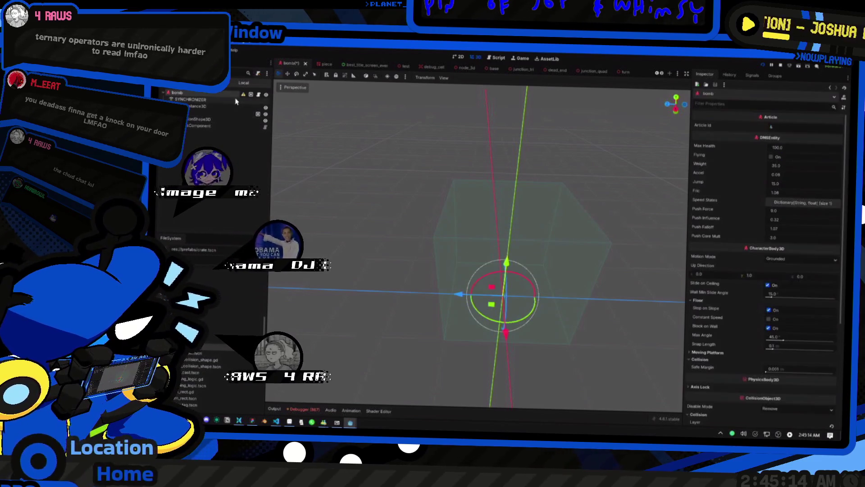
mouse_move(242, 96)
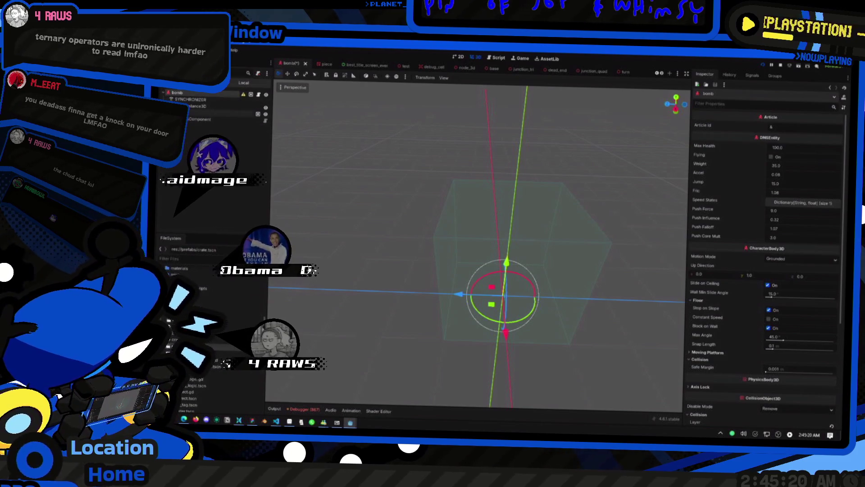
click(250, 106)
mouse_move(243, 97)
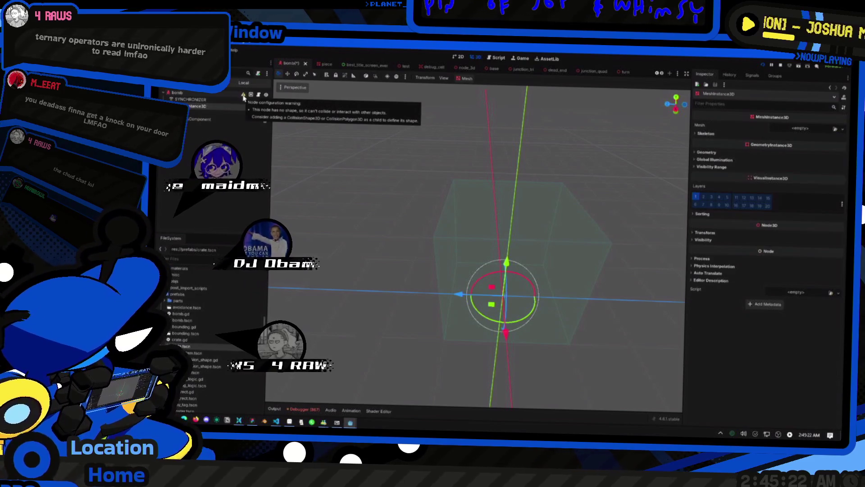
click(243, 95)
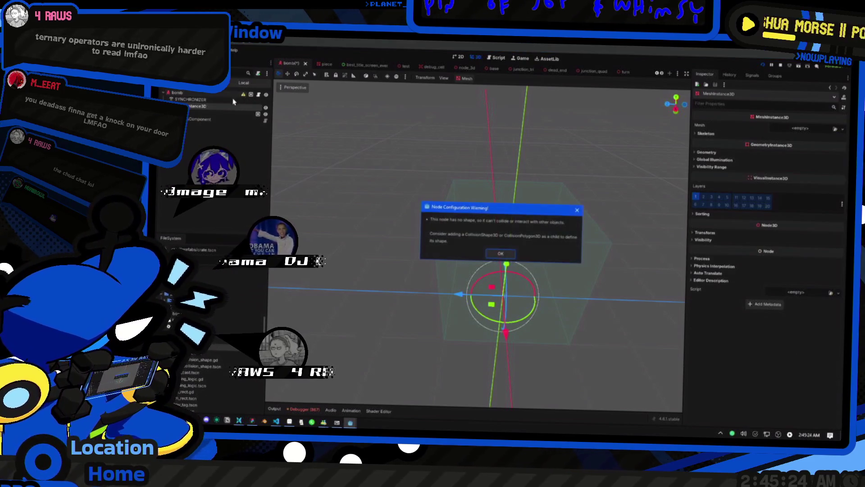
click(502, 254)
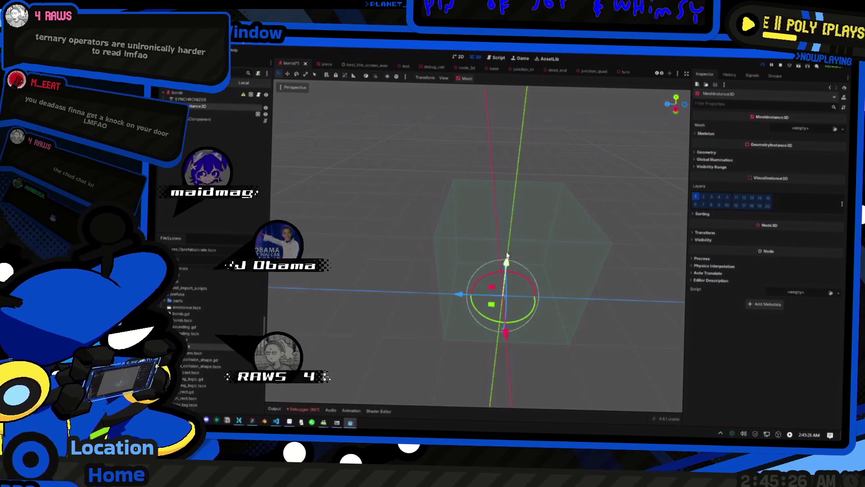
- Assign a new SphereMesh to the MeshInstance3D
click(801, 128)
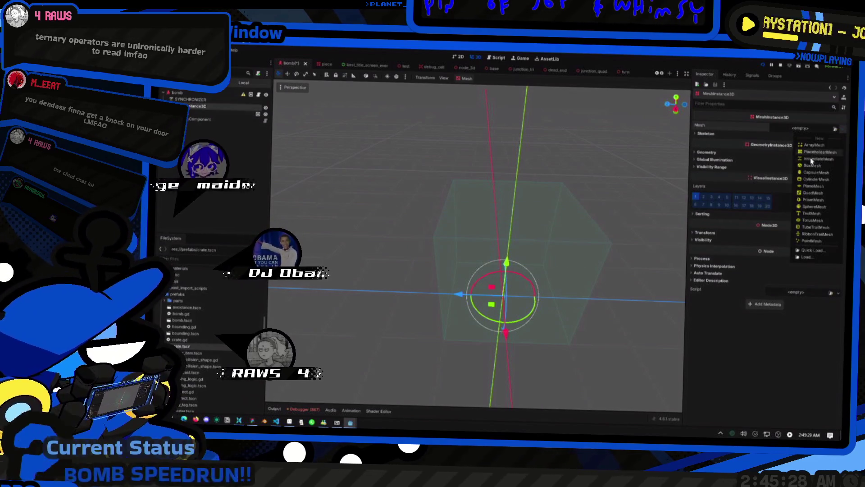
click(813, 206)
scroll(575, 256, up, 3)
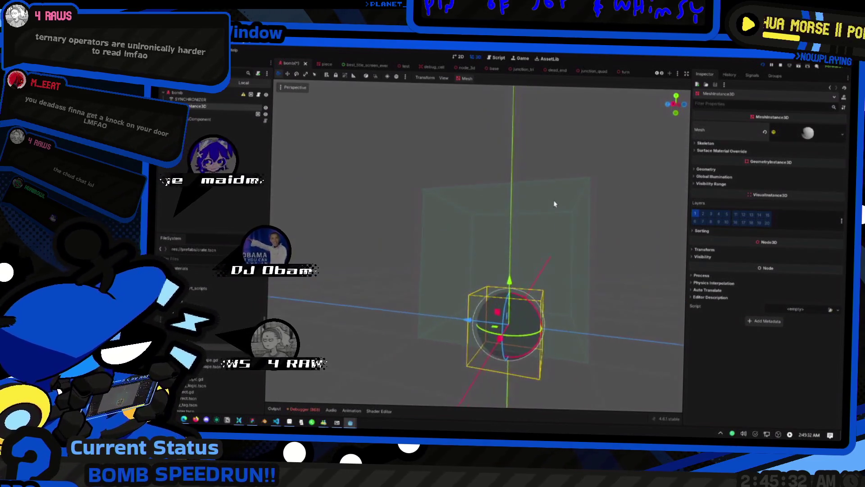
scroll(545, 272, down, 3)
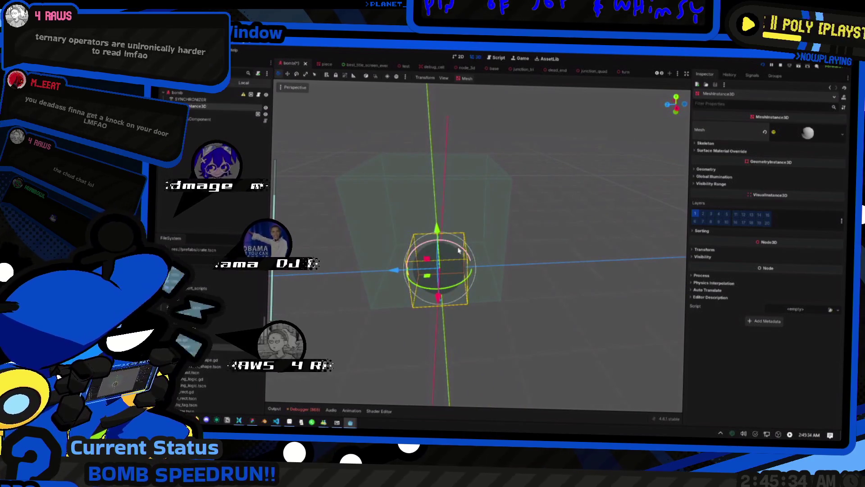
- Raise the sphere to Position Y 1.0 in right view, then switch to DevTools
click(676, 110)
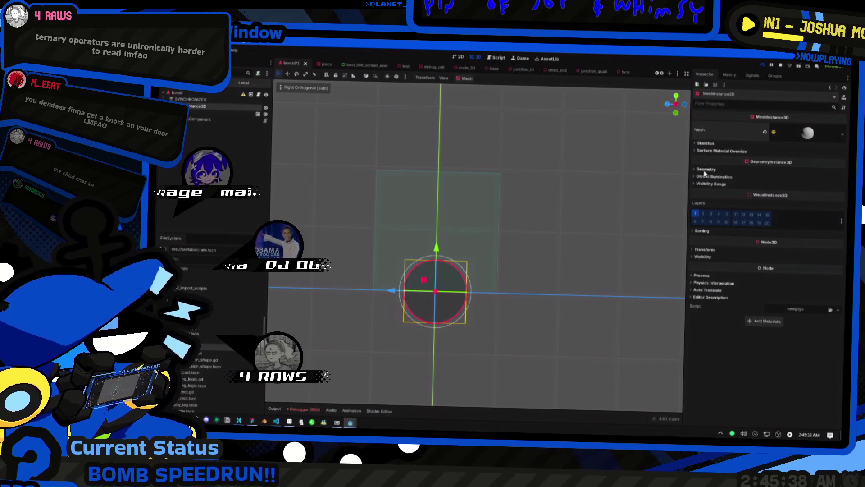
drag(434, 249, 454, 189)
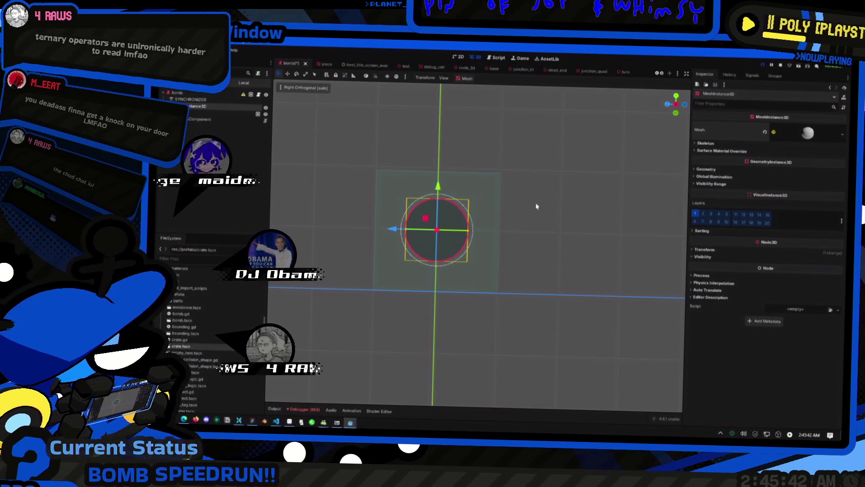
click(705, 250)
click(754, 267)
text(1)
key(Return)
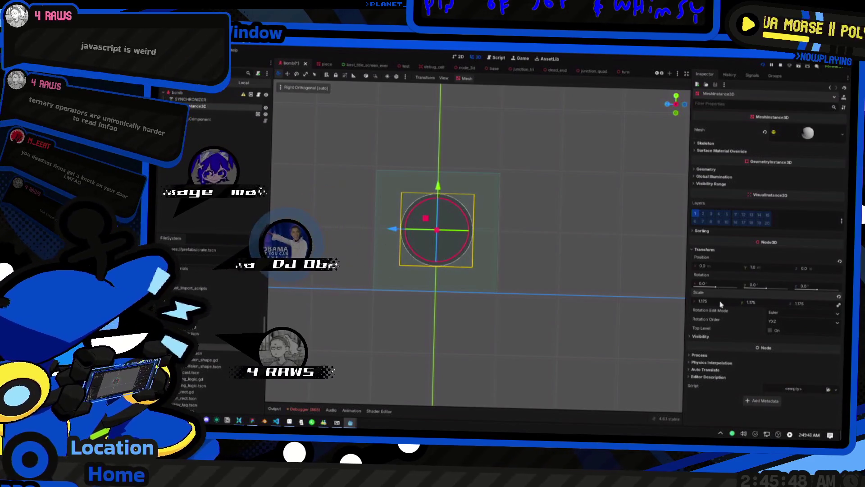
click(809, 132)
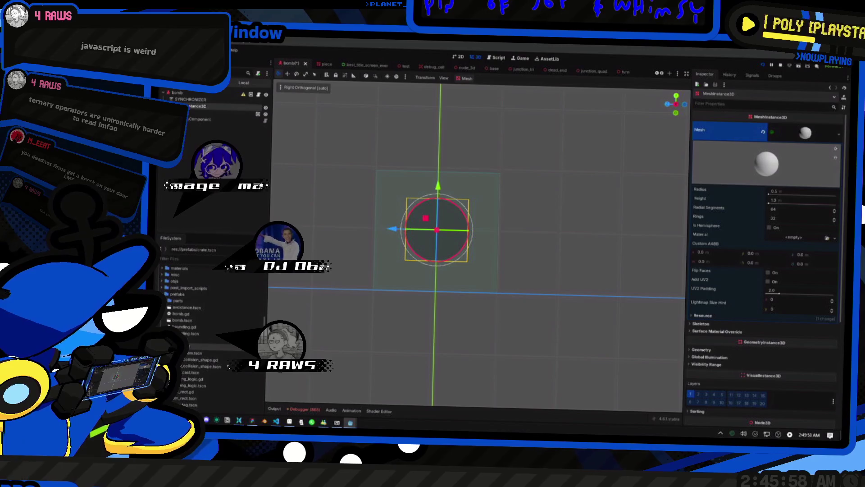
key(alt+Tab)
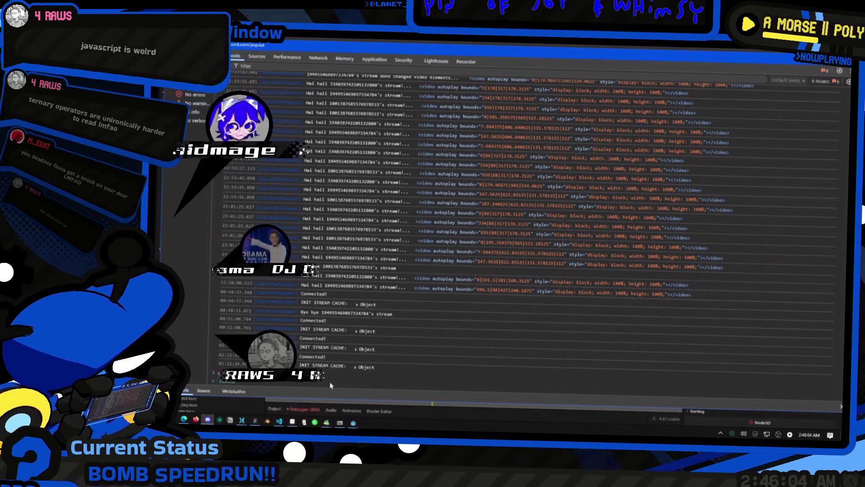
- Evaluate ('b' + 'a' + + 'a' + 'a').toLowerCase() to 'banana', clear the prompt, return to Godot
key(ctrl+equal)
key(ctrl+equal)
key(ctrl+equal)
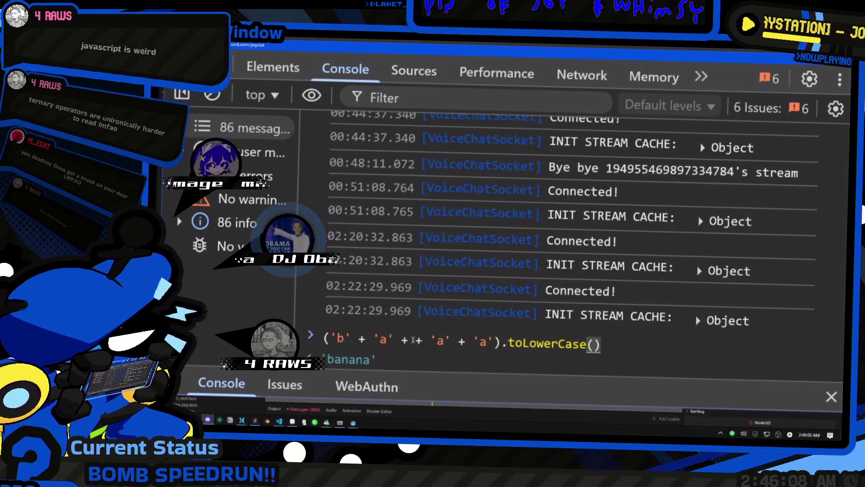
click(405, 341)
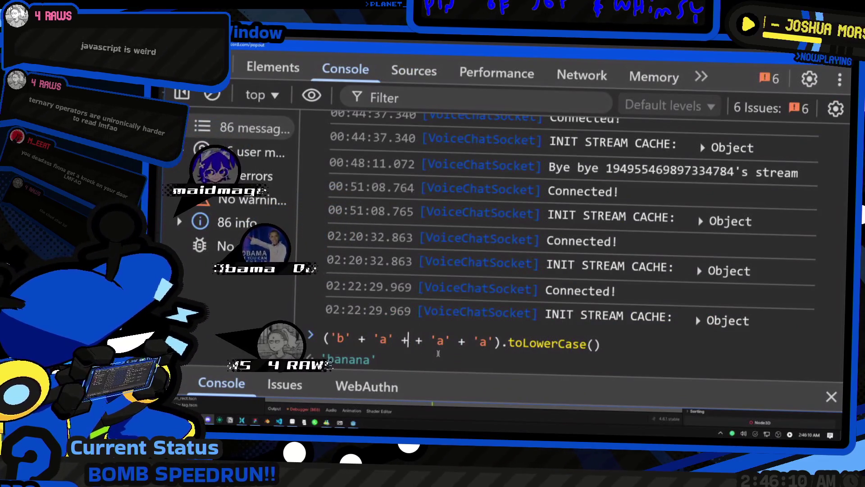
key(Return)
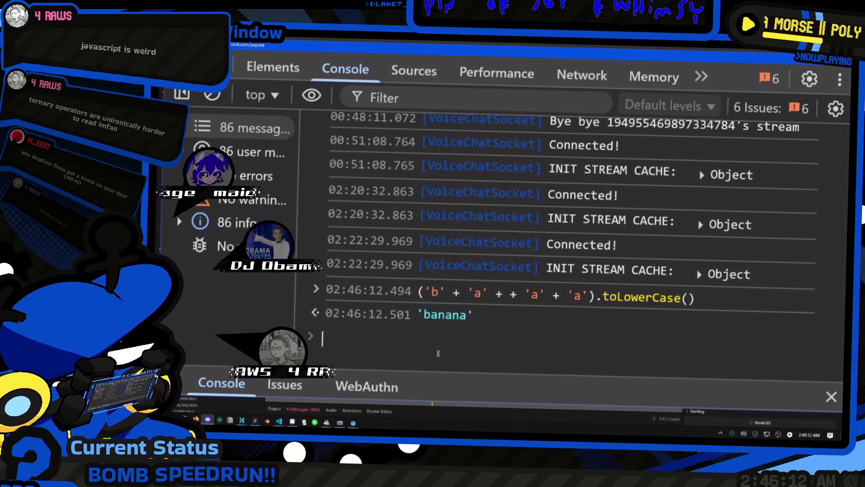
text(+ +)
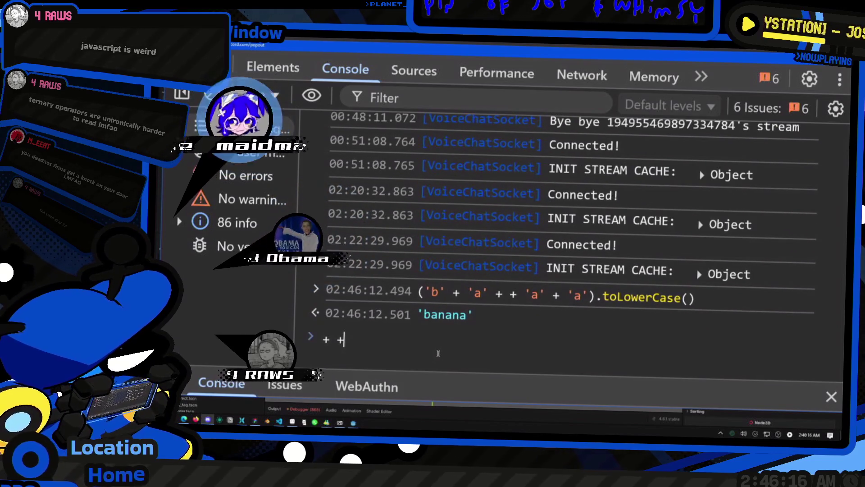
triple_click(350, 356)
key(BackSpace)
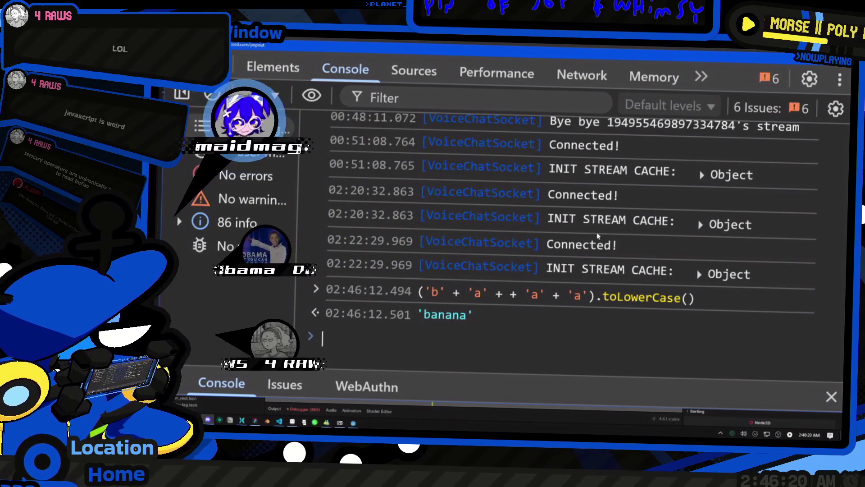
key(ctrl+minus)
key(ctrl+minus)
key(ctrl+minus)
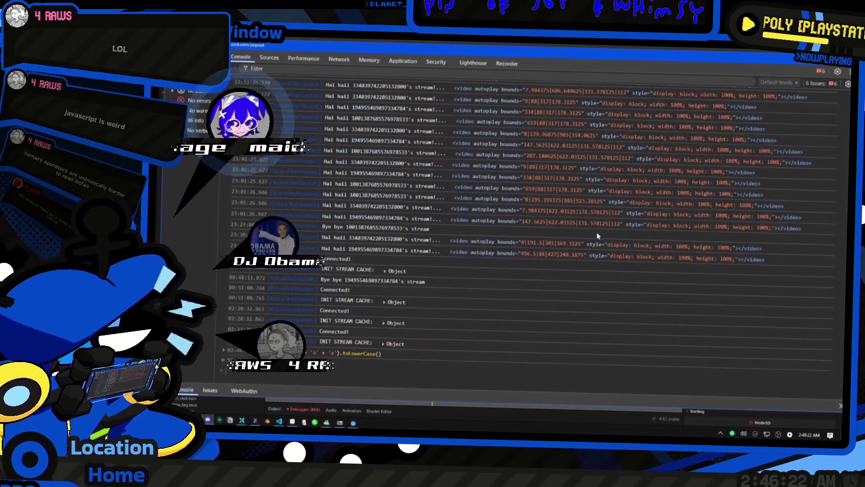
key(alt+Tab)
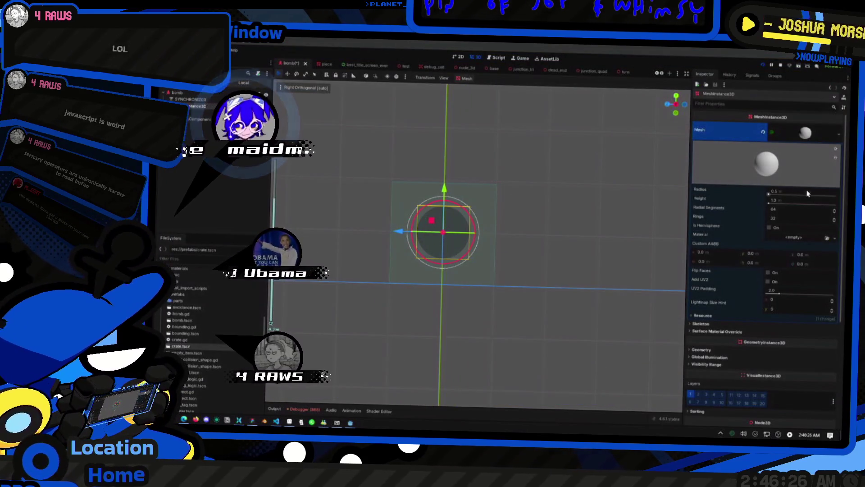
- Set the SphereMesh Height to 1.5 m and drag its Radius to about 0.715 m
drag(768, 194, 769, 195)
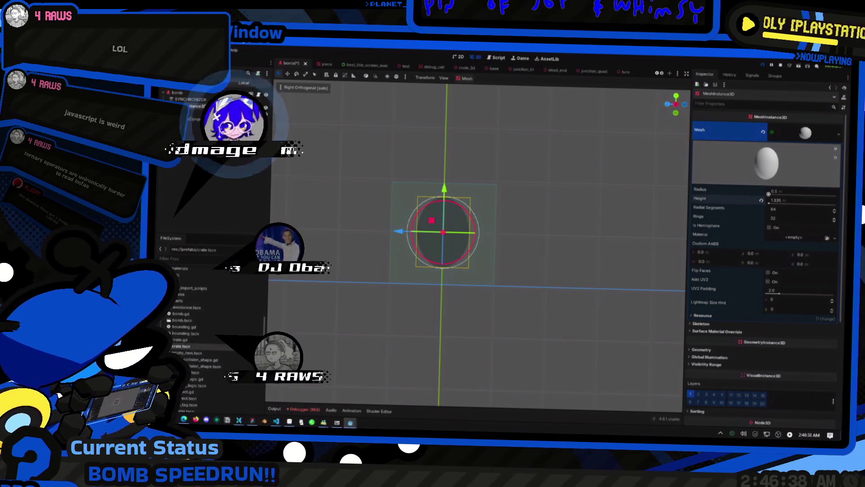
click(799, 204)
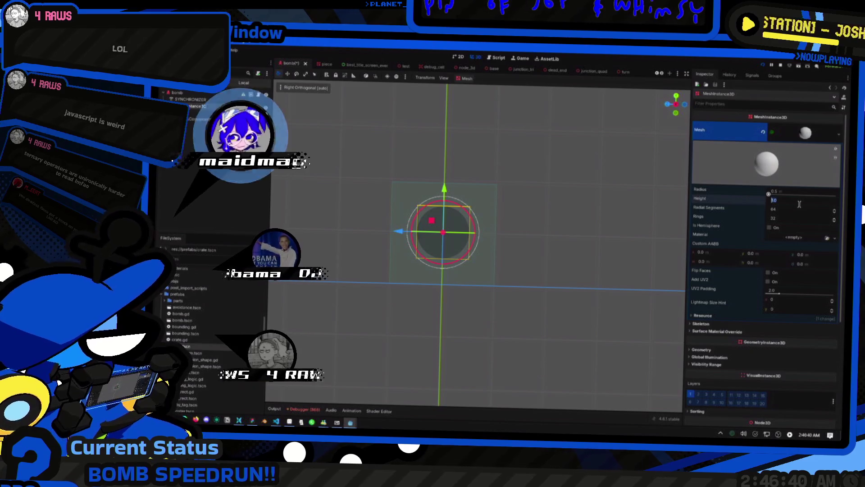
text(2)
key(Return)
key(ctrl+z)
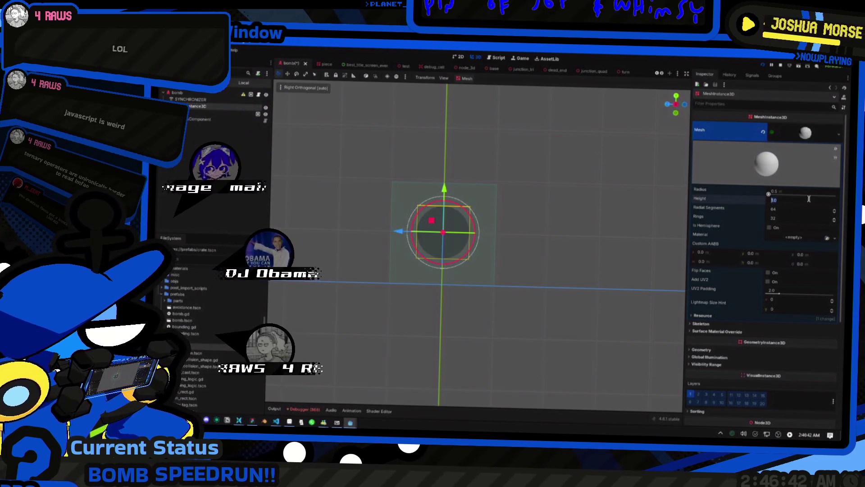
text(.5)
key(Return)
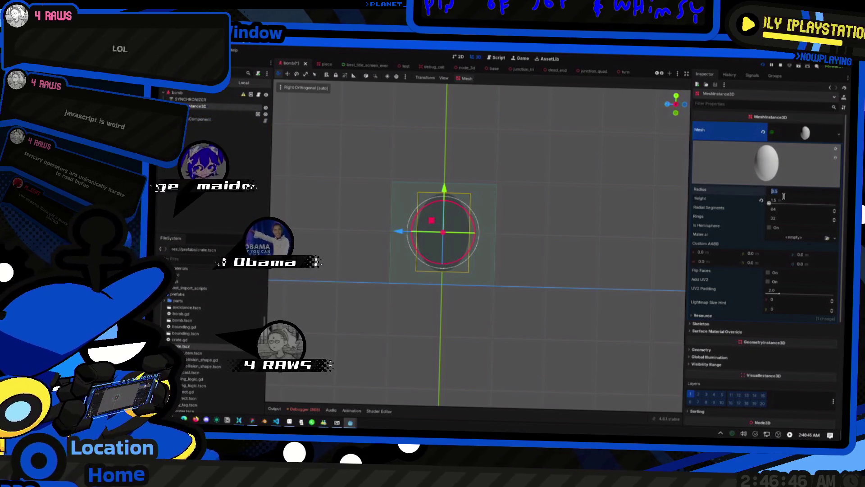
key(Return)
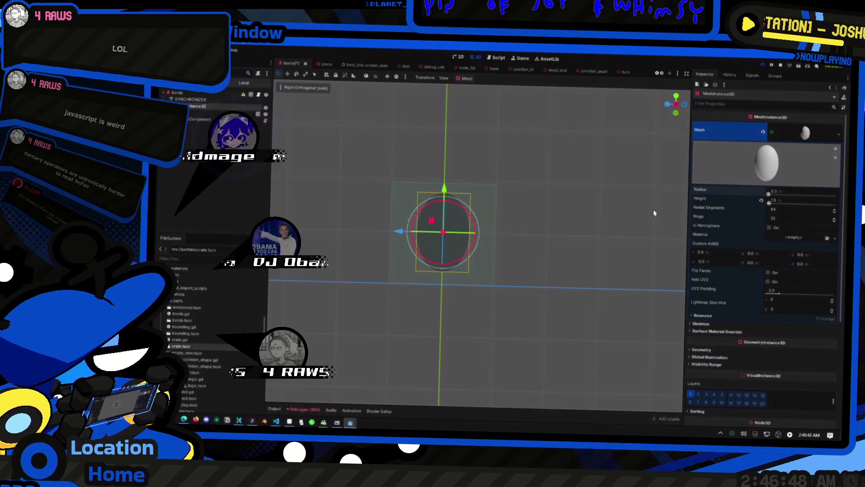
drag(793, 195, 811, 194)
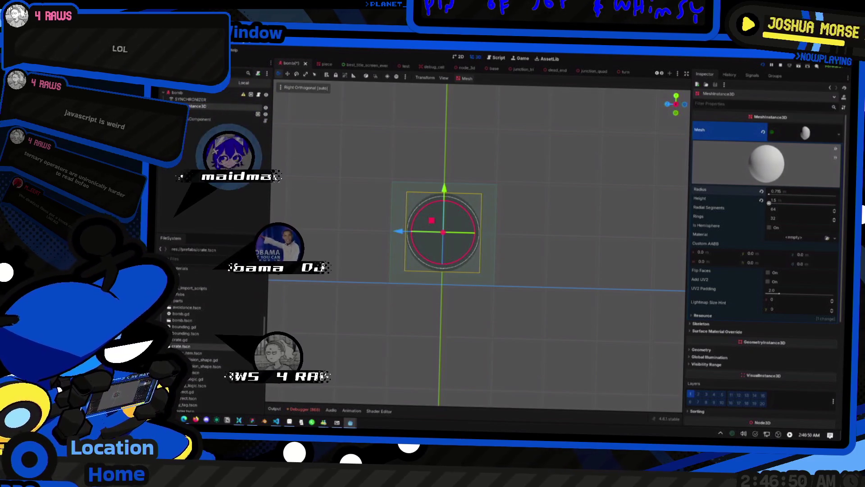
drag(428, 270, 498, 267)
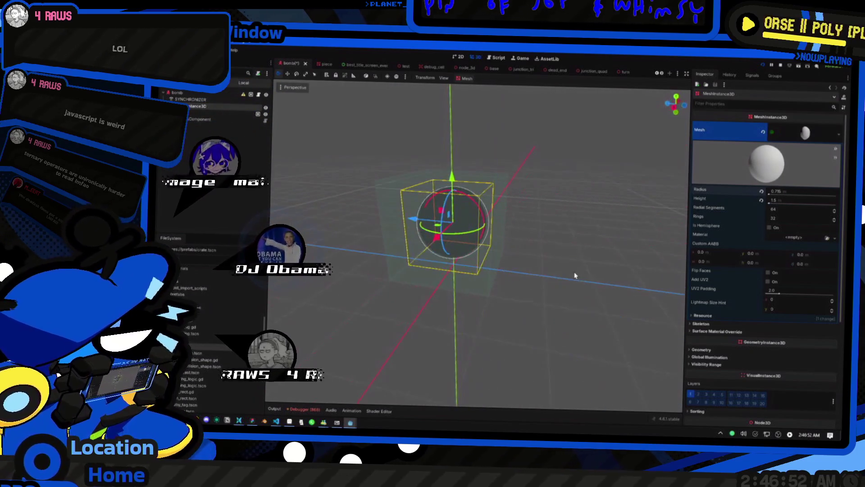
- Replace the old sphere with a fresh SphereMesh at default size and expand its parameters
click(762, 191)
click(761, 200)
click(807, 133)
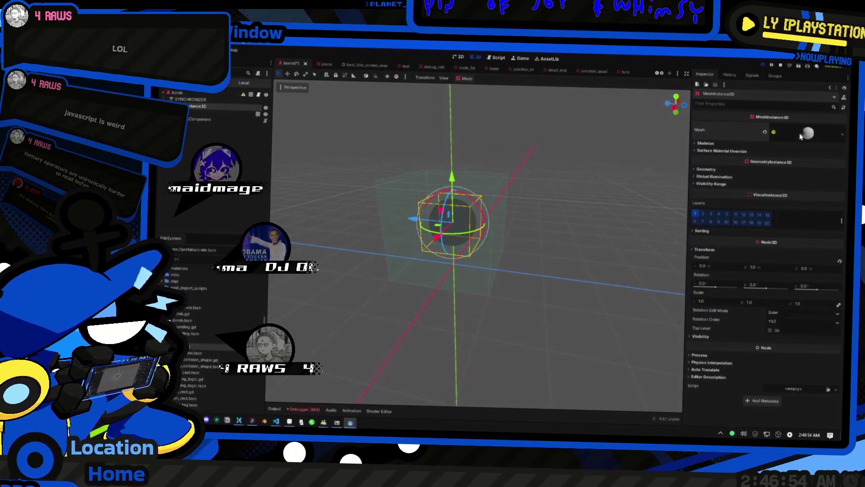
click(772, 132)
click(797, 133)
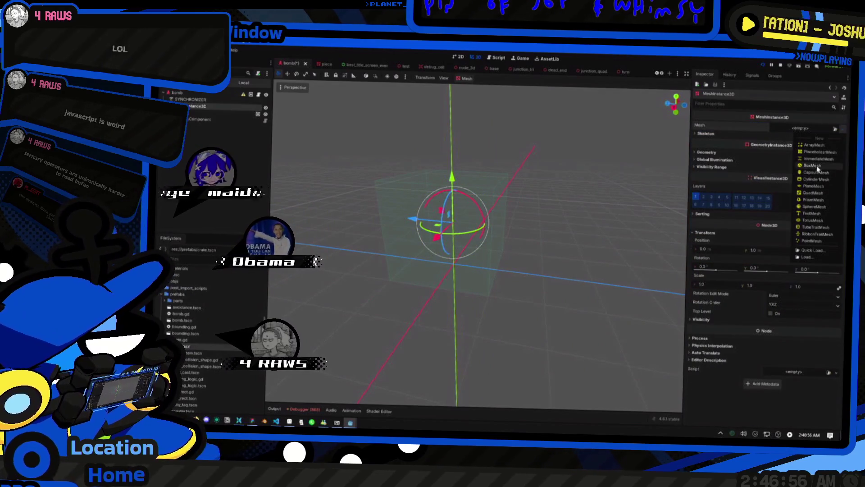
click(818, 207)
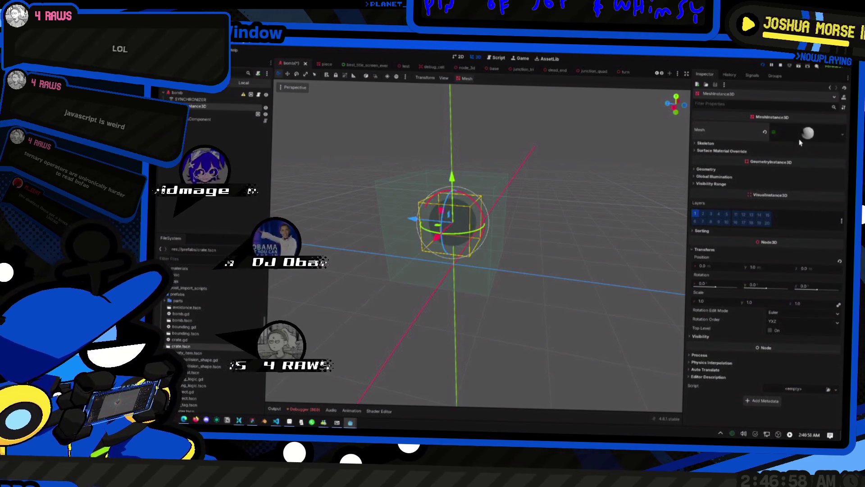
click(800, 143)
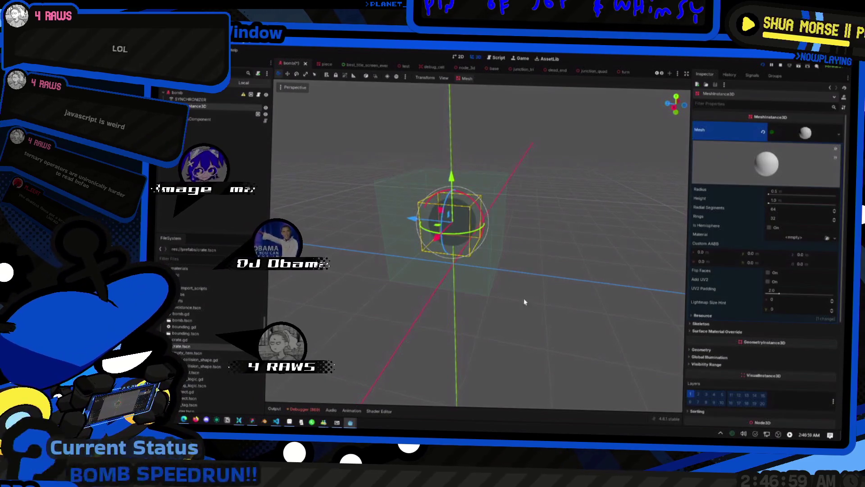
- Widen the new sphere's Radius to about 0.844 from the right-side view
click(679, 105)
drag(785, 195, 806, 195)
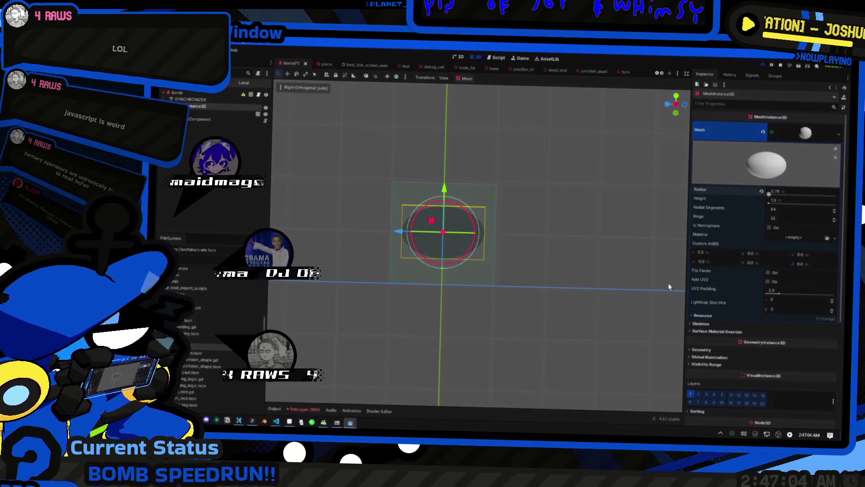
key(ctrl+z)
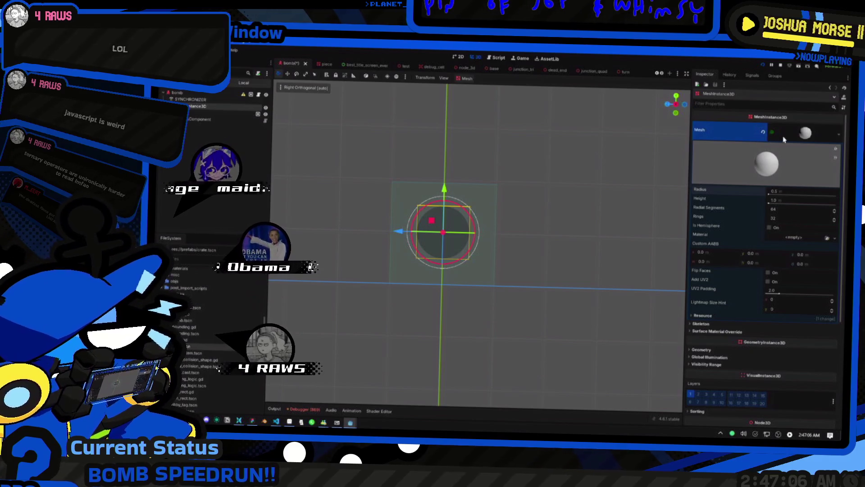
click(802, 141)
click(802, 141)
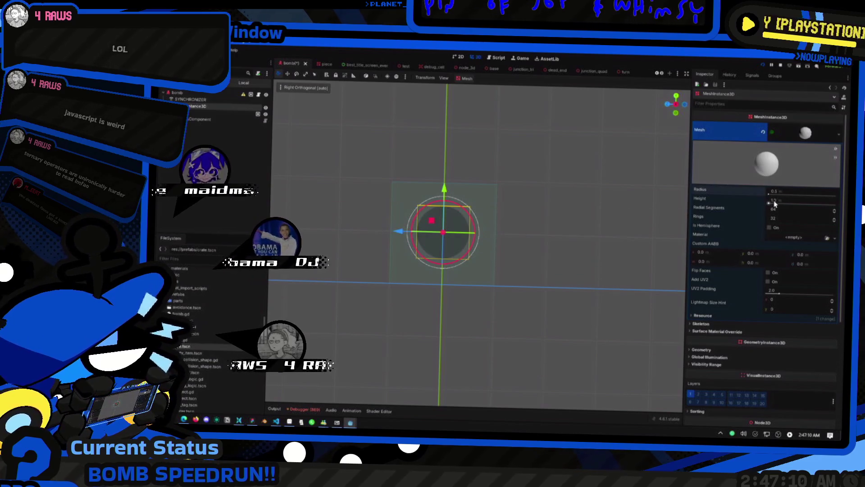
drag(784, 193, 816, 193)
drag(506, 247, 452, 309)
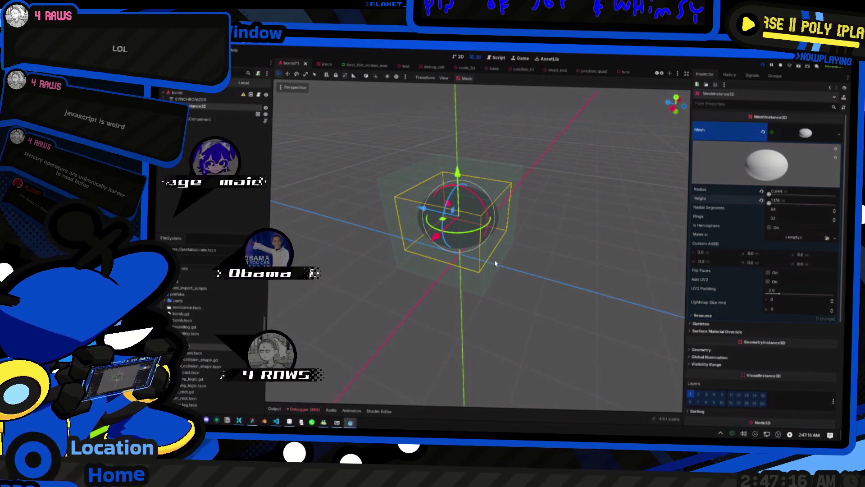
- Set the sphere's Height to 1.5 and Radius to 0.75
click(676, 111)
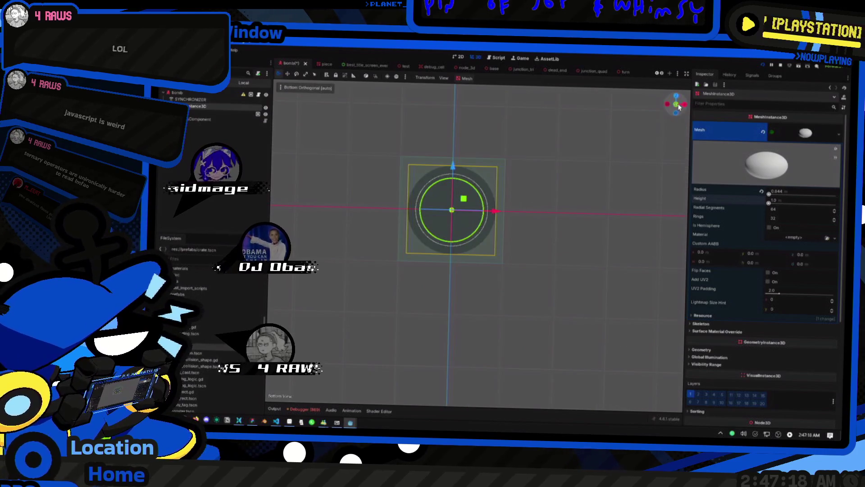
drag(680, 107, 685, 106)
mouse_move(611, 180)
mouse_down()
mouse_move(508, 228)
mouse_move(454, 313)
mouse_move(626, 150)
mouse_up()
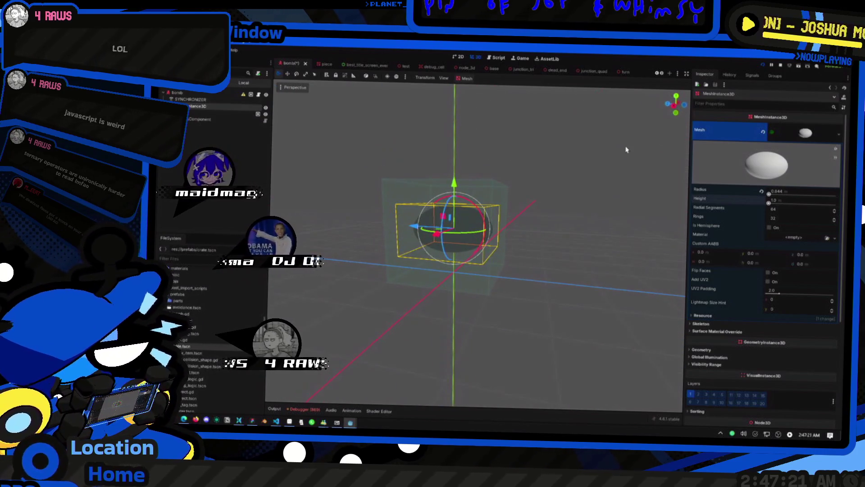
click(676, 108)
click(792, 203)
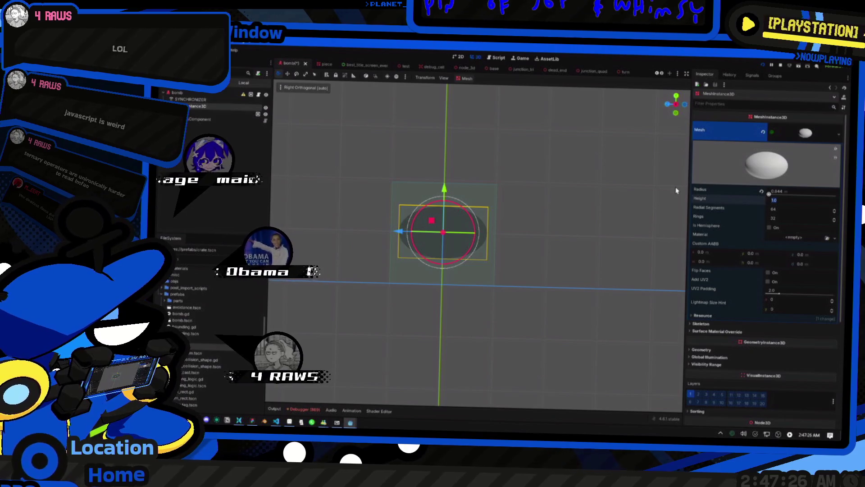
text(.5)
key(Return)
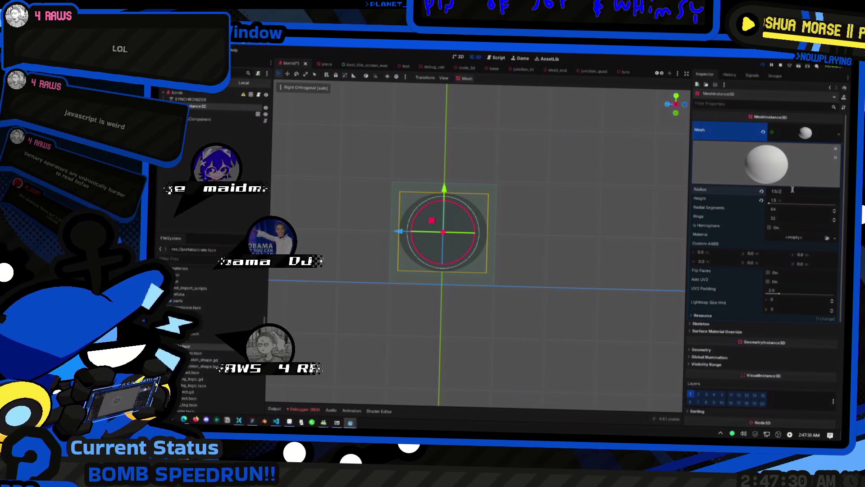
key(Return)
- Toggle Is Hemisphere on and back off, keeping the full sphere
mouse_move(560, 243)
mouse_down()
mouse_move(505, 244)
mouse_move(554, 240)
mouse_move(494, 256)
mouse_move(400, 247)
mouse_move(561, 269)
mouse_up()
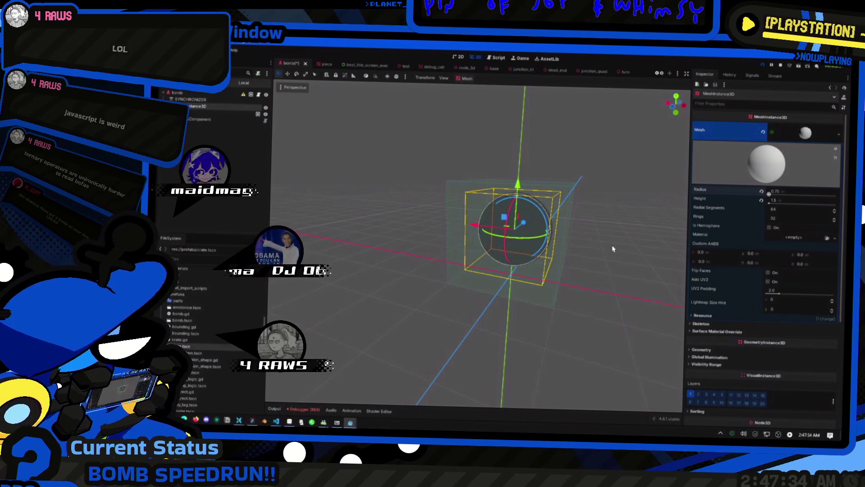
click(769, 228)
click(775, 228)
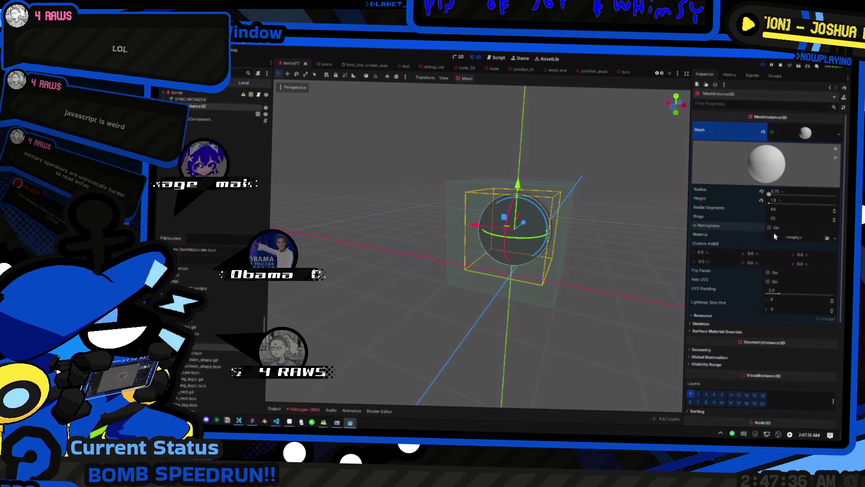
drag(541, 243, 554, 242)
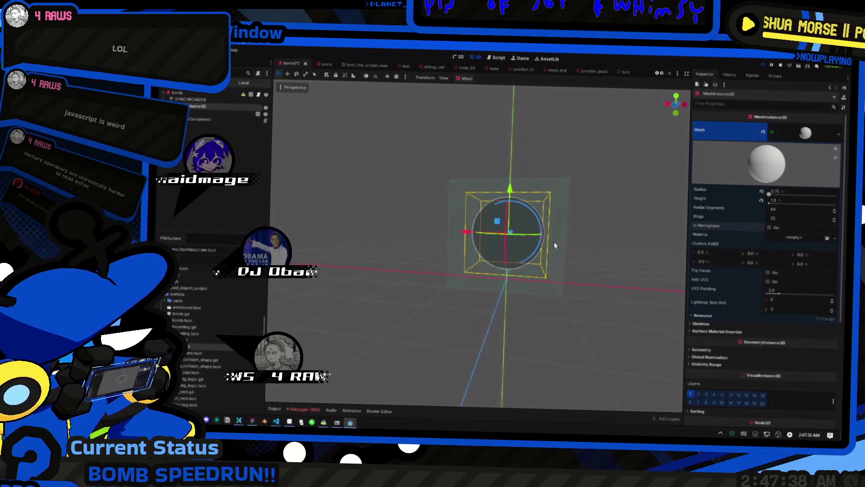
scroll(553, 242, up, 2)
click(792, 239)
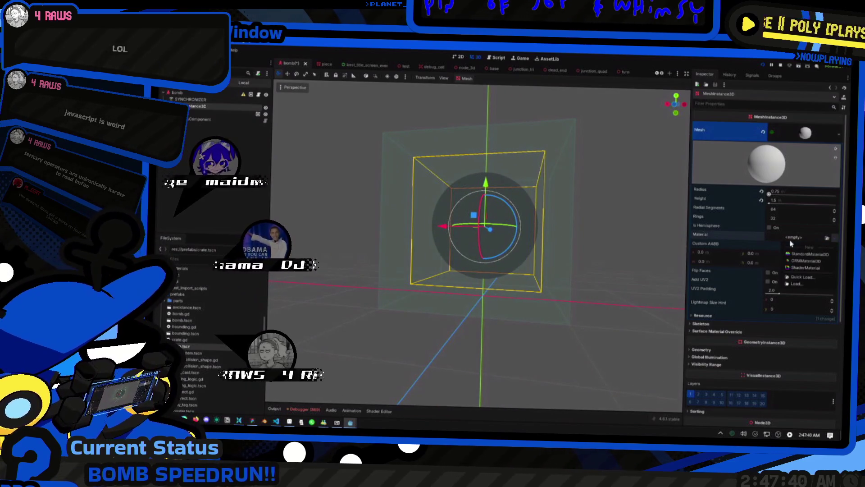
click(796, 255)
click(792, 243)
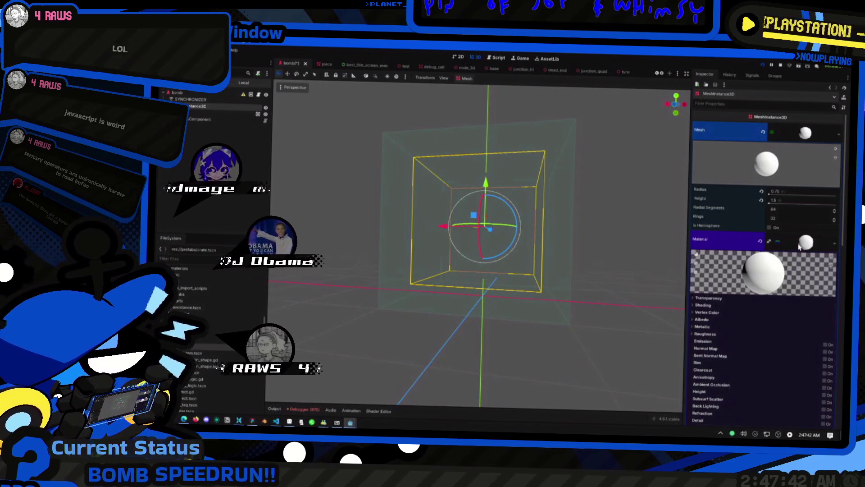
scroll(776, 278, down, 3)
scroll(776, 277, up, 2)
click(716, 221)
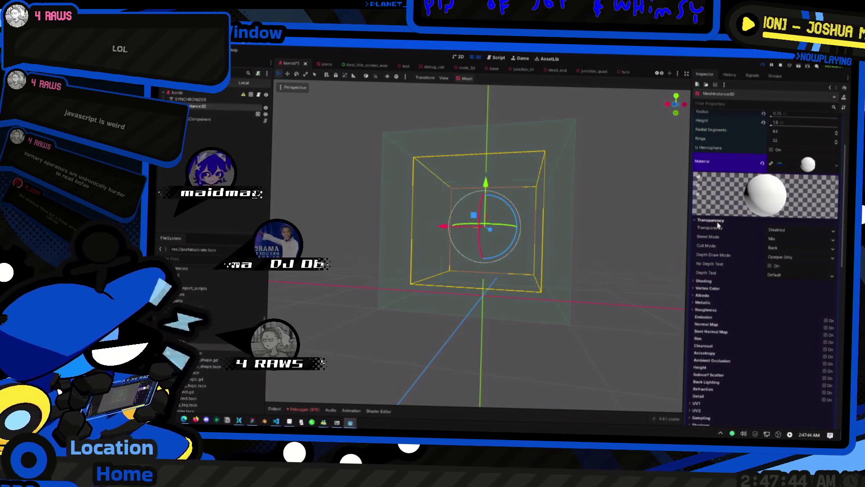
click(717, 220)
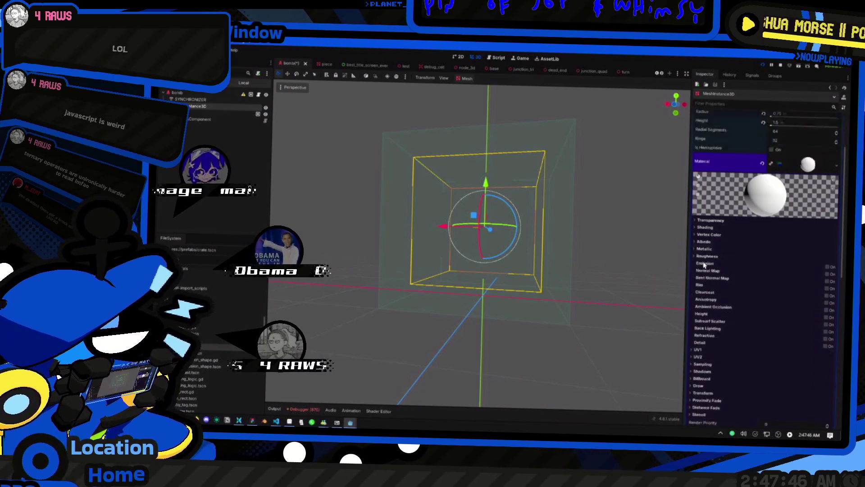
scroll(705, 265, down, 2)
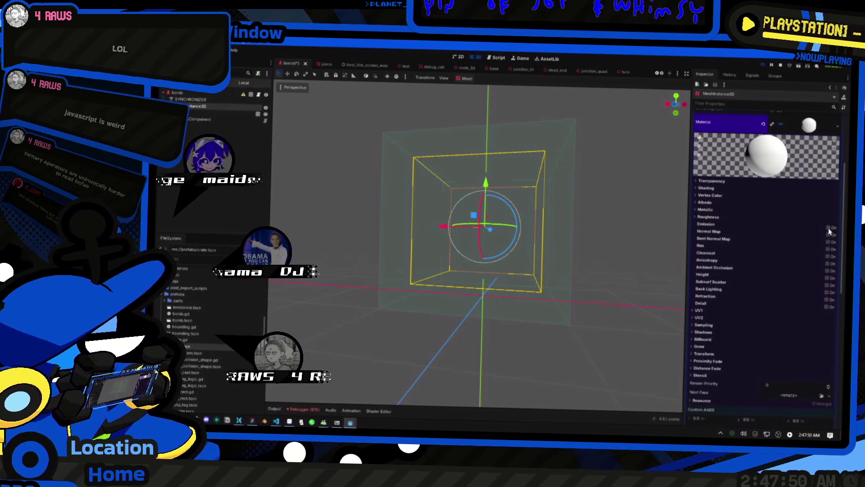
click(706, 188)
click(803, 197)
click(793, 206)
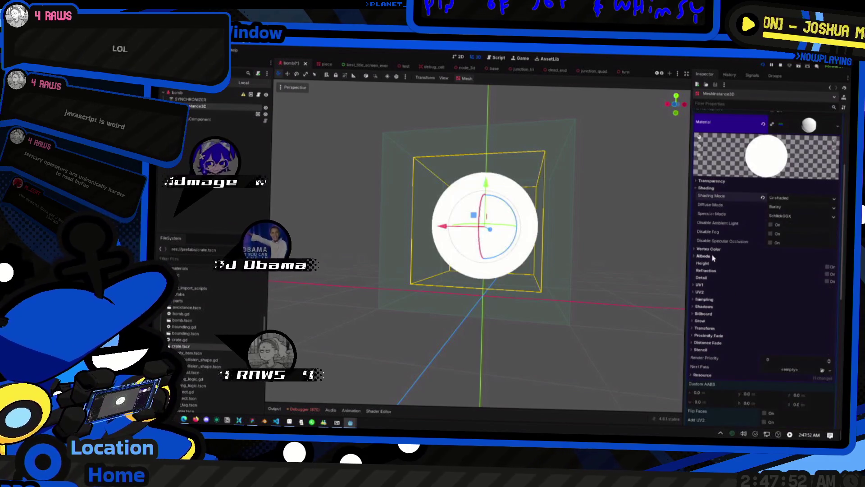
scroll(714, 241, down, 2)
click(714, 211)
click(708, 212)
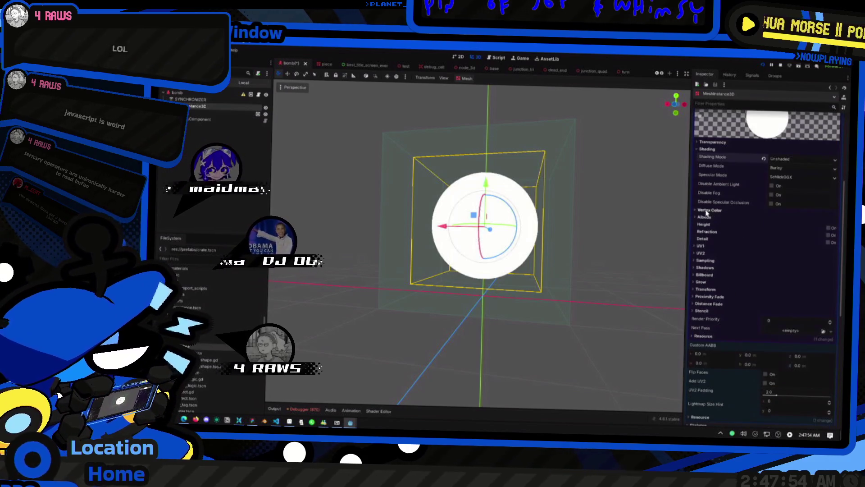
scroll(707, 242, up, 5)
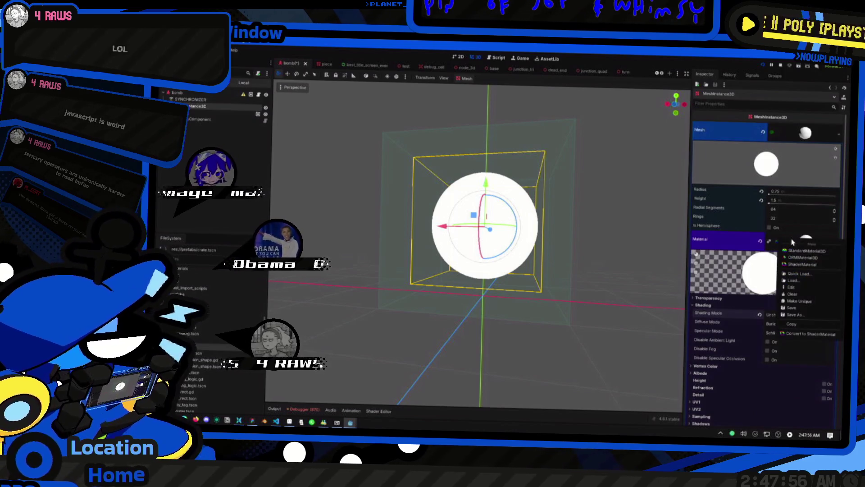
click(763, 243)
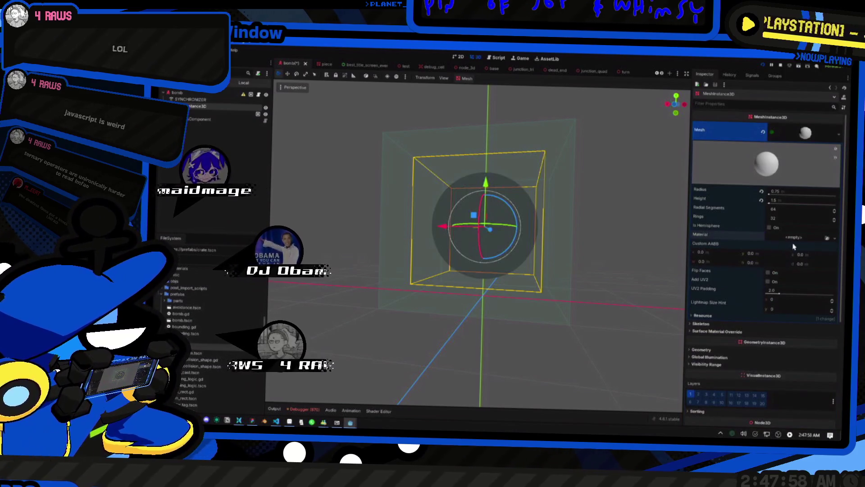
click(794, 236)
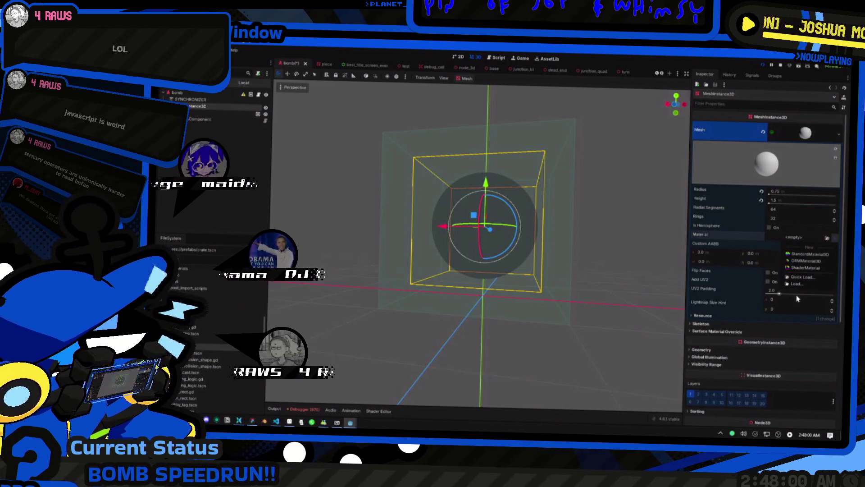
- Quick-load player_material onto the sphere's material slot
click(801, 277)
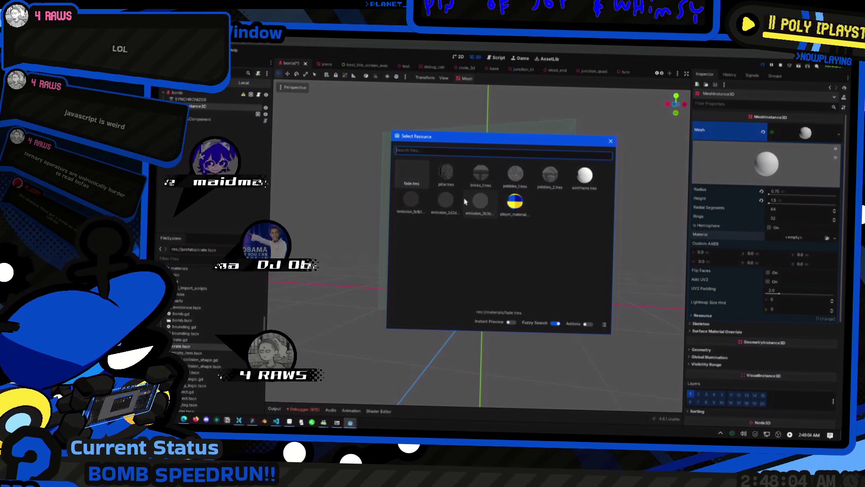
double_click(516, 207)
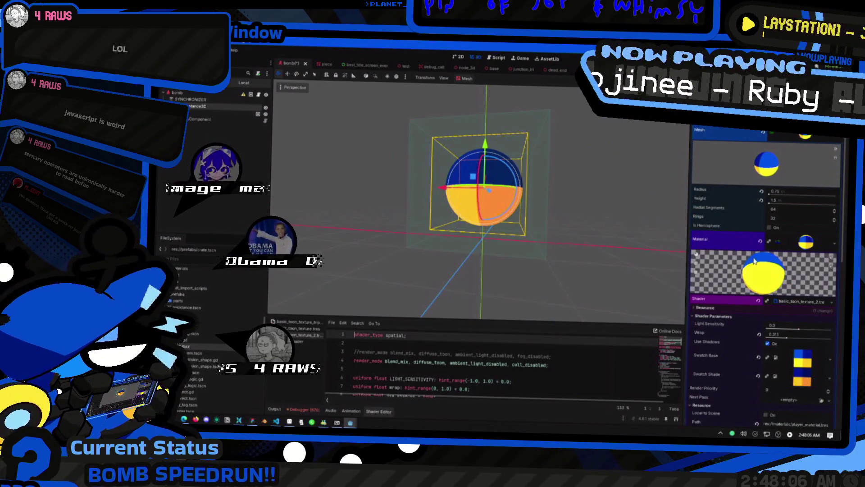
mouse_move(548, 204)
mouse_down()
mouse_move(506, 249)
mouse_move(542, 214)
mouse_up()
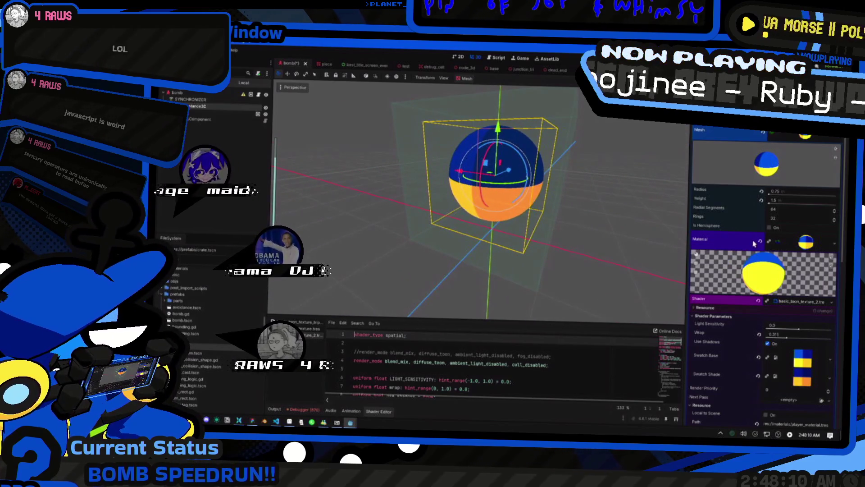
- Clear player_material and give the sphere a new ShaderMaterial, leaving its shader empty
click(835, 243)
click(797, 299)
click(835, 237)
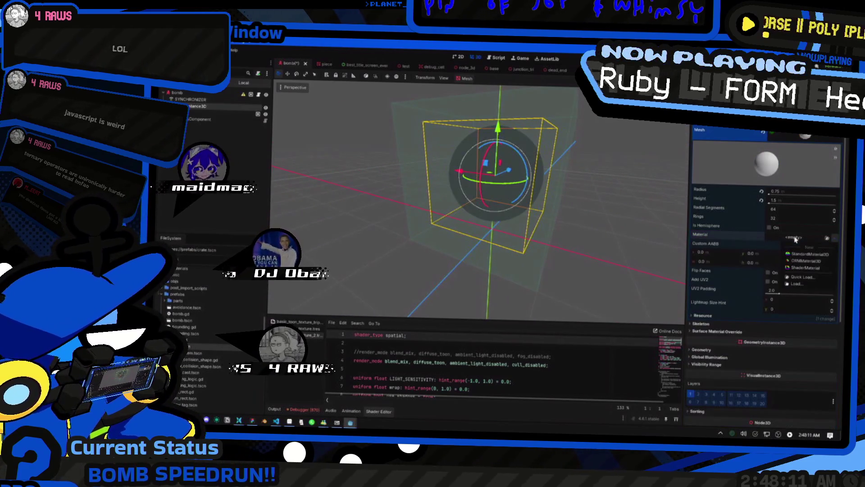
click(801, 268)
click(789, 302)
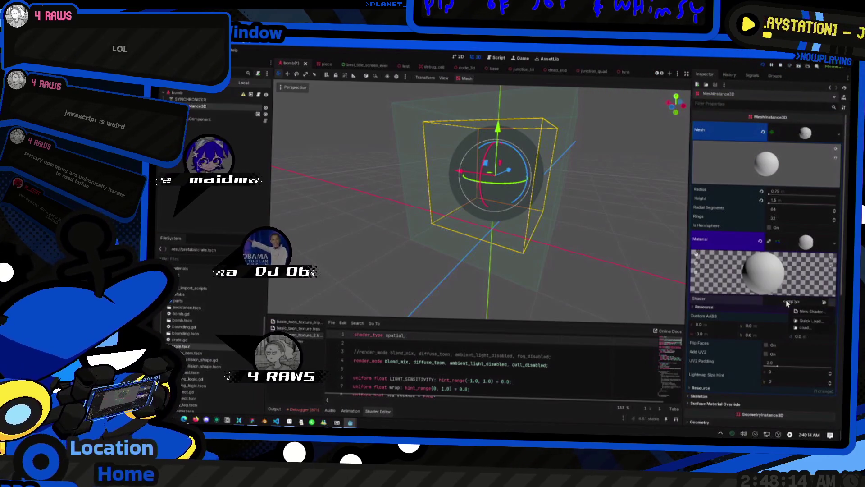
- Assign basic_toon_texture.tres as the material's shader and reveal its toon Shader Parameters
click(806, 321)
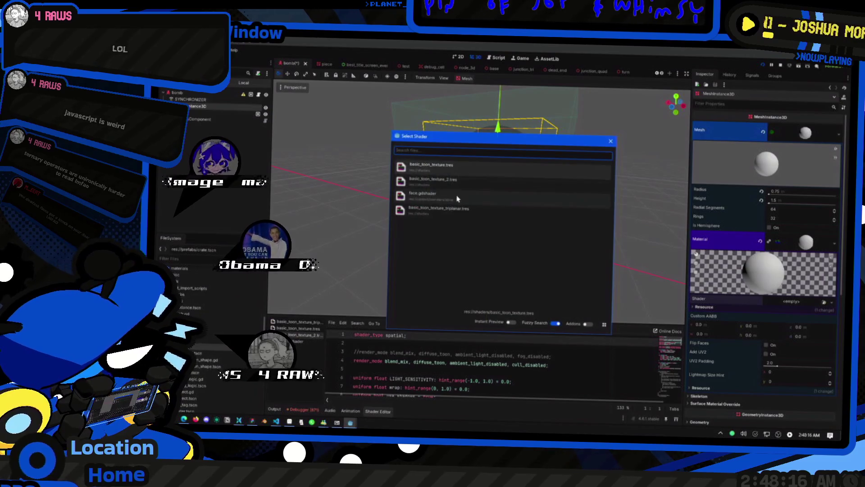
click(467, 169)
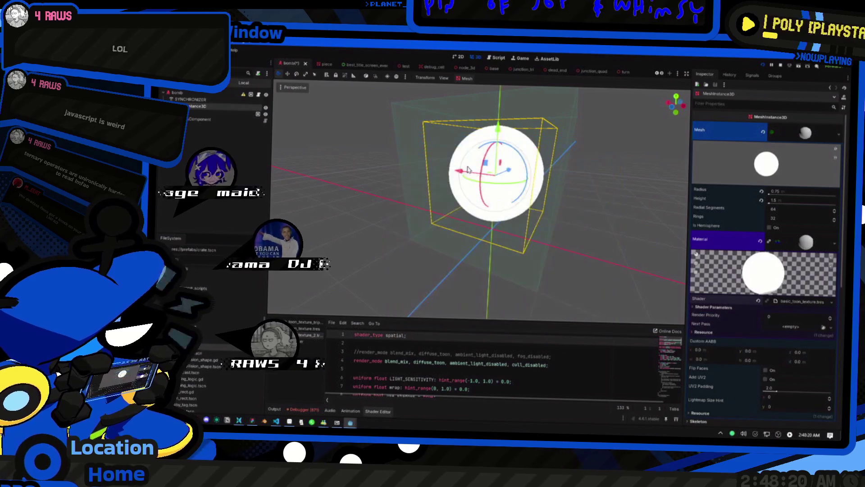
scroll(741, 320, down, 3)
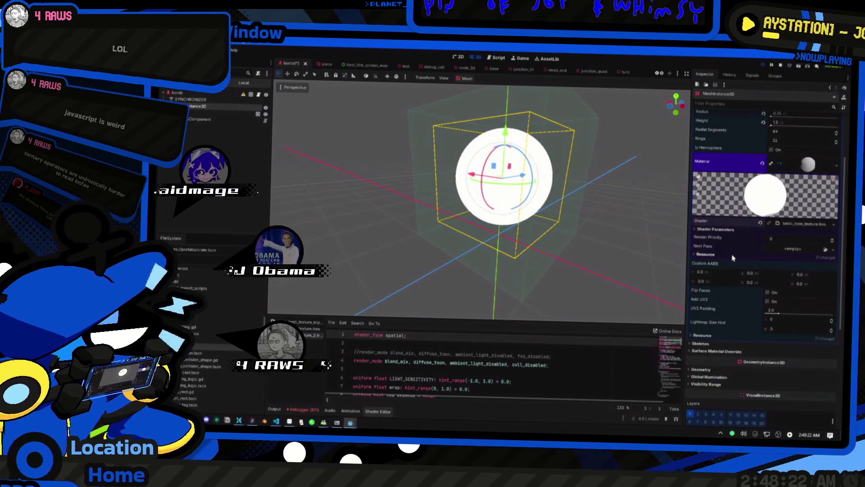
click(710, 229)
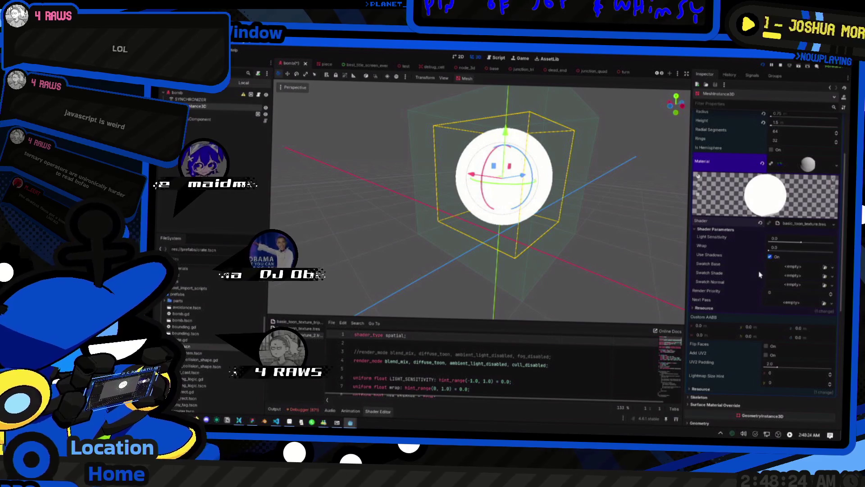
- Check the material's type and bring up its resource options
click(810, 172)
click(808, 171)
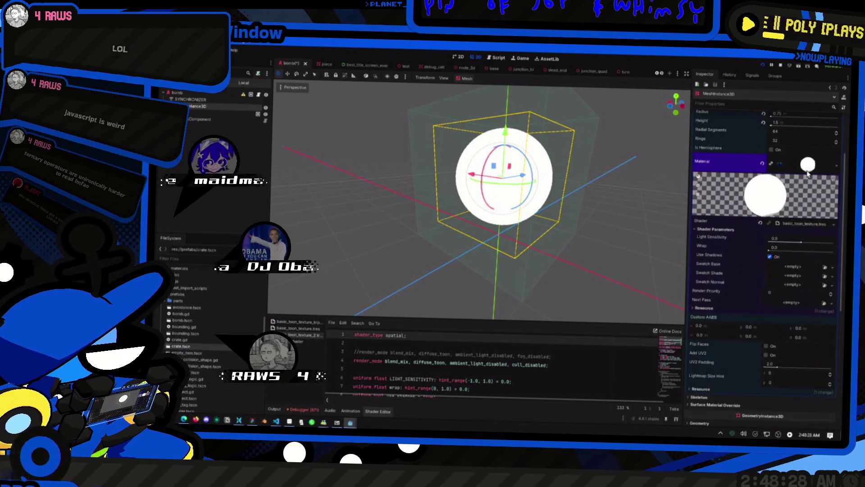
click(837, 172)
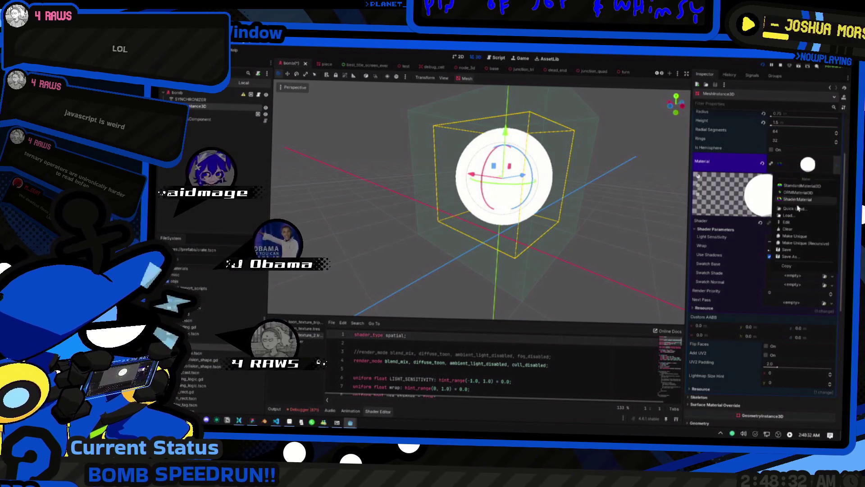
- Load basic_toon_texture_2.tres from res://shaders as the material's shader
click(763, 203)
click(833, 224)
click(797, 253)
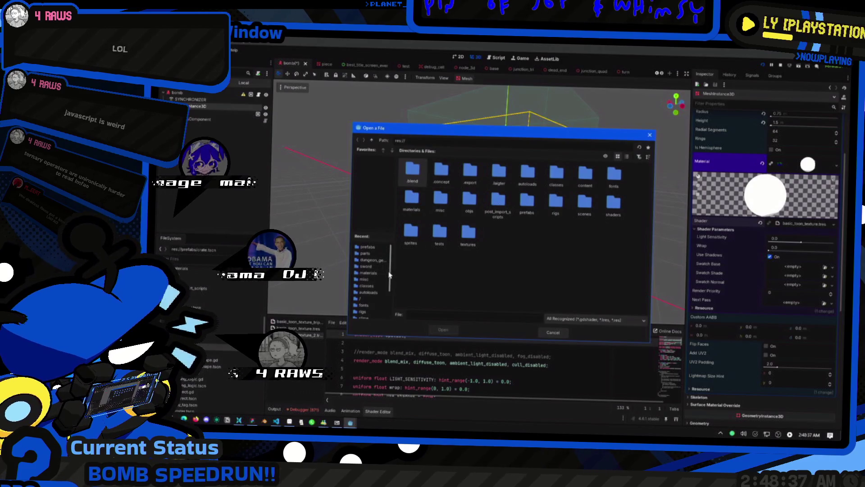
double_click(613, 201)
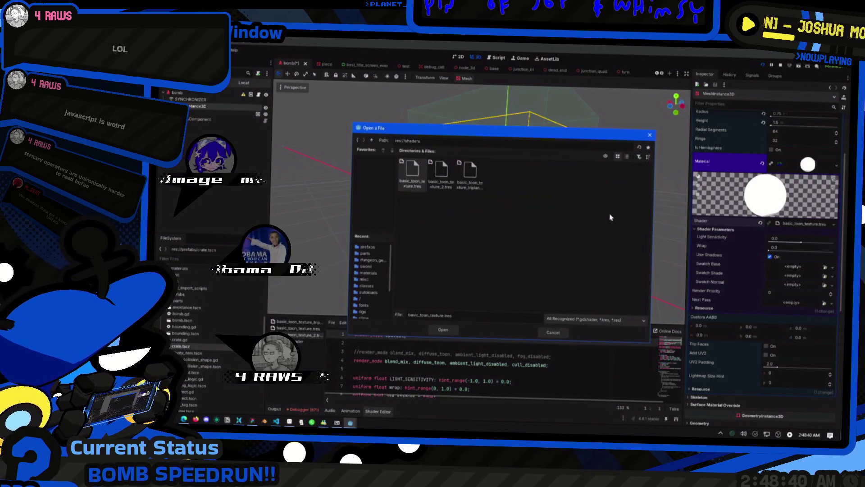
double_click(442, 174)
- Orbit around the sphere, undo and redo the material change, and view it from behind
drag(468, 221, 505, 236)
key(ctrl+z)
key(ctrl+shift+z)
drag(558, 239, 555, 212)
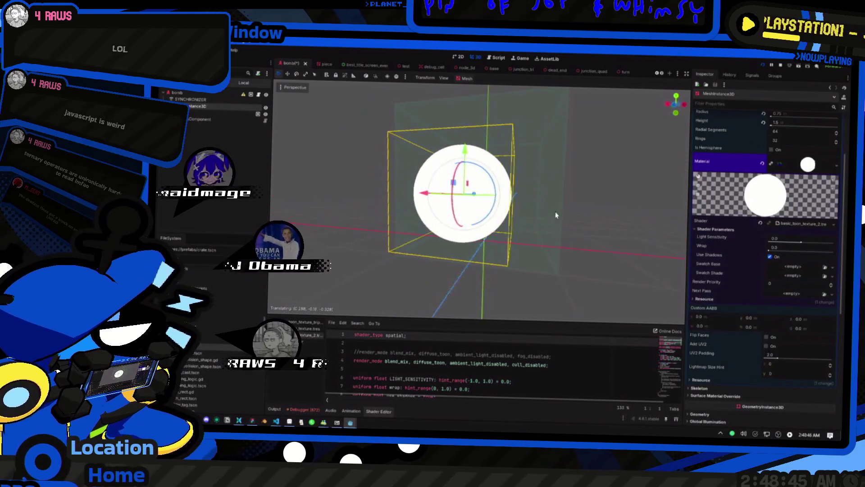
click(676, 113)
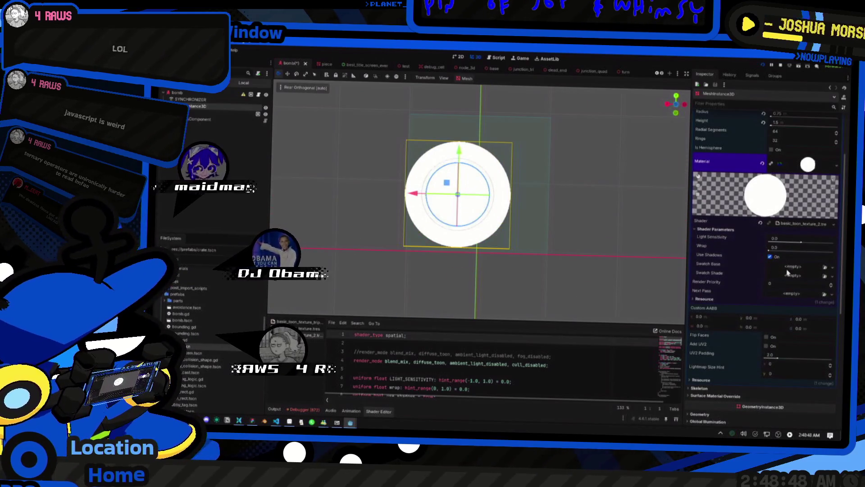
- Set the sphere's Position X, Y and Z all to 0
scroll(741, 348, down, 5)
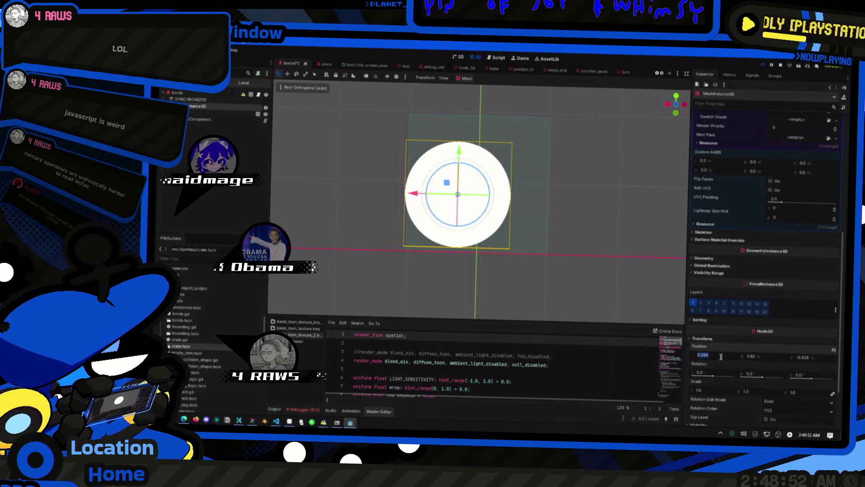
mouse_move(541, 202)
mouse_down()
mouse_move(496, 180)
mouse_move(514, 201)
mouse_move(504, 262)
mouse_up()
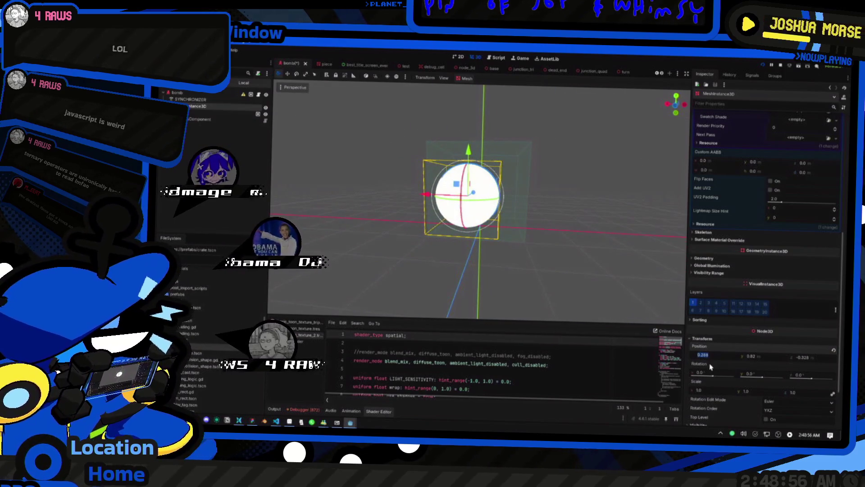
text(0)
key(Tab)
text(0)
key(Tab)
text(0)
key(Return)
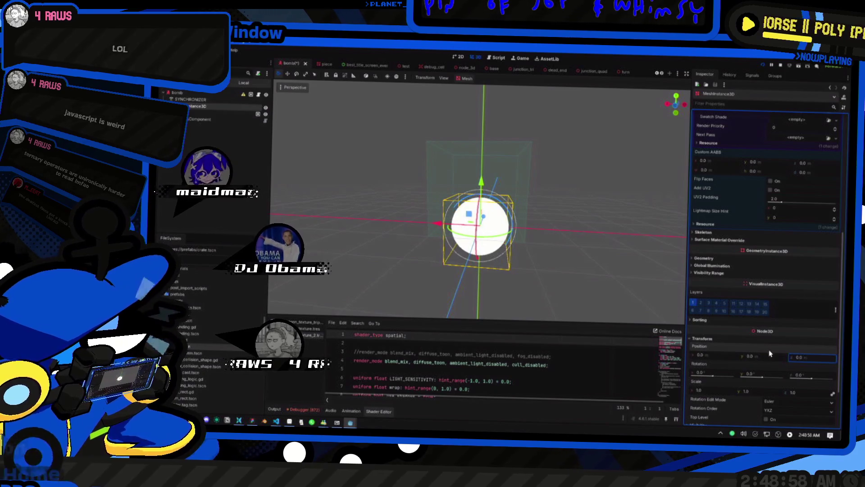
- Raise the sphere's Position Y to 1.0 and view it from behind
click(765, 354)
text(0.5)
key(Return)
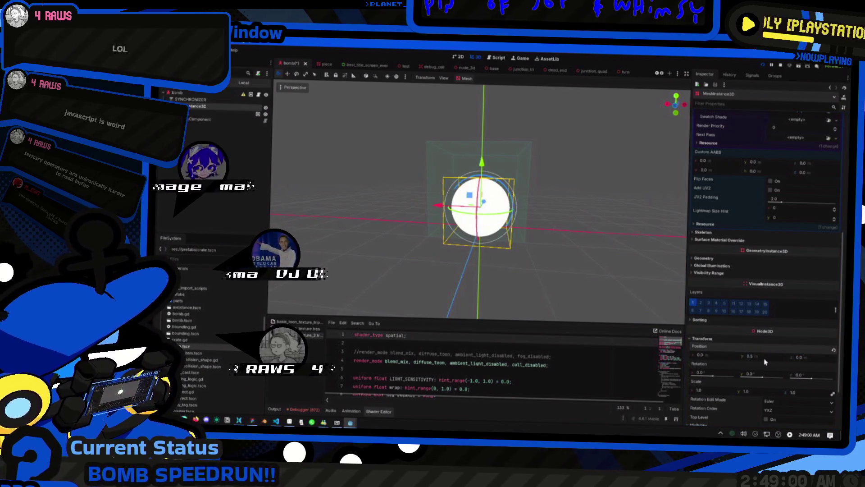
key(Return)
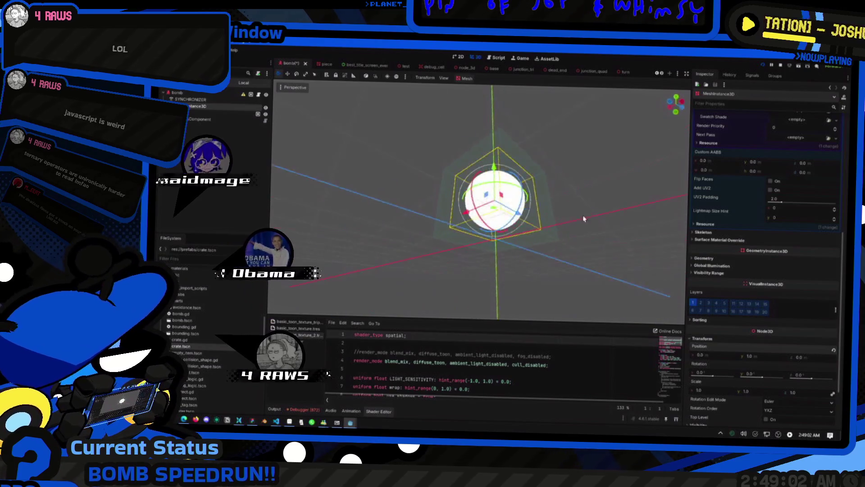
click(678, 105)
scroll(555, 176, up, 3)
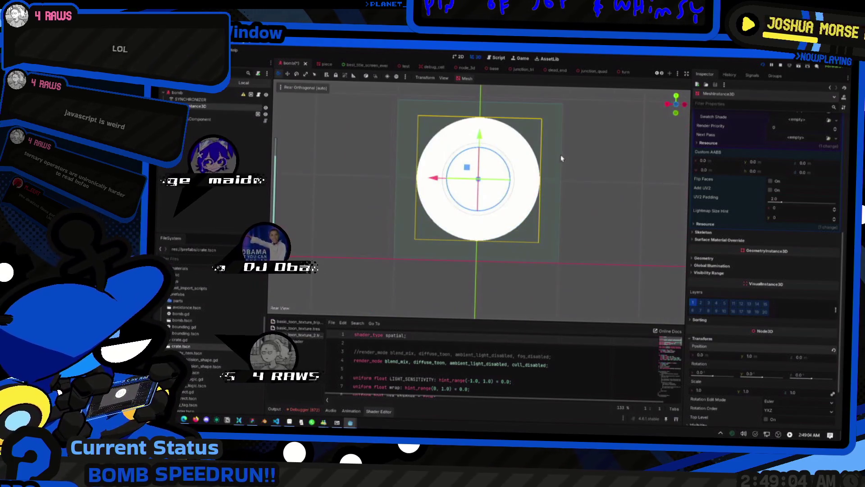
scroll(801, 258, up, 5)
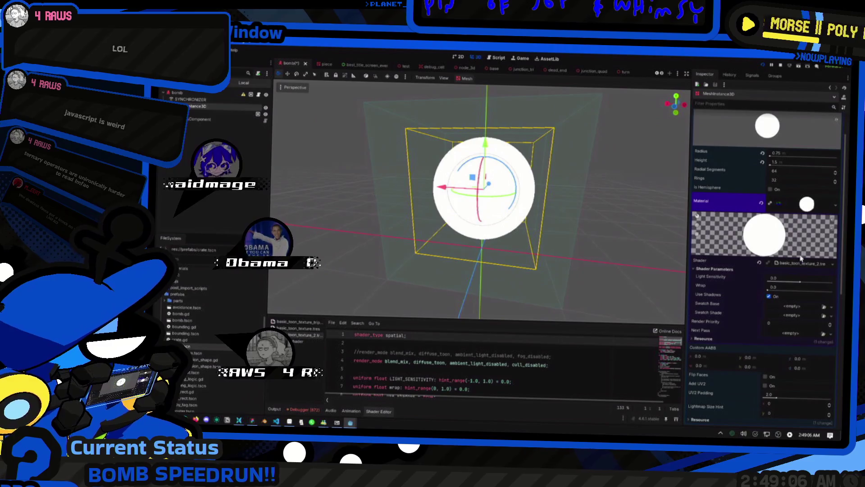
- Show the New texture choices for the empty Swatch Base parameter
click(787, 307)
click(747, 304)
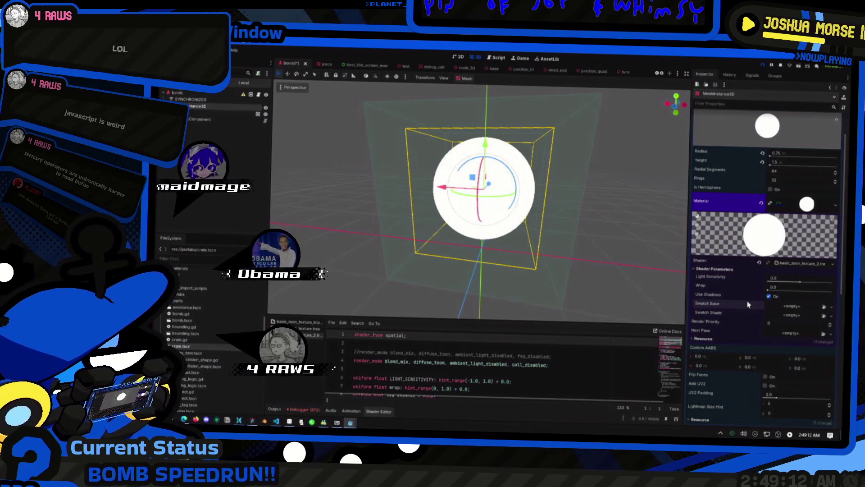
click(825, 306)
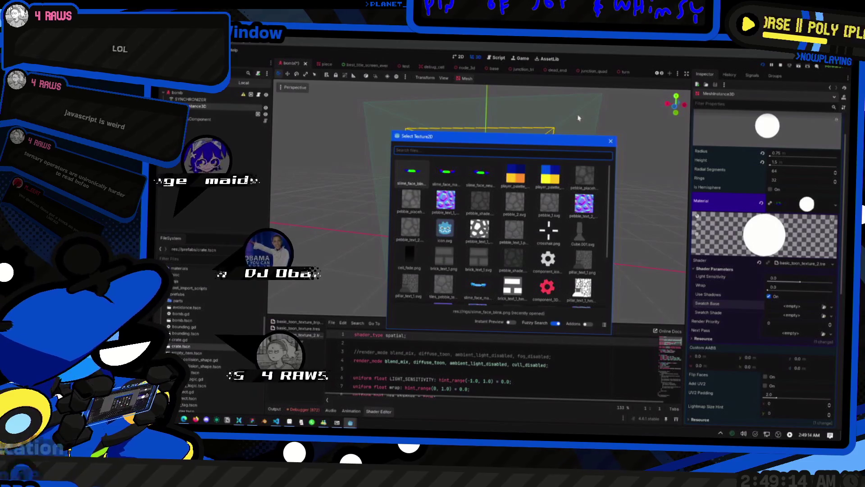
click(611, 142)
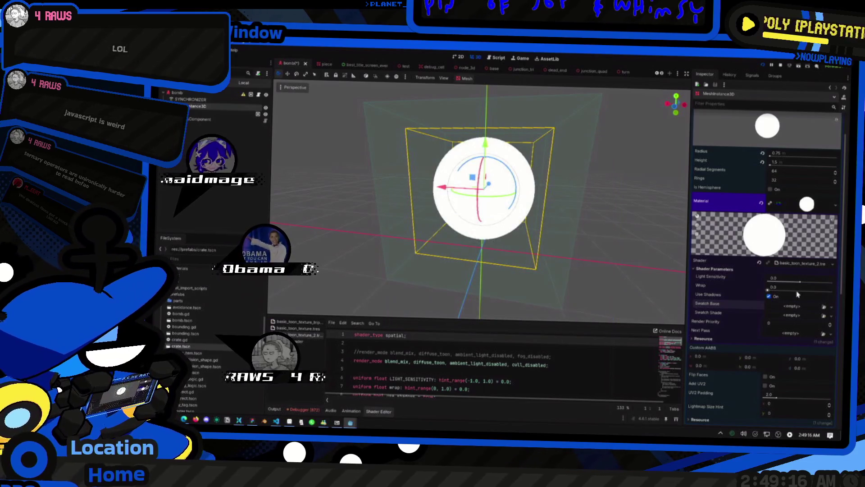
click(825, 307)
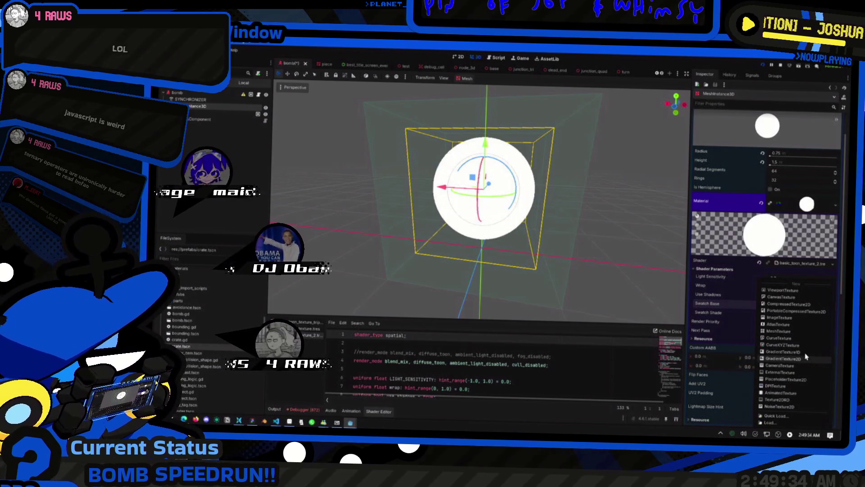
- Create a new GradientTexture2D for Swatch Base and open its gradient for editing
click(805, 358)
click(795, 309)
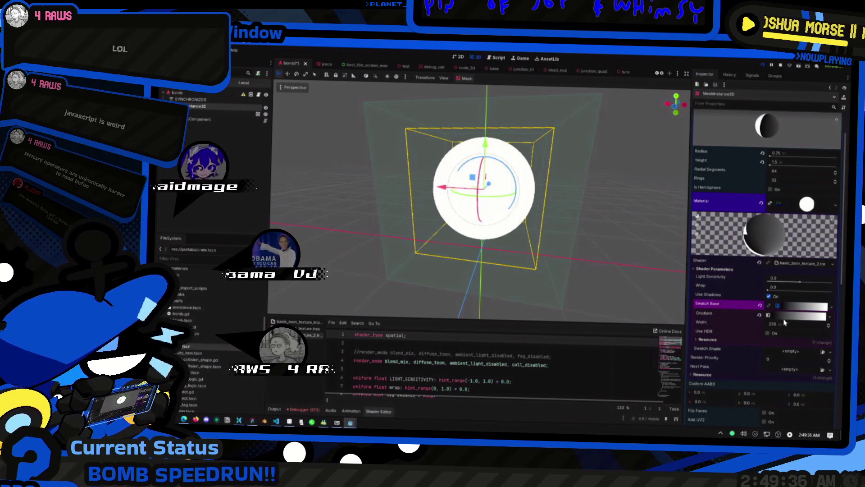
click(786, 319)
click(697, 340)
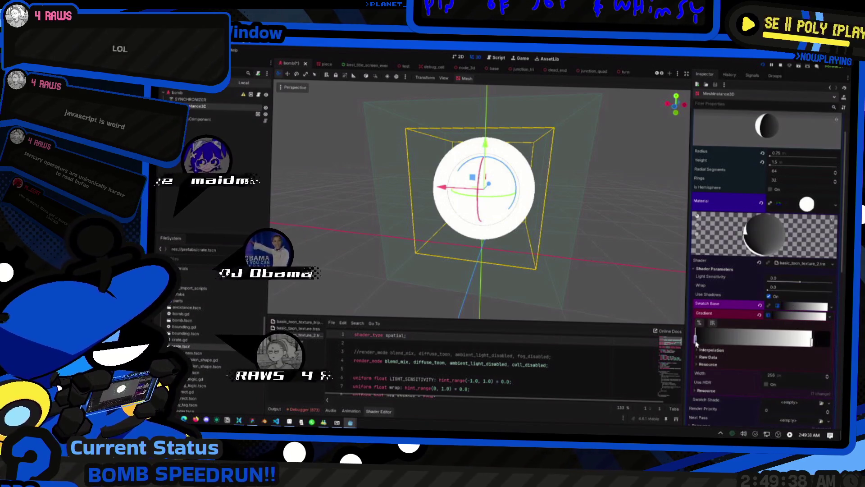
double_click(697, 340)
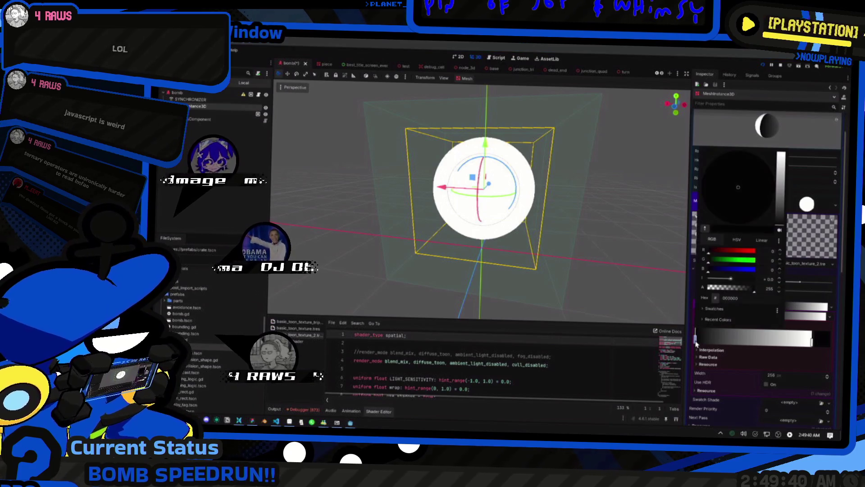
- Delete the gradient's white stop and set the remaining stop to near-black 111111
click(804, 335)
click(812, 344)
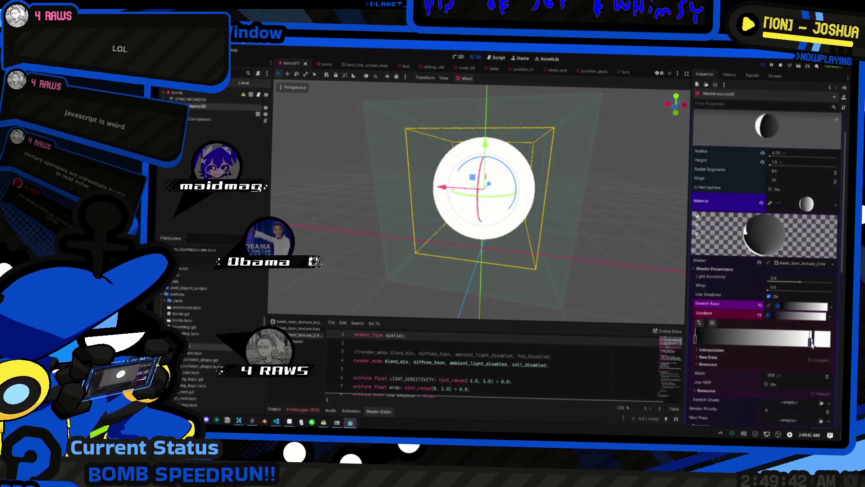
right_click(811, 343)
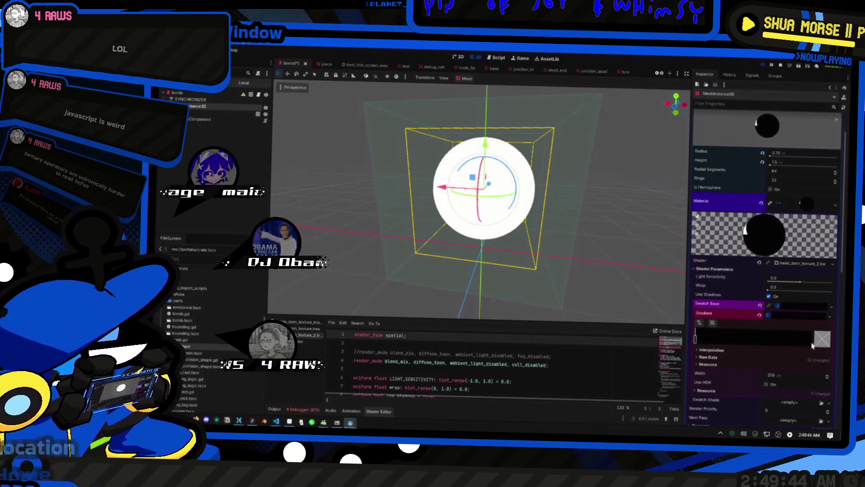
click(696, 342)
double_click(697, 343)
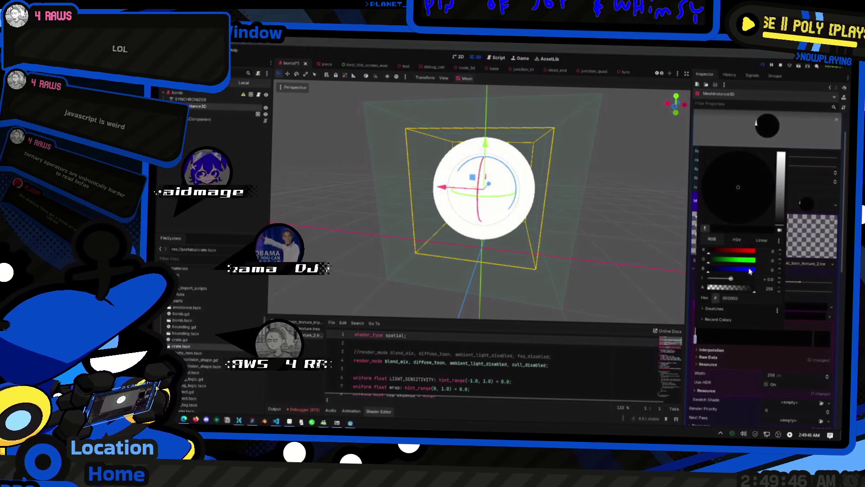
drag(786, 207, 783, 223)
click(817, 332)
- Paste the copied gradient resource through the Swatch Base resource options
right_click(797, 312)
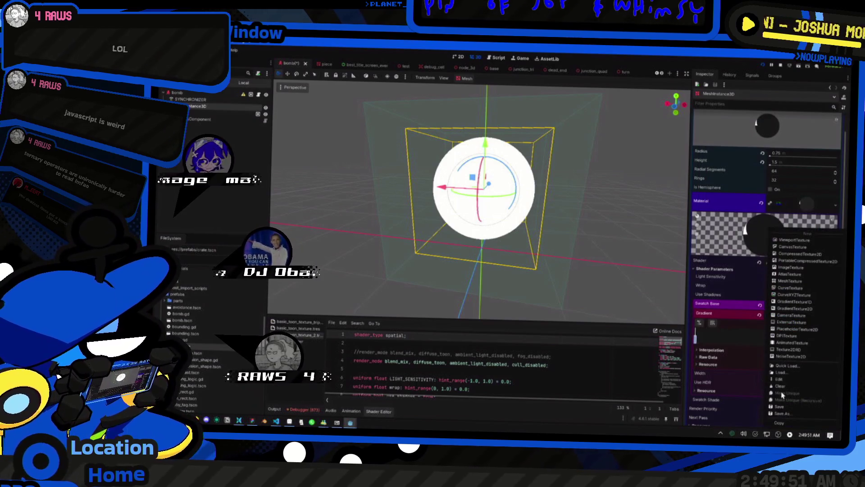
click(747, 308)
right_click(797, 311)
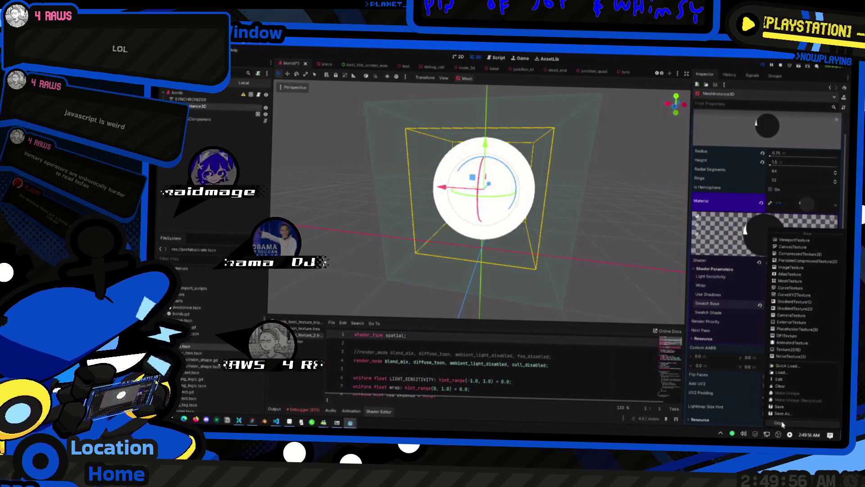
right_click(789, 313)
click(787, 419)
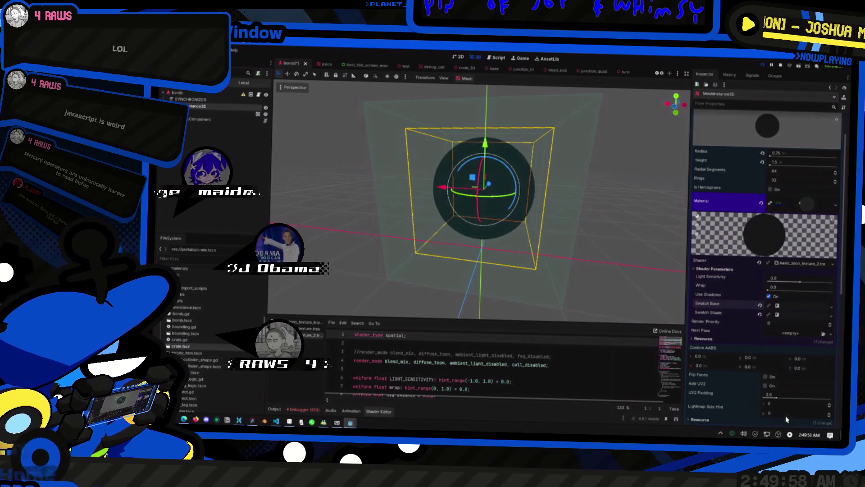
click(789, 317)
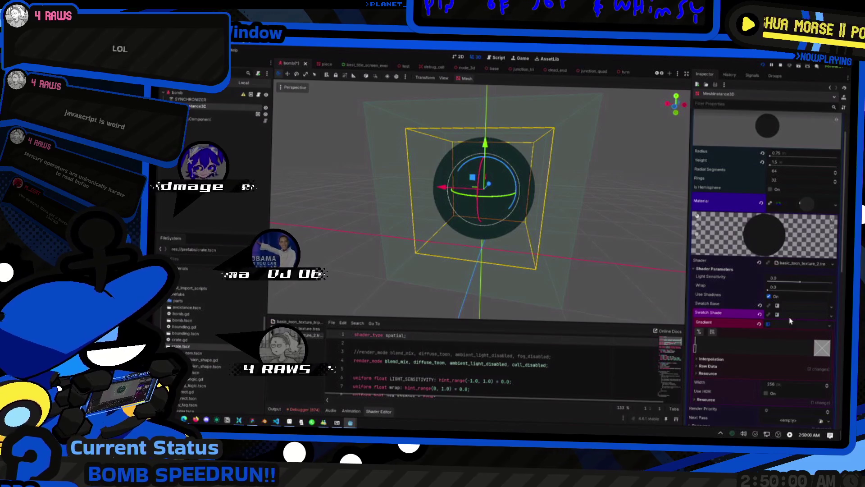
- Orbit around and refocus on the bomb sphere, toggling the preview sky on and off
click(790, 321)
drag(518, 252, 619, 254)
scroll(619, 254, down, 3)
click(397, 77)
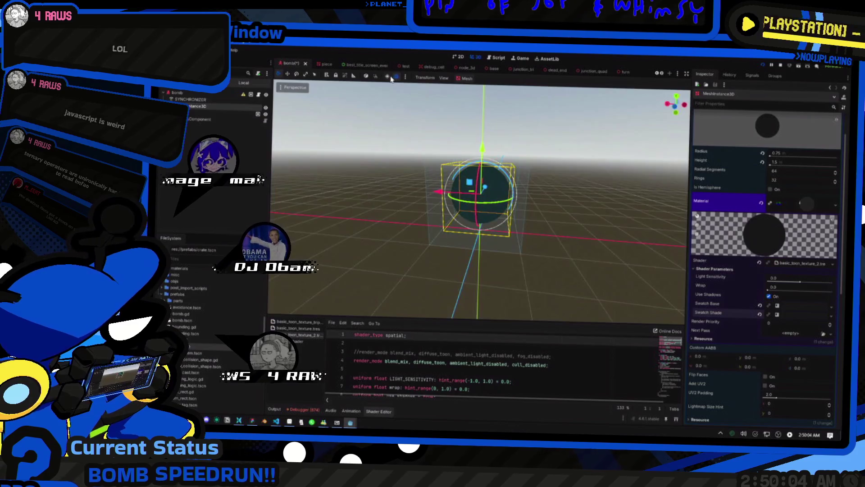
click(396, 77)
mouse_move(420, 169)
mouse_down()
mouse_move(551, 203)
mouse_move(554, 180)
mouse_move(519, 173)
mouse_move(473, 189)
mouse_up()
click(520, 173)
click(468, 194)
key(f)
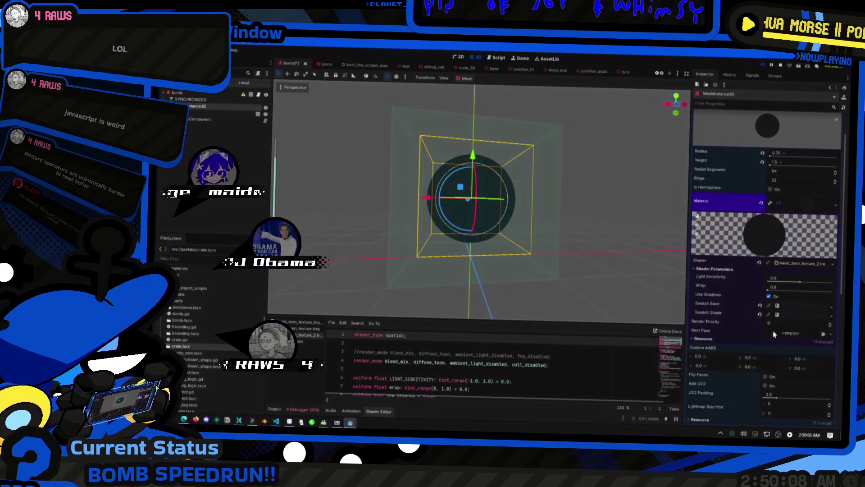
- Make Swatch Shade unique, then clear it and give it a new gradient texture
click(789, 317)
right_click(789, 317)
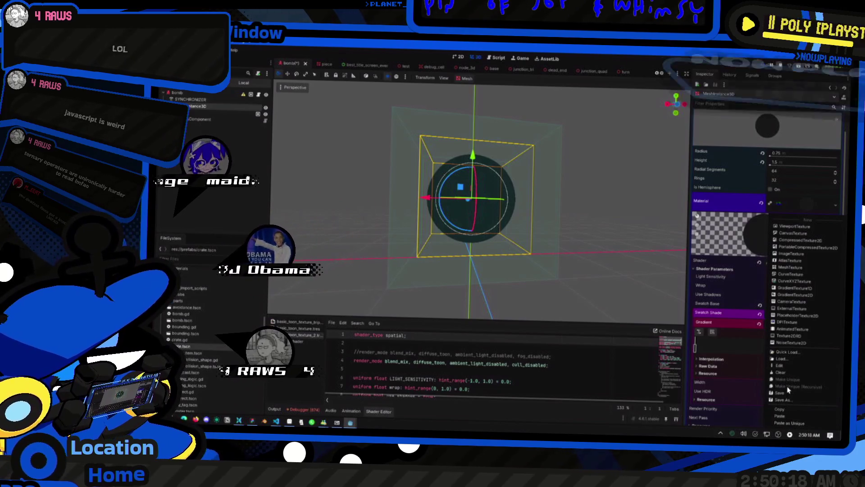
click(789, 422)
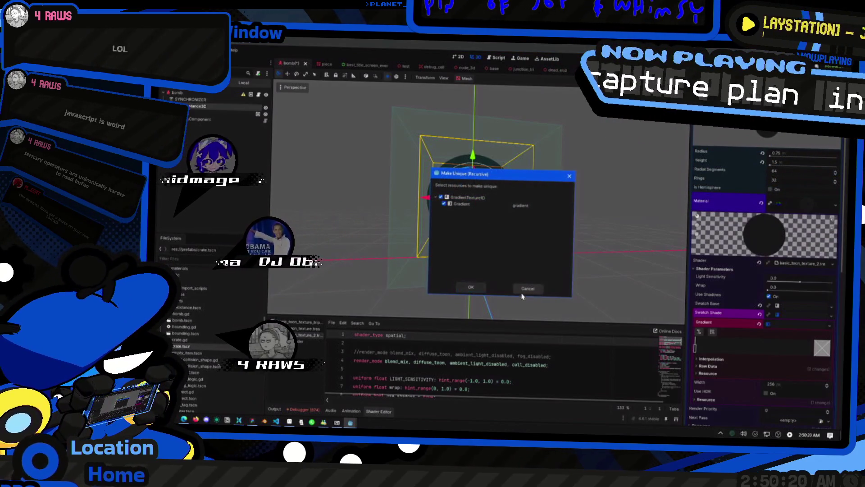
click(784, 326)
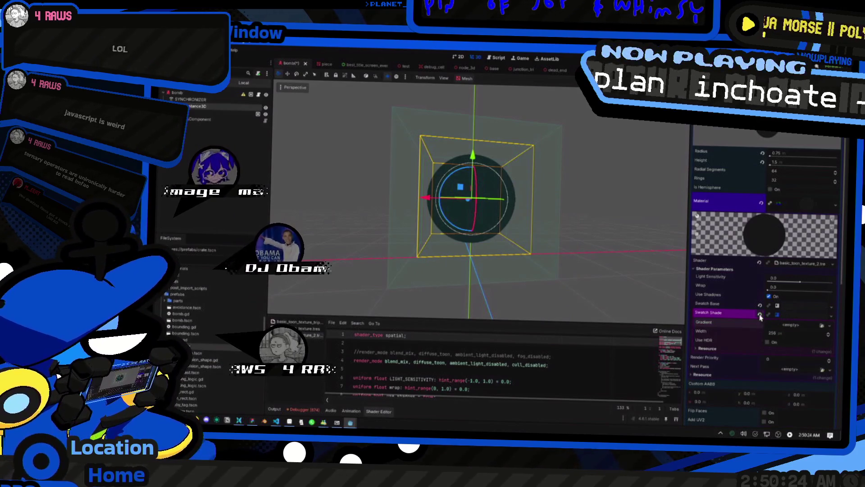
click(784, 310)
click(785, 311)
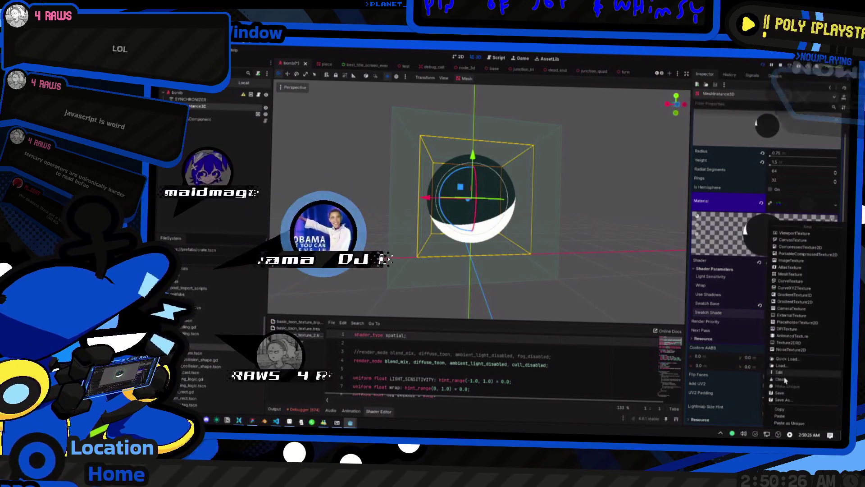
click(776, 415)
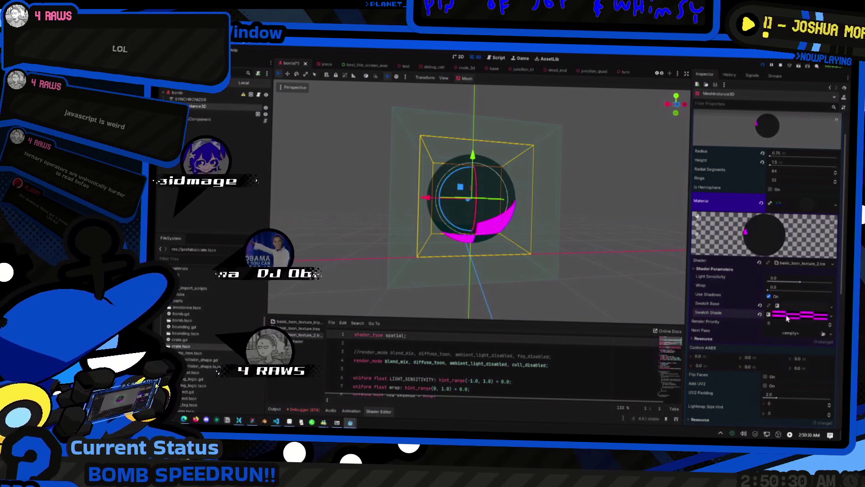
- Create a new Gradient for the Swatch Shade texture and delete its white stop
click(792, 325)
click(797, 343)
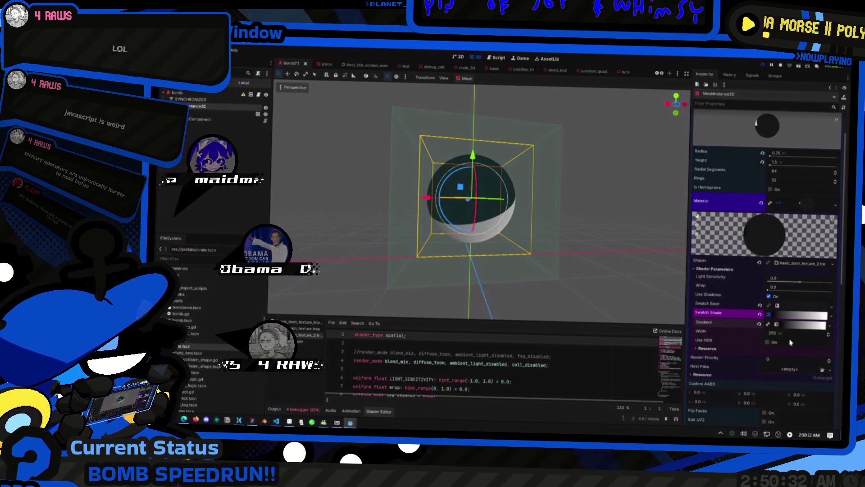
click(781, 327)
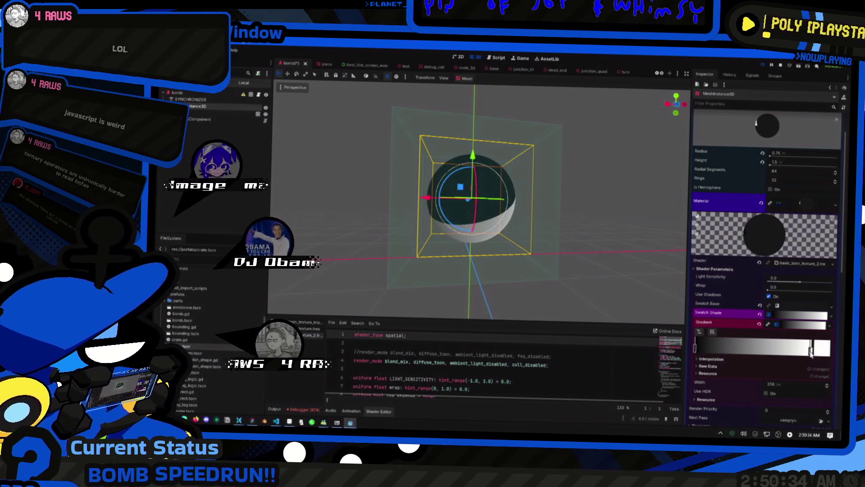
right_click(814, 354)
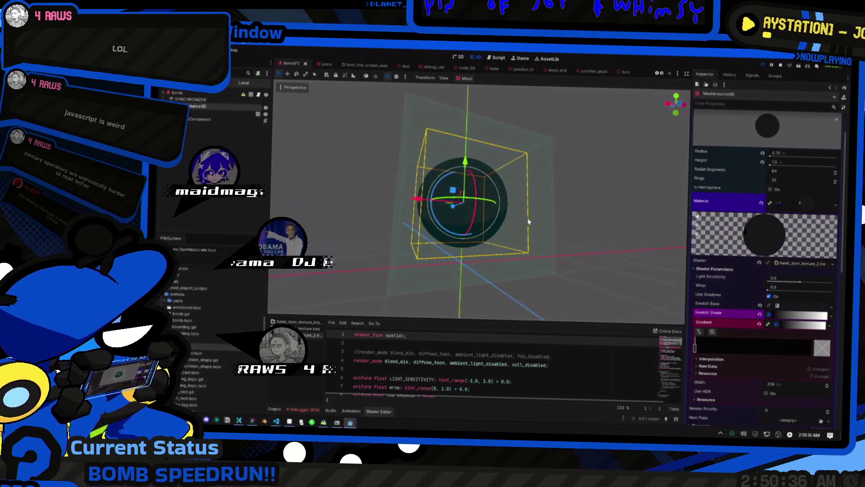
- Reselect the sphere and collapse the Swatch Shade and Shader Parameters sections
click(624, 234)
mouse_move(624, 234)
mouse_down()
mouse_move(479, 239)
mouse_move(495, 200)
mouse_up()
click(494, 199)
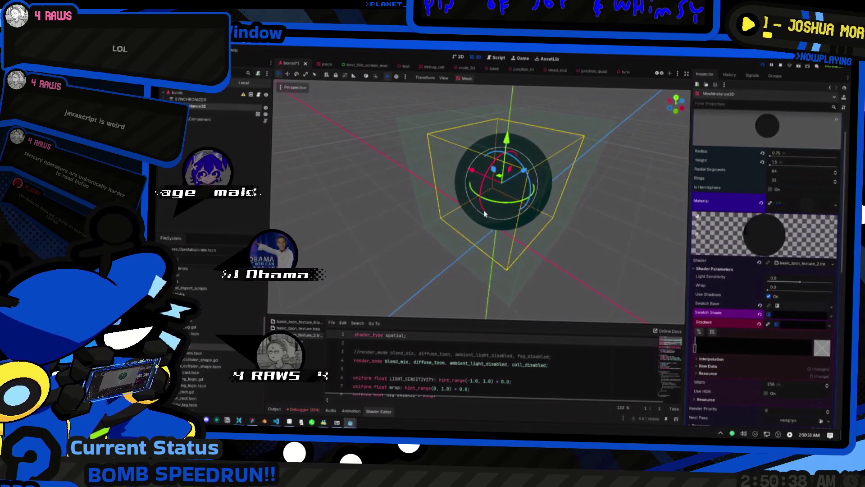
click(789, 245)
click(789, 245)
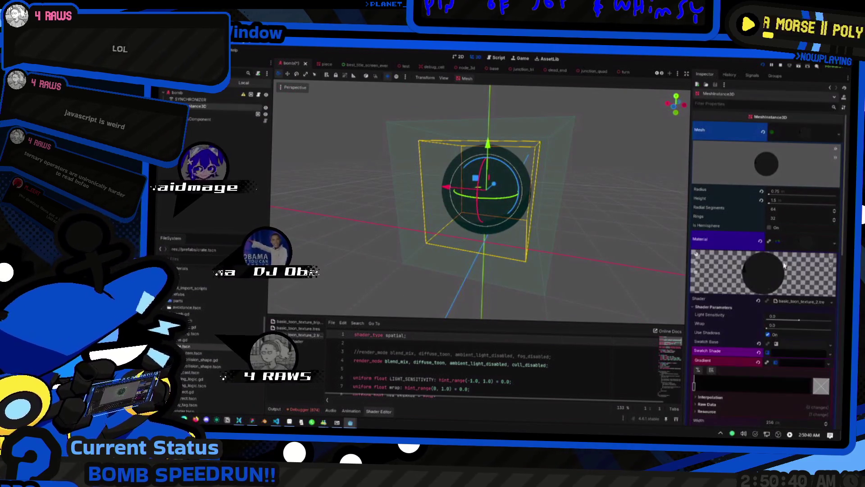
scroll(789, 266, down, 3)
click(786, 276)
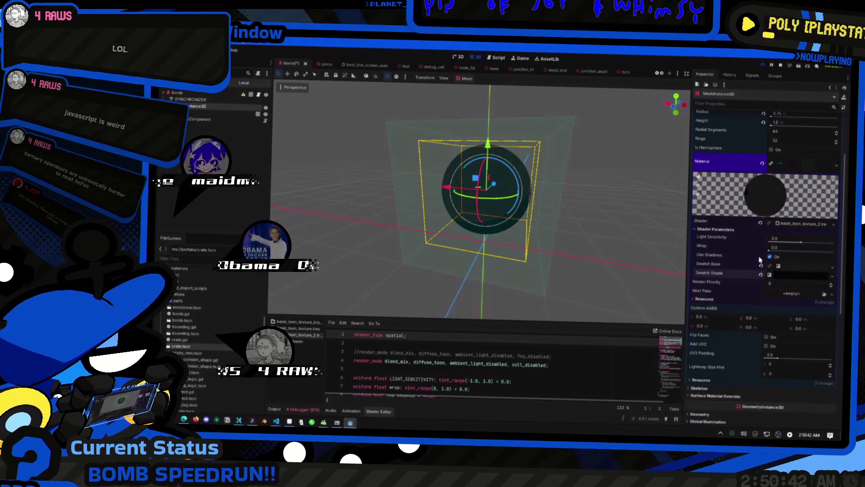
click(719, 228)
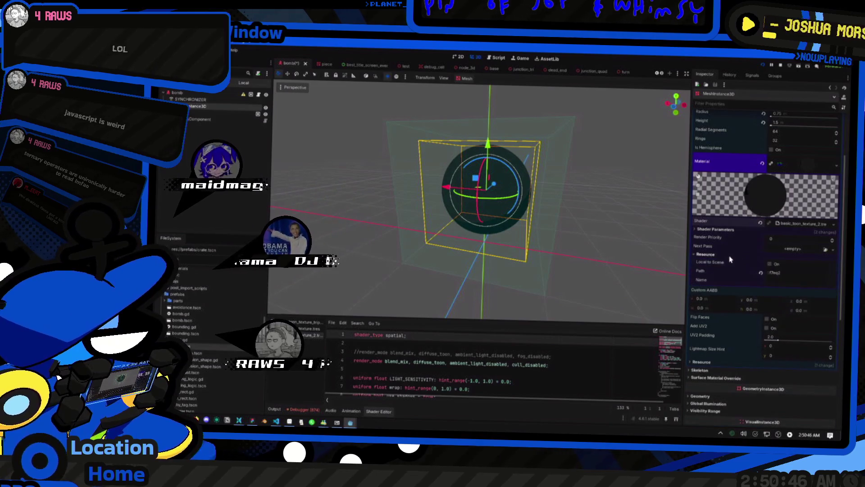
- Re-expand the sphere's Material and list new material types for its empty Next Pass slot
scroll(730, 259, up, 3)
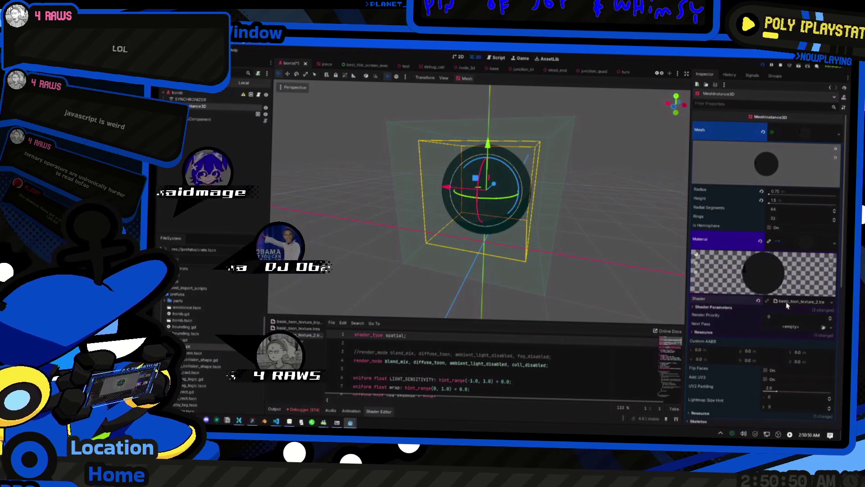
scroll(746, 327, down, 3)
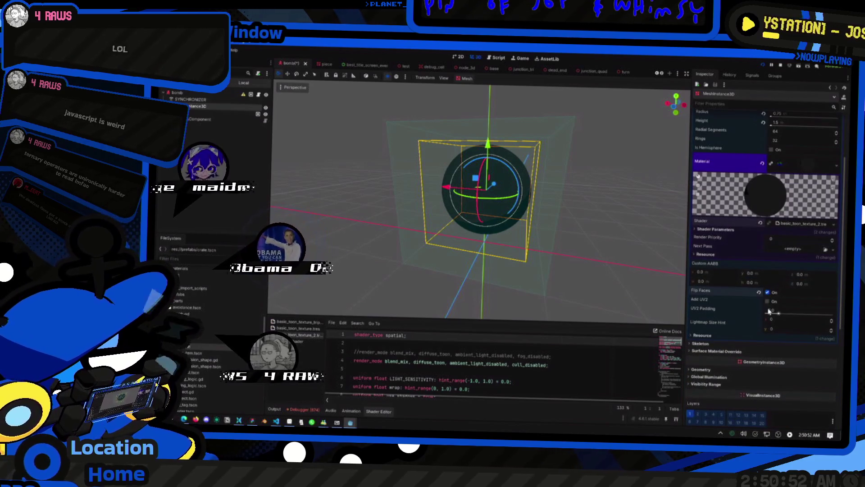
scroll(763, 247, up, 3)
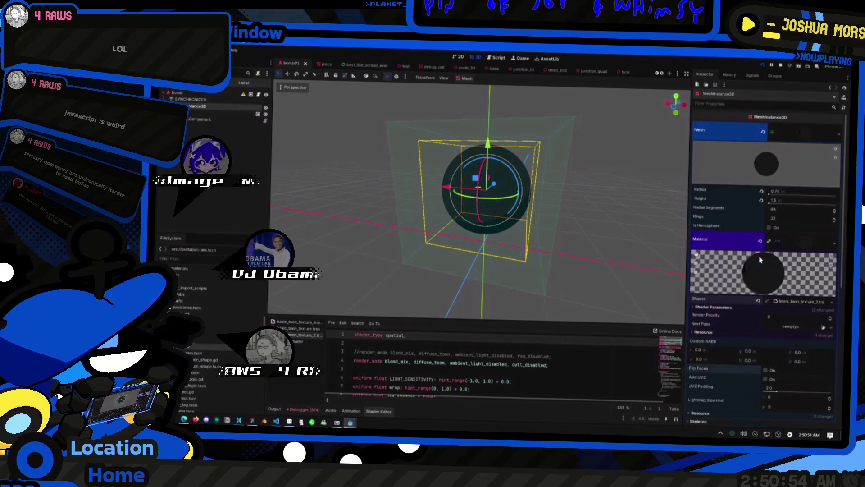
click(796, 242)
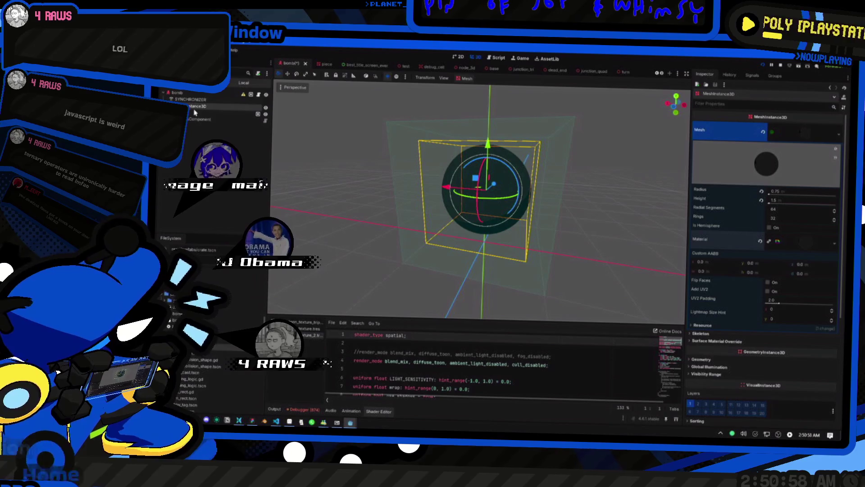
drag(433, 180, 496, 180)
click(796, 243)
click(725, 333)
click(778, 334)
click(783, 328)
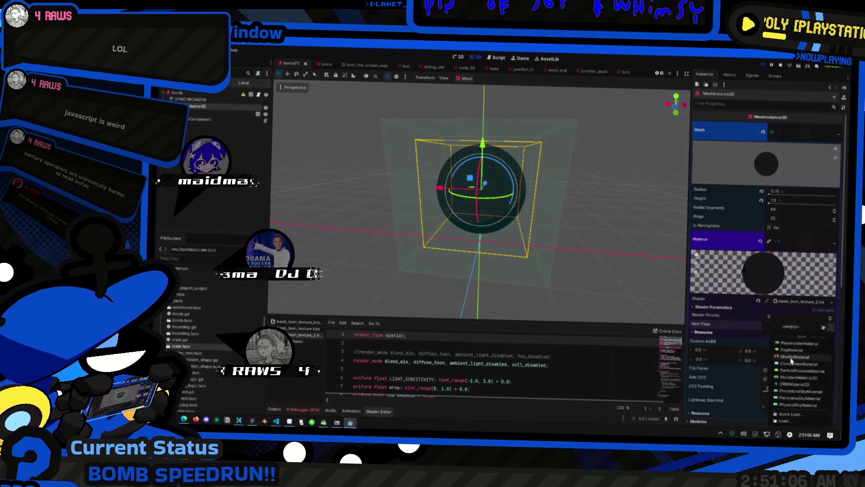
- Add a new StandardMaterial3D as Next Pass and enable Grow with amount 0.057
click(806, 383)
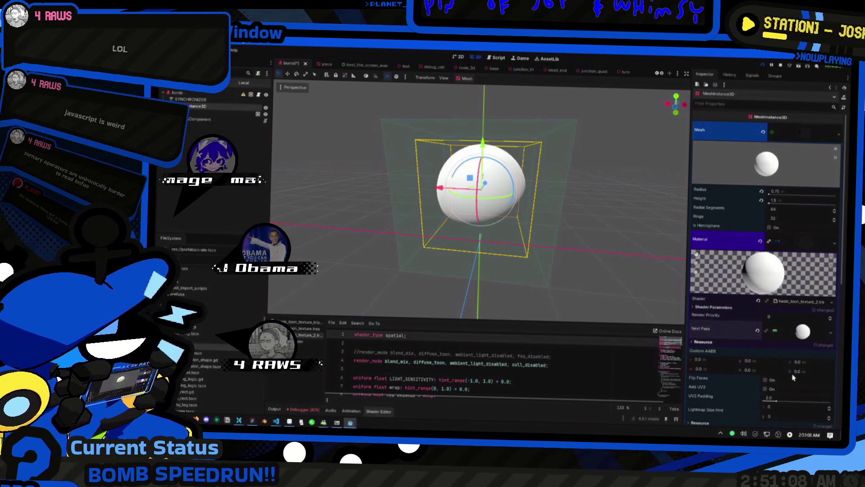
click(799, 332)
scroll(793, 329, down, 3)
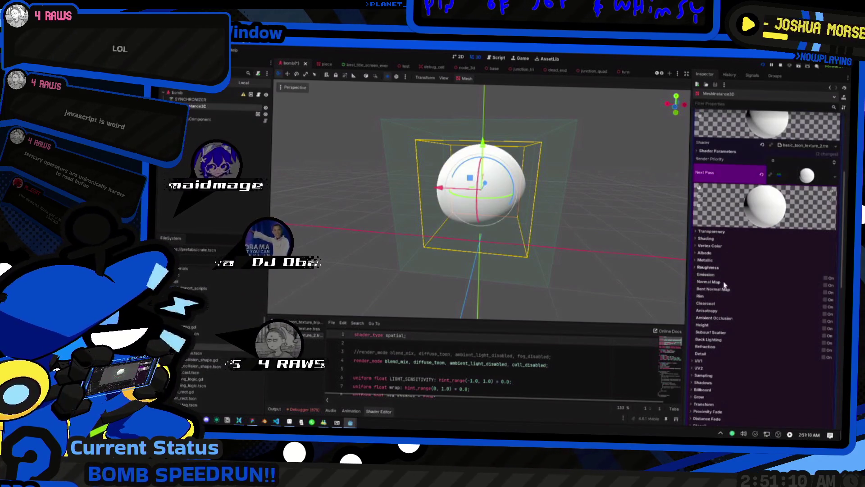
scroll(722, 310, down, 2)
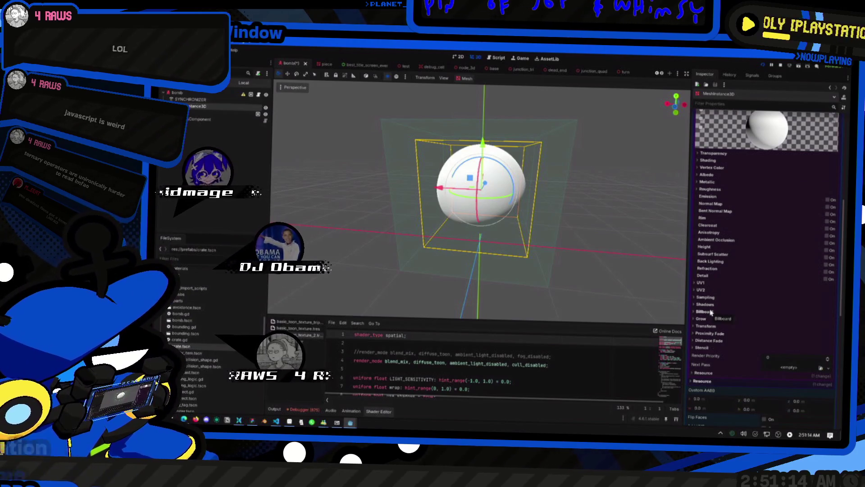
click(702, 319)
click(768, 328)
mouse_move(785, 346)
mouse_down()
mouse_move(800, 343)
mouse_move(782, 342)
mouse_up()
key(ctrl+z)
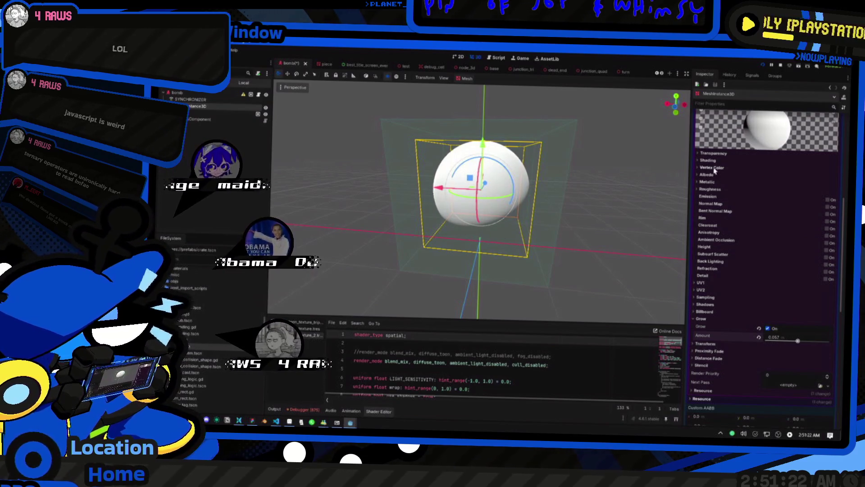
- Make the Next Pass material Unshaded with a black albedo colour
click(709, 160)
click(798, 170)
click(784, 180)
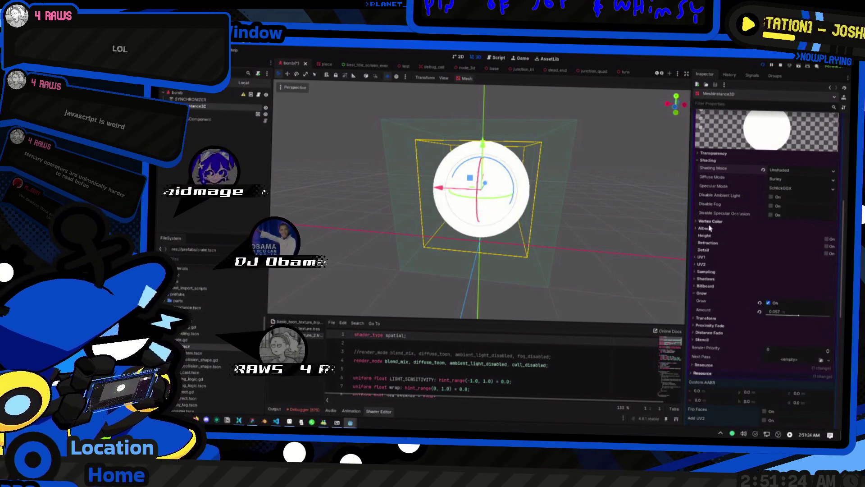
click(706, 228)
click(797, 239)
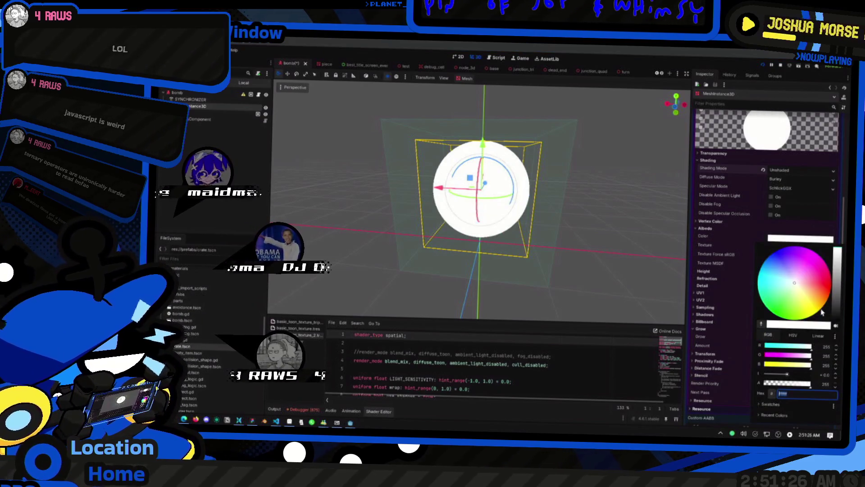
click(839, 316)
click(741, 259)
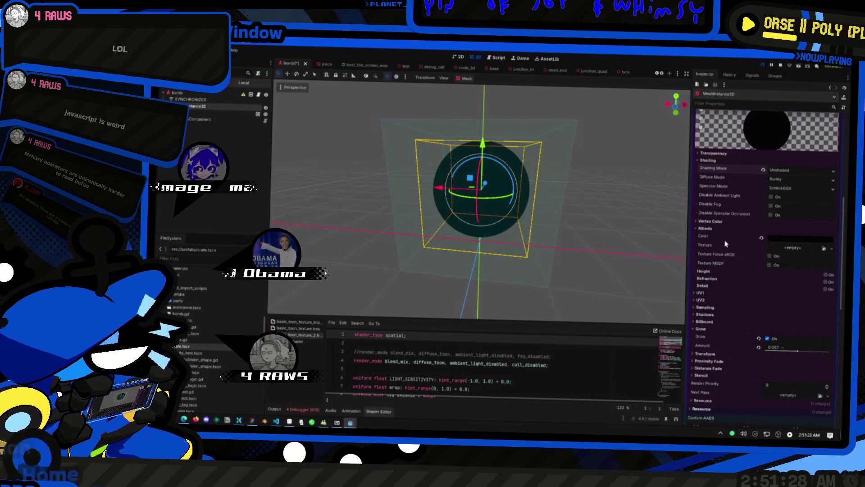
- Keep the Next Pass transparency blend mode at Mix, then reselect the sphere mesh node
scroll(726, 244, up, 1)
scroll(744, 221, down, 3)
scroll(761, 197, up, 2)
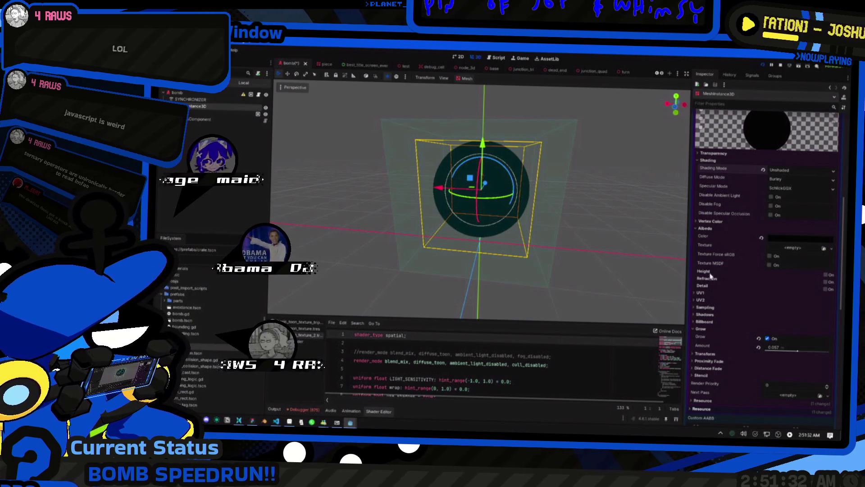
scroll(712, 225, up, 2)
click(712, 192)
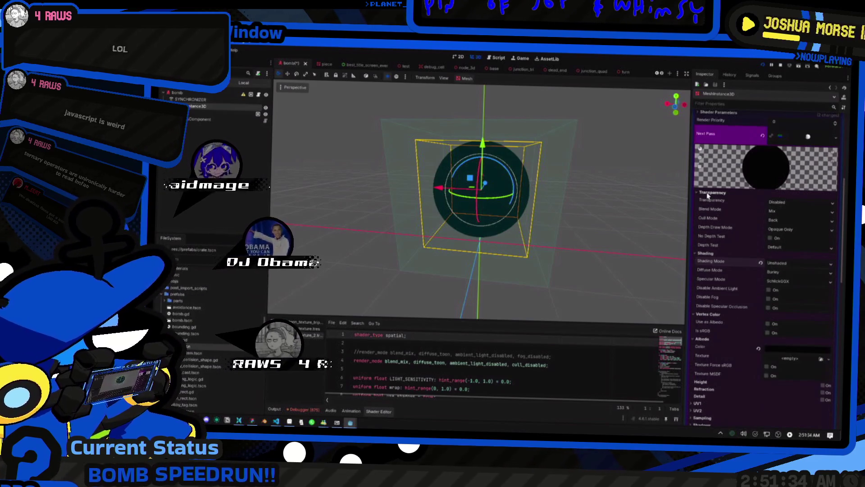
click(776, 211)
click(781, 221)
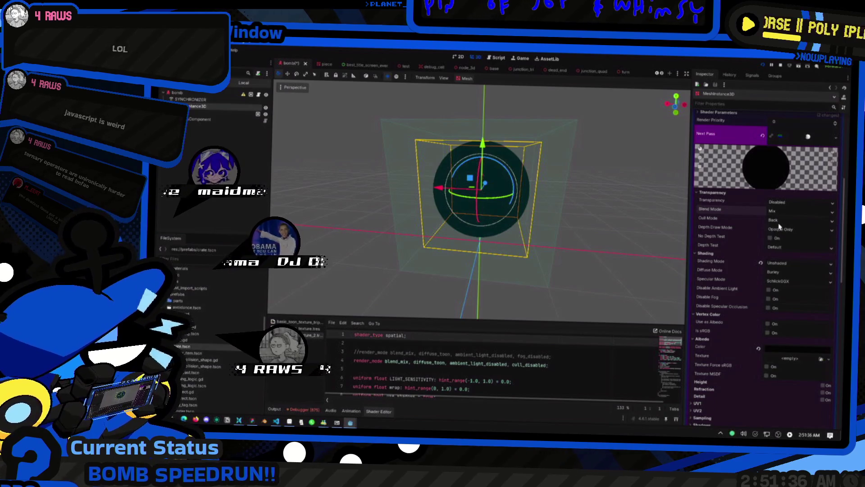
click(600, 239)
mouse_move(580, 228)
mouse_down()
mouse_move(641, 188)
mouse_move(506, 217)
mouse_move(240, 228)
mouse_move(608, 204)
mouse_move(475, 191)
mouse_move(578, 196)
mouse_move(491, 199)
mouse_move(554, 189)
mouse_up()
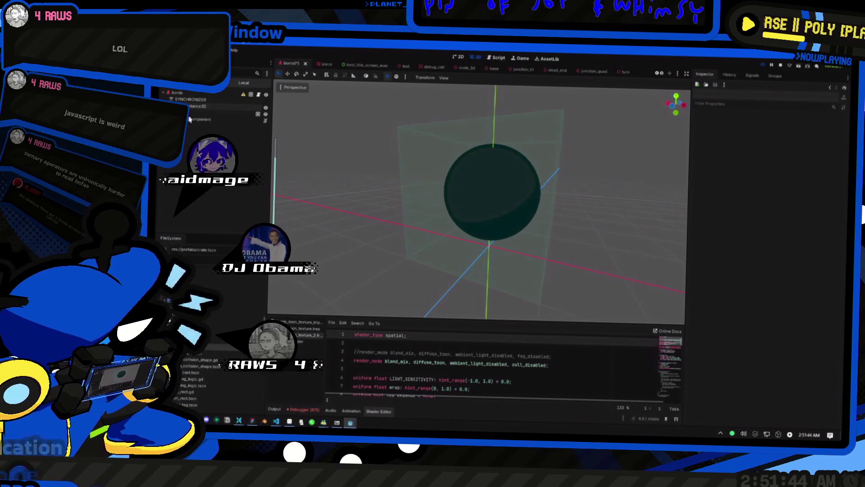
click(196, 106)
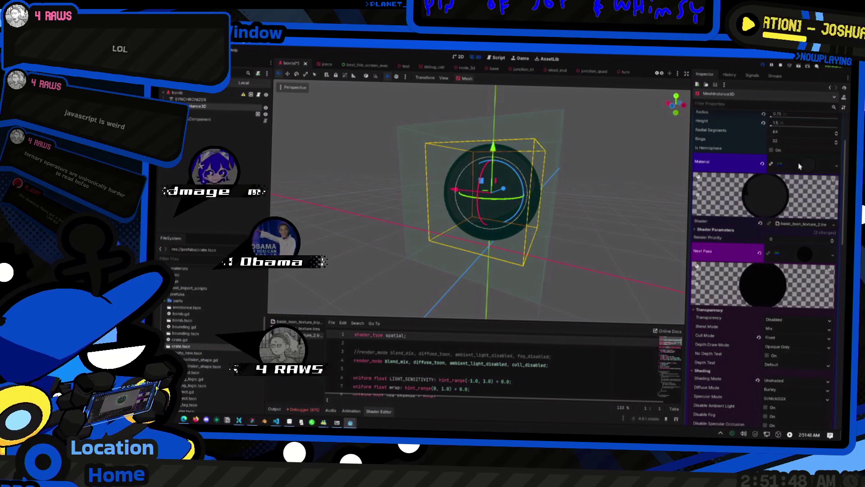
- Set the Swatch Shade gradient's dark left stop to 0a0a0a
click(788, 223)
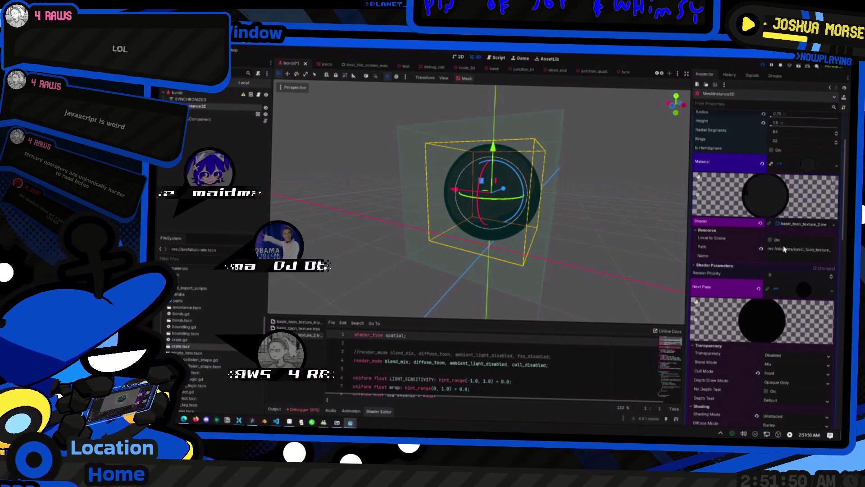
click(793, 225)
click(790, 225)
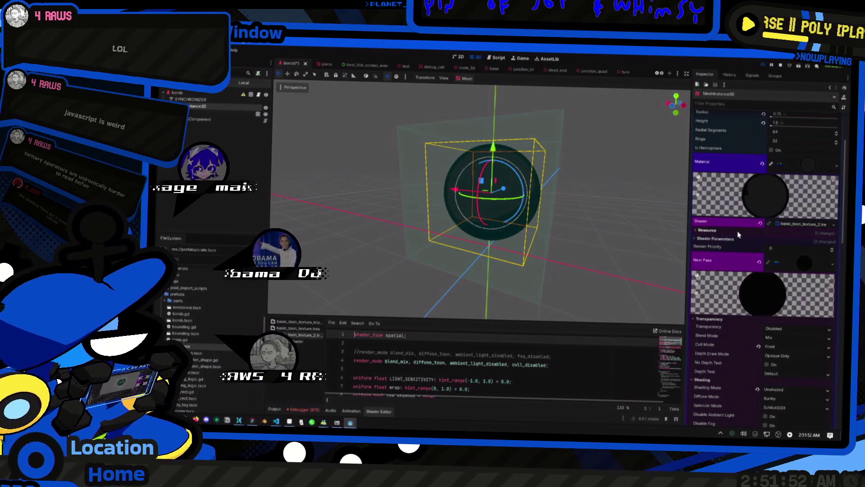
click(724, 238)
click(787, 284)
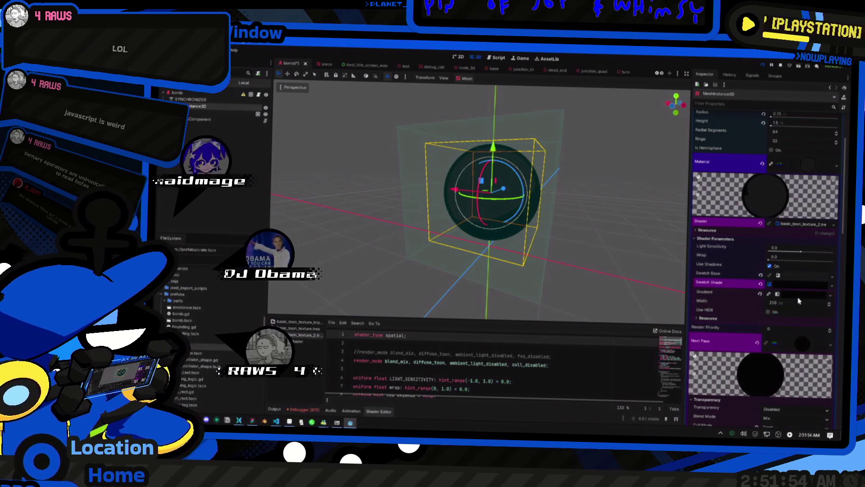
click(797, 295)
double_click(697, 318)
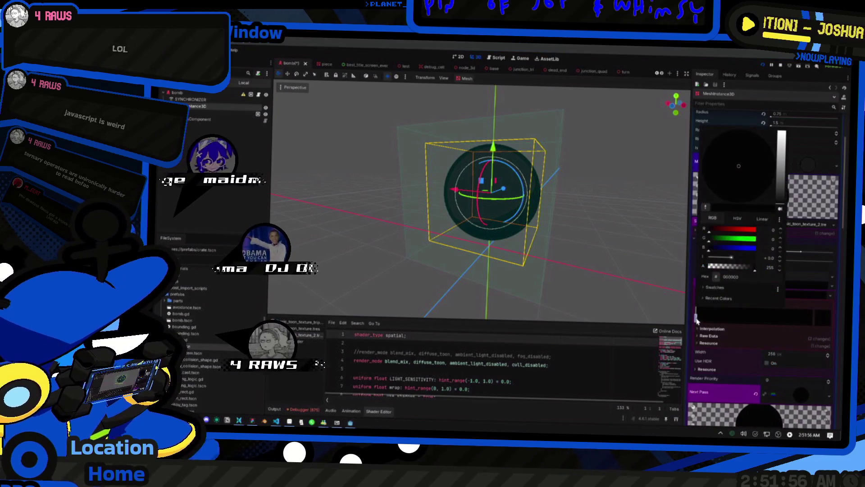
drag(780, 207, 782, 205)
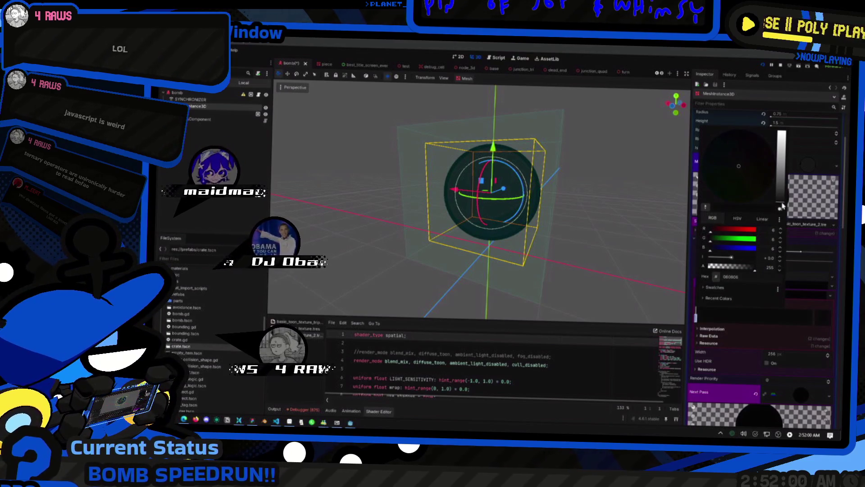
click(643, 227)
- Add a MeshInstance3D child node under the bomb root
click(572, 211)
mouse_move(574, 220)
mouse_down()
mouse_move(427, 175)
mouse_move(503, 243)
mouse_move(543, 209)
mouse_up()
click(199, 107)
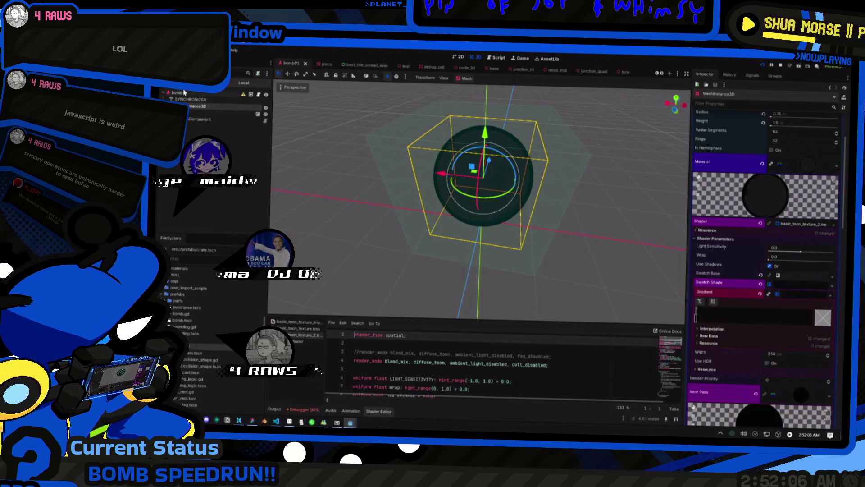
click(184, 92)
key(ctrl+a)
key(Return)
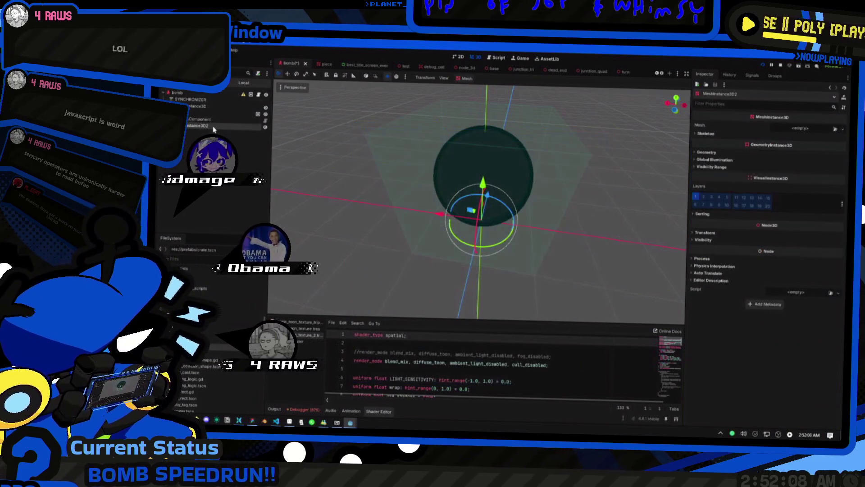
- Move MeshInstance3D2 under MeshInstance3D and give it a flat CylinderMesh with bottom radius 0.376
drag(214, 127, 212, 110)
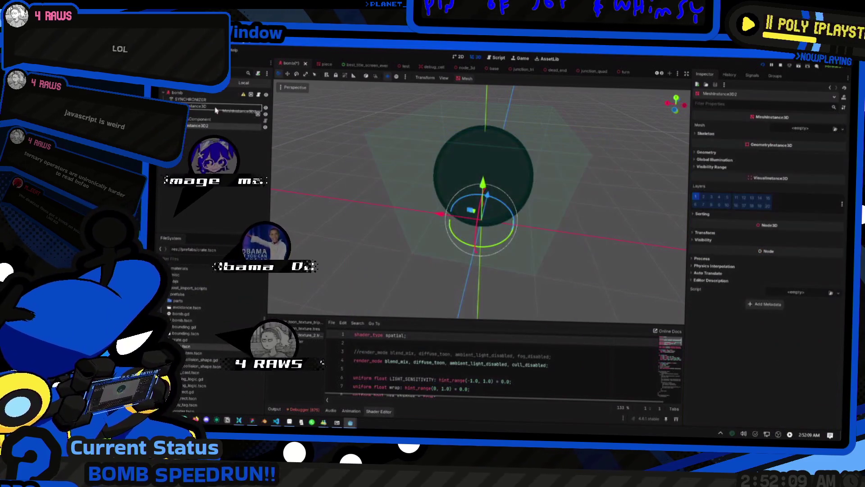
click(793, 131)
click(819, 180)
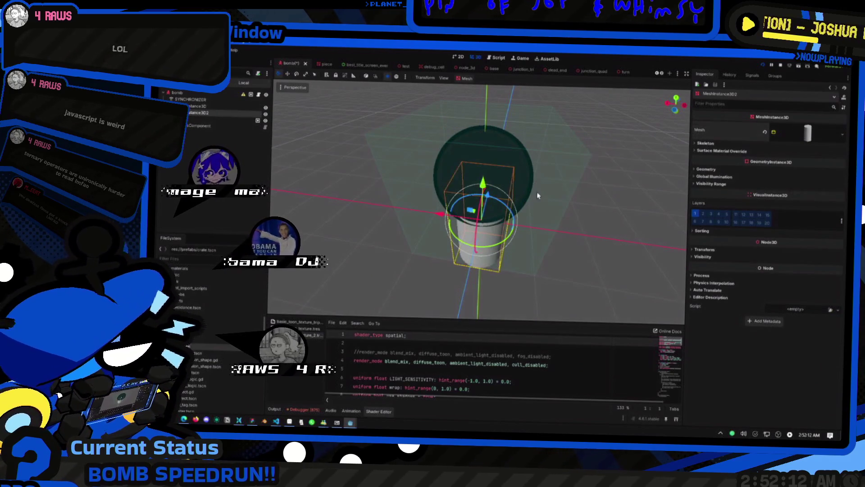
click(819, 134)
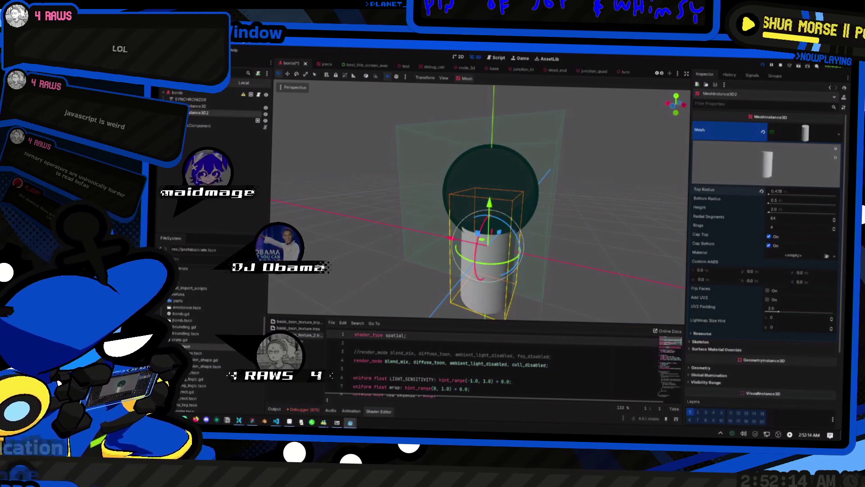
drag(785, 208, 759, 208)
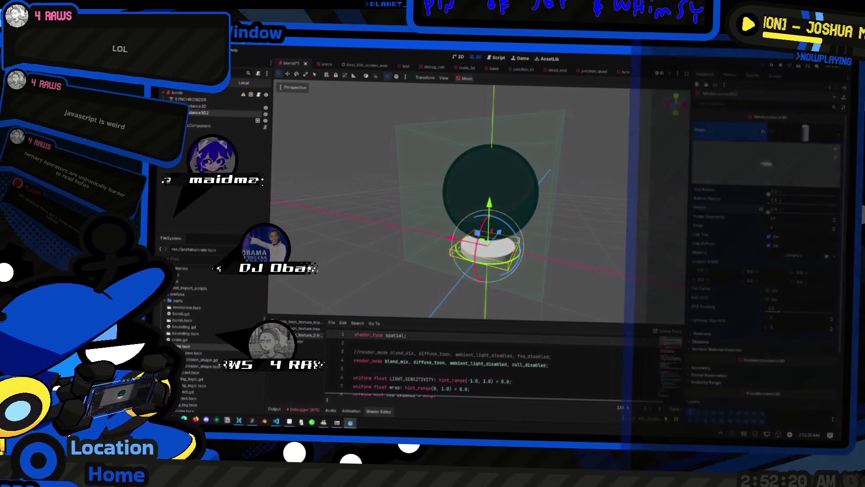
mouse_move(784, 199)
mouse_down()
mouse_move(791, 200)
mouse_move(767, 200)
mouse_move(766, 214)
mouse_move(776, 204)
mouse_up()
- Raise the cylinder atop the sphere as a cap with top radius 0.596 and height 0.387
drag(499, 201, 505, 90)
mouse_move(580, 141)
mouse_down()
mouse_move(507, 210)
mouse_move(540, 216)
mouse_up()
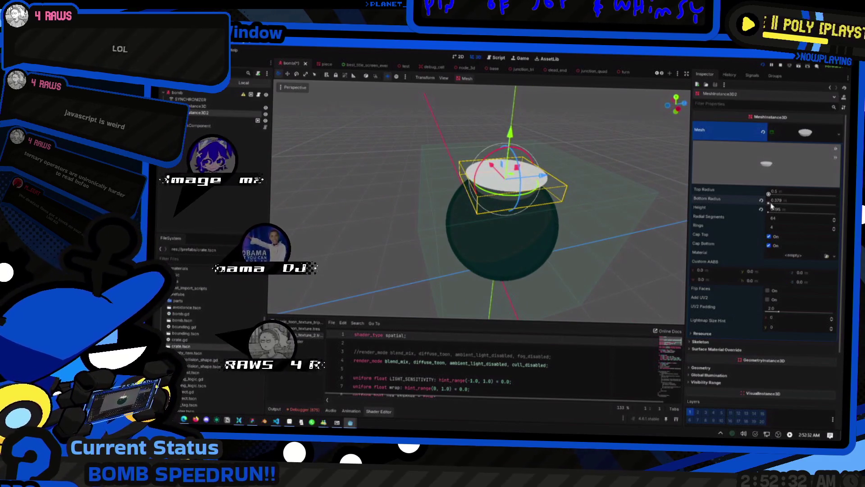
mouse_move(780, 196)
mouse_down()
mouse_move(772, 203)
mouse_move(779, 209)
mouse_up()
drag(453, 230, 550, 213)
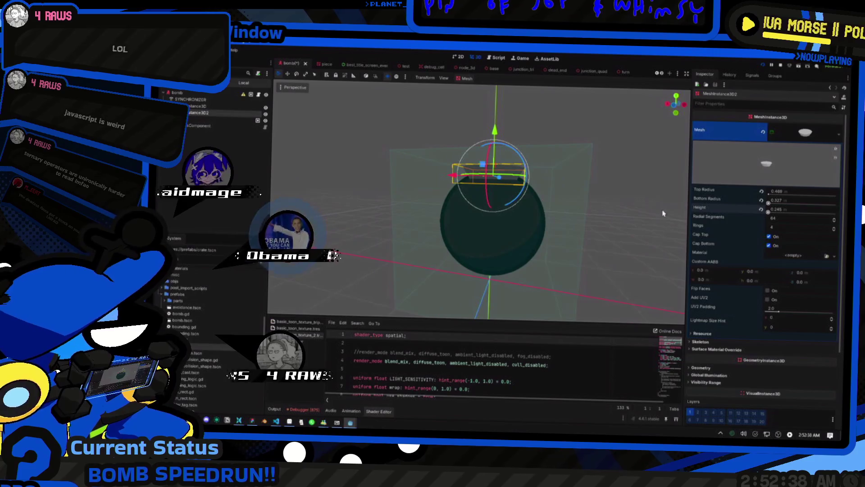
mouse_move(797, 209)
mouse_down()
mouse_move(807, 209)
mouse_move(764, 215)
mouse_up()
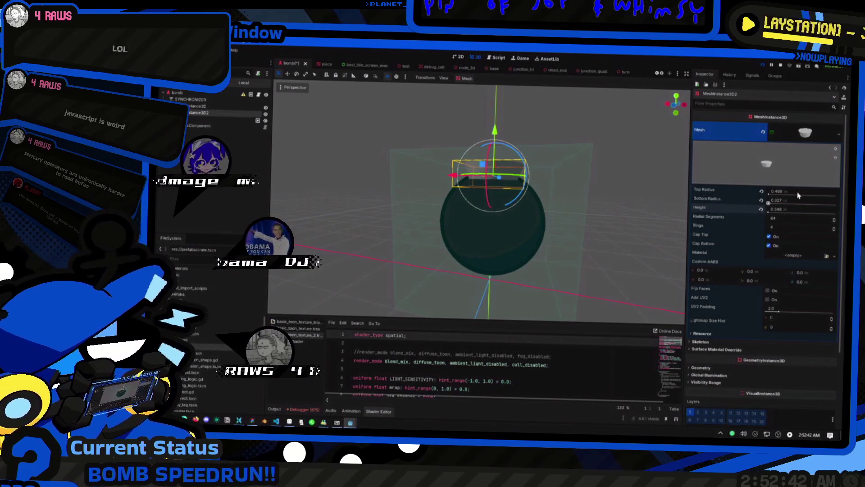
mouse_move(540, 209)
mouse_down()
mouse_move(585, 207)
mouse_move(796, 243)
mouse_up()
drag(777, 208, 781, 208)
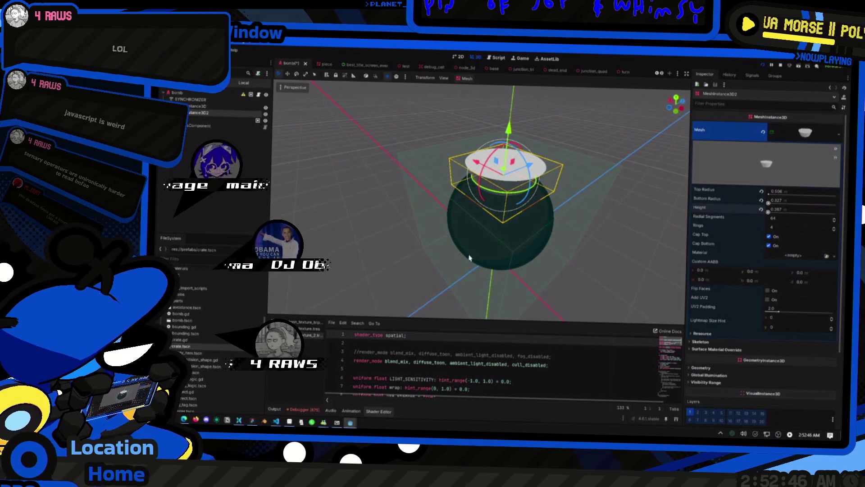
mouse_move(692, 243)
mouse_down()
mouse_move(575, 232)
mouse_move(591, 185)
mouse_move(604, 190)
mouse_up()
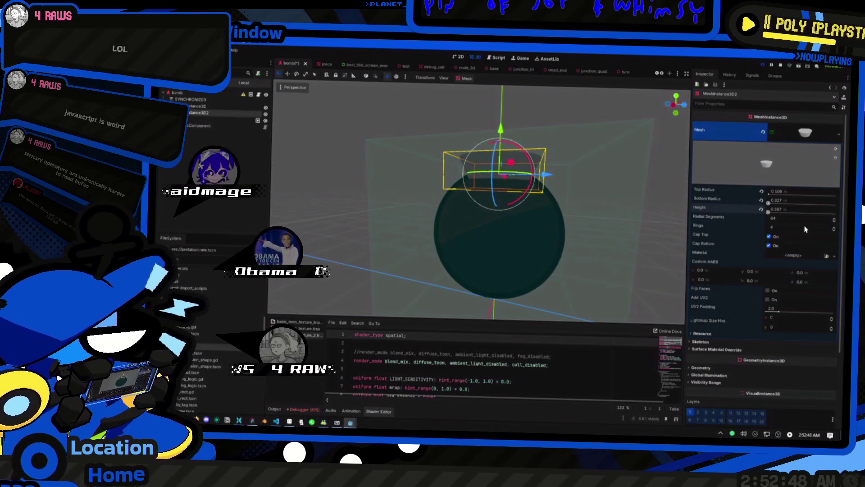
drag(792, 191, 811, 191)
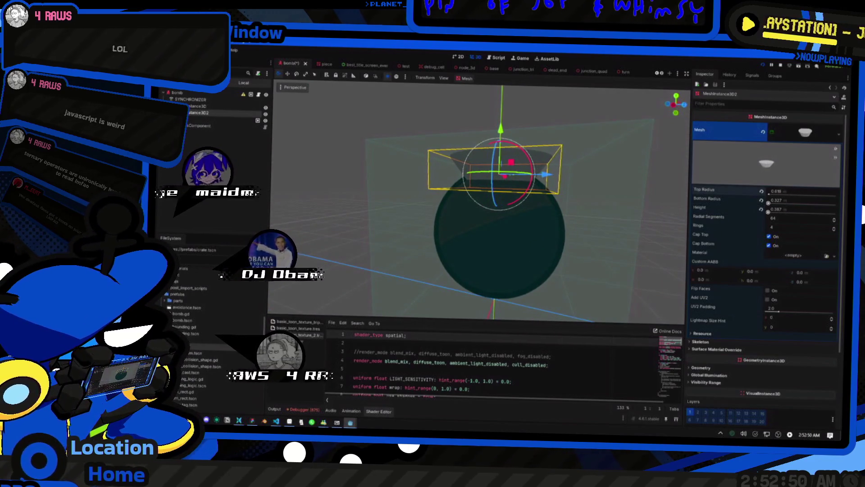
drag(529, 240, 535, 243)
drag(781, 197, 777, 197)
drag(568, 257, 610, 269)
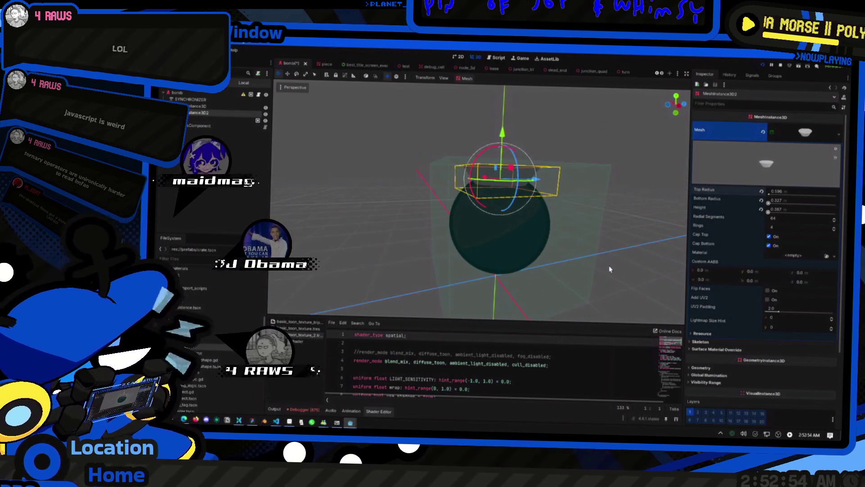
- Copy the sphere mesh's material and bring up the cap's Material options
click(198, 106)
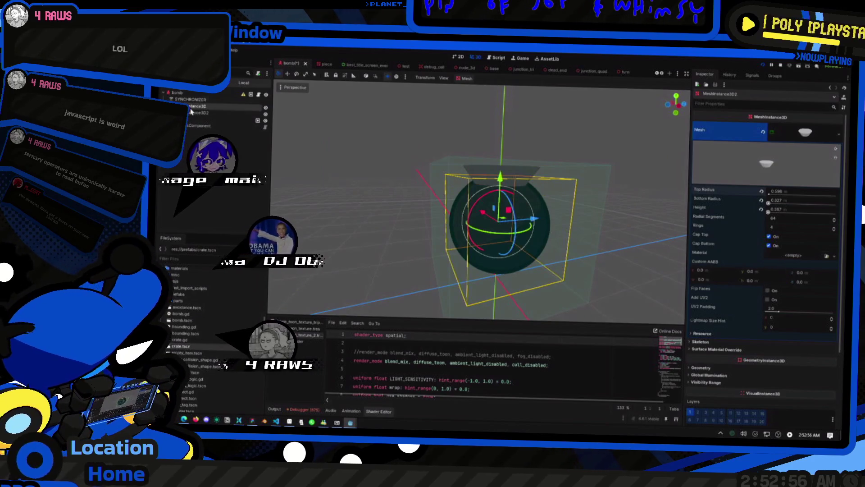
click(792, 227)
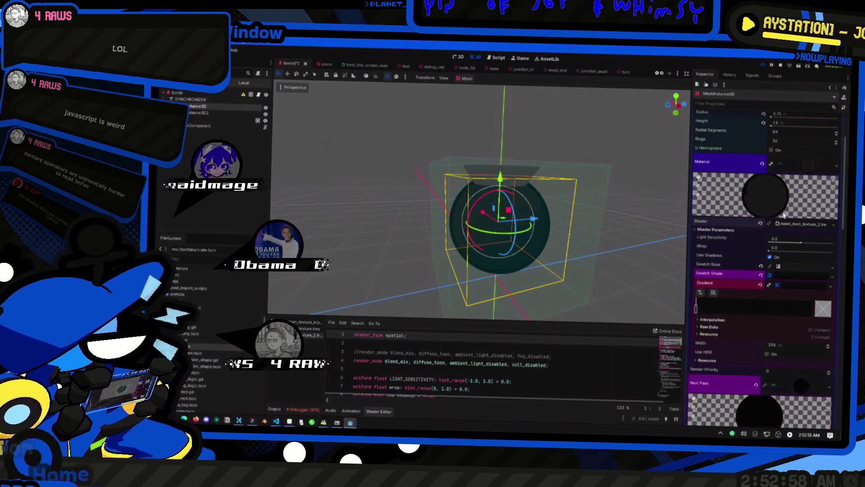
right_click(782, 162)
key(Escape)
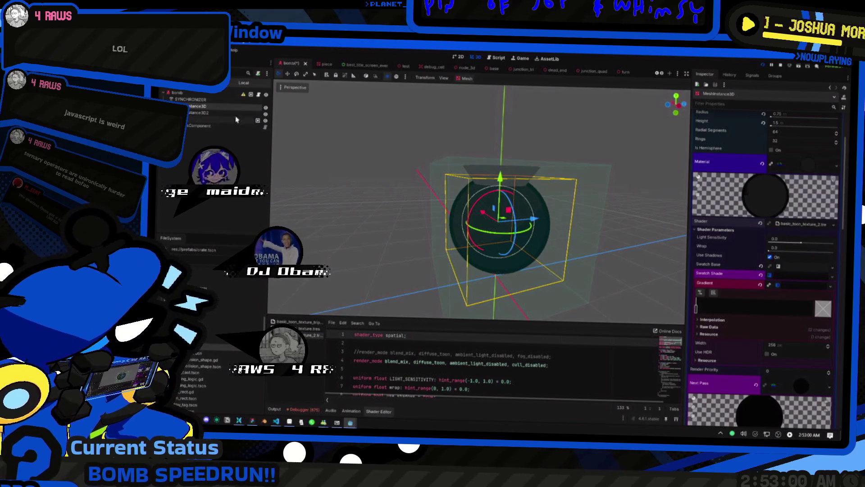
click(226, 113)
click(787, 255)
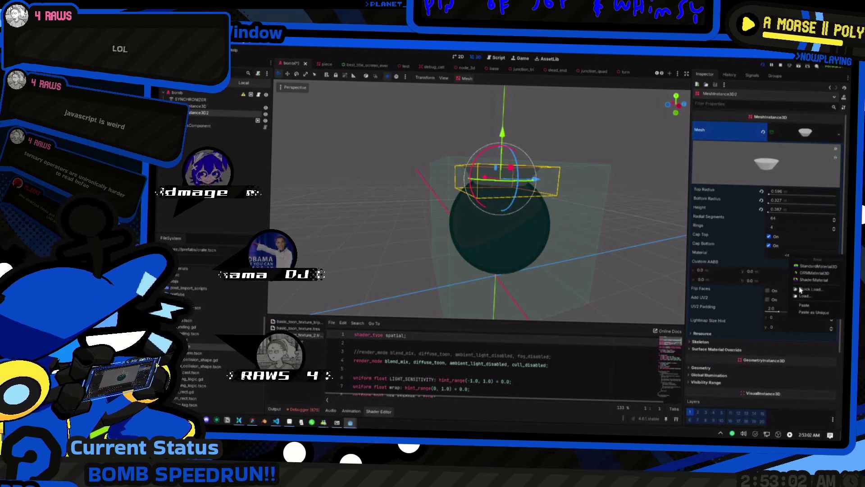
- Paste the sphere's dark material onto the cap and enable Add UV2 on its CylinderMesh
click(804, 305)
mouse_move(555, 214)
mouse_down()
mouse_move(564, 196)
mouse_move(604, 212)
mouse_up()
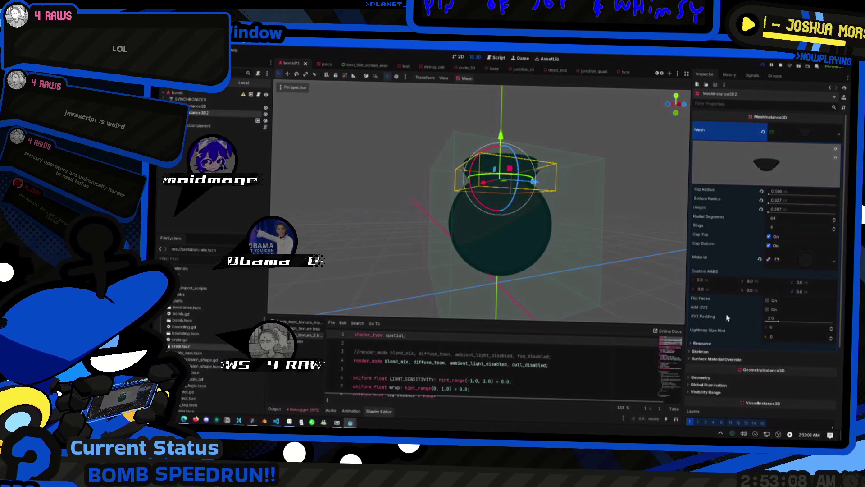
scroll(543, 216, up, 4)
scroll(543, 216, down, 3)
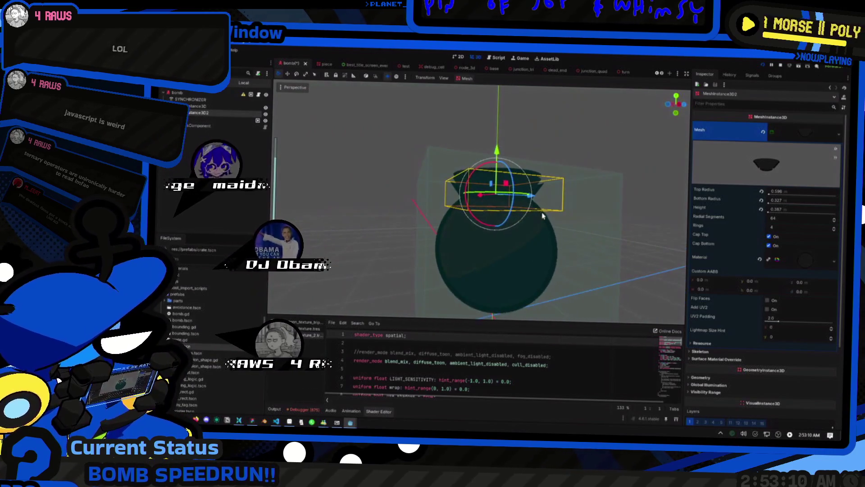
drag(543, 215, 564, 218)
click(779, 313)
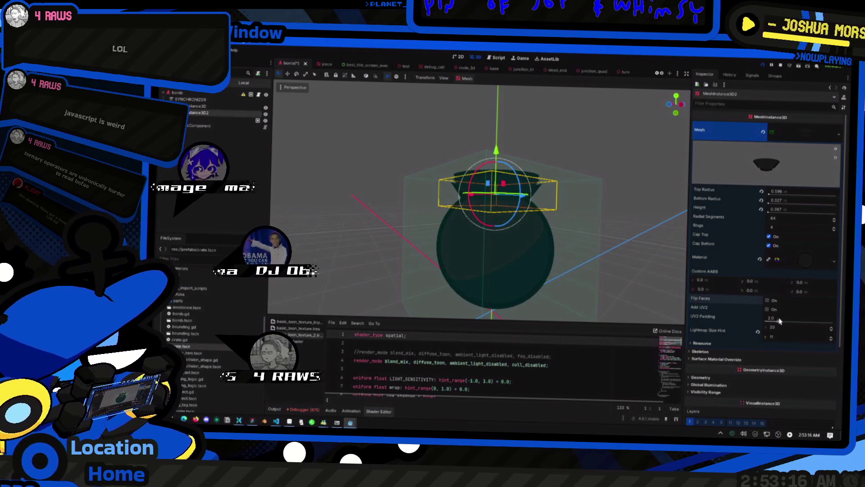
- Expand the Geometry and Visibility Range sections of the mesh in the Inspector
scroll(713, 343, down, 3)
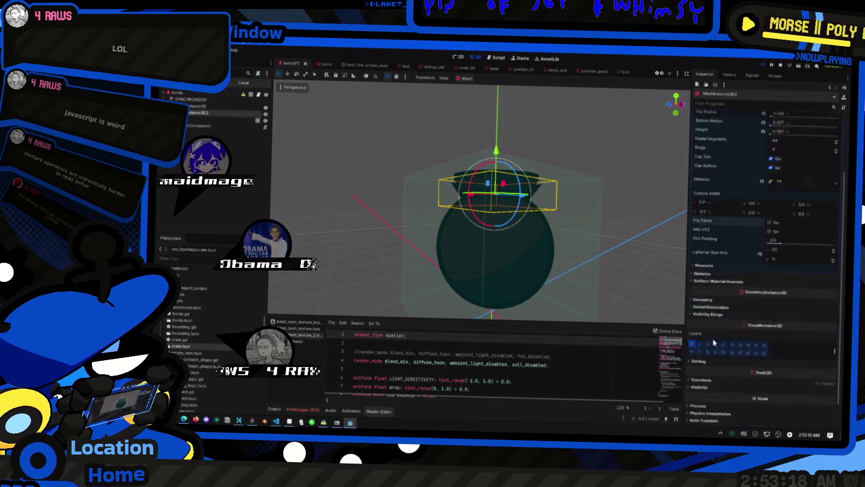
click(744, 269)
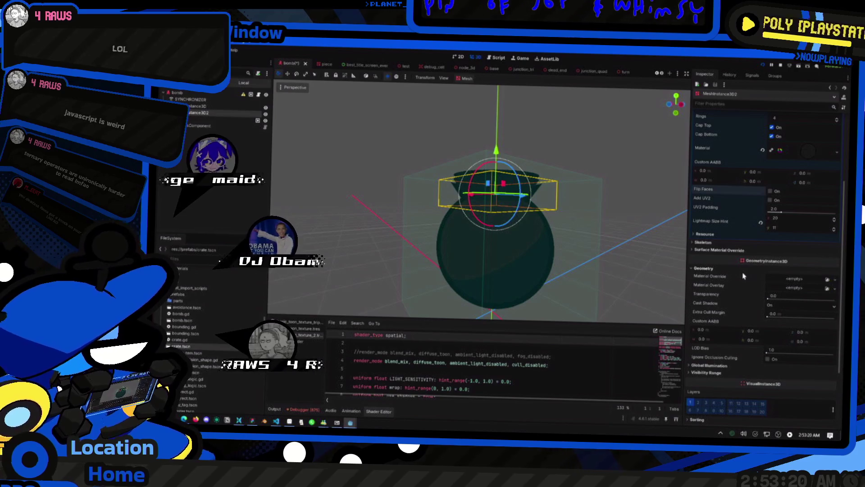
click(727, 373)
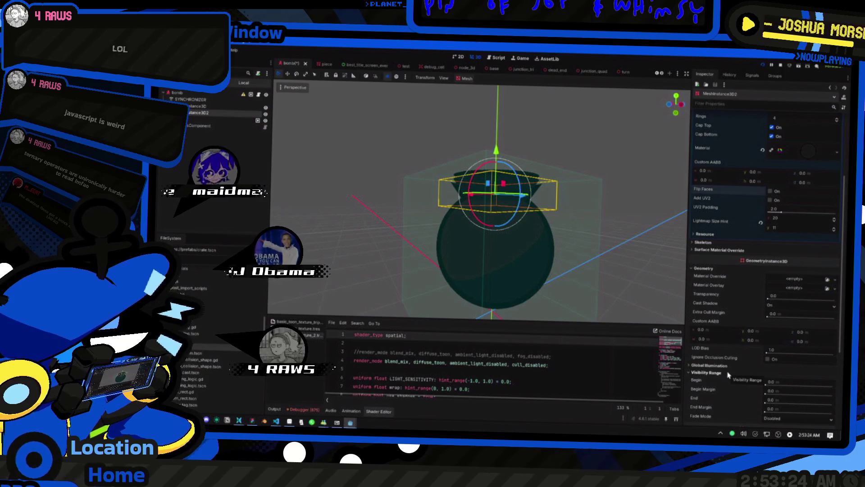
scroll(728, 375, down, 5)
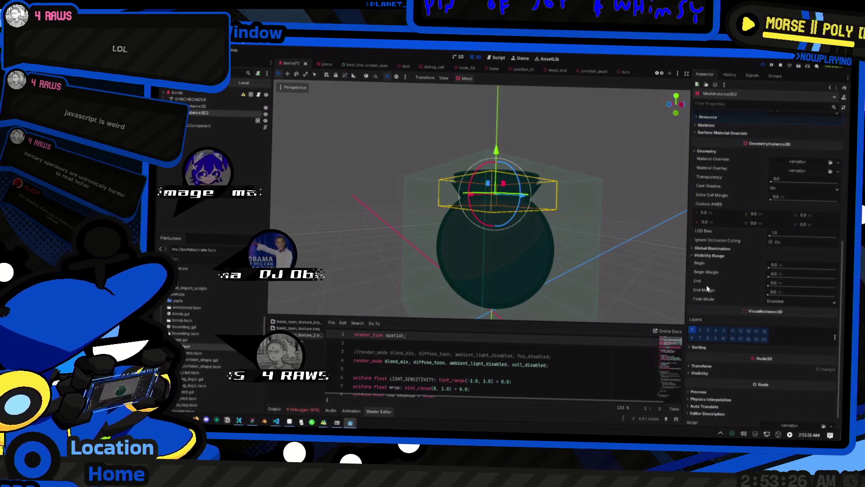
click(705, 257)
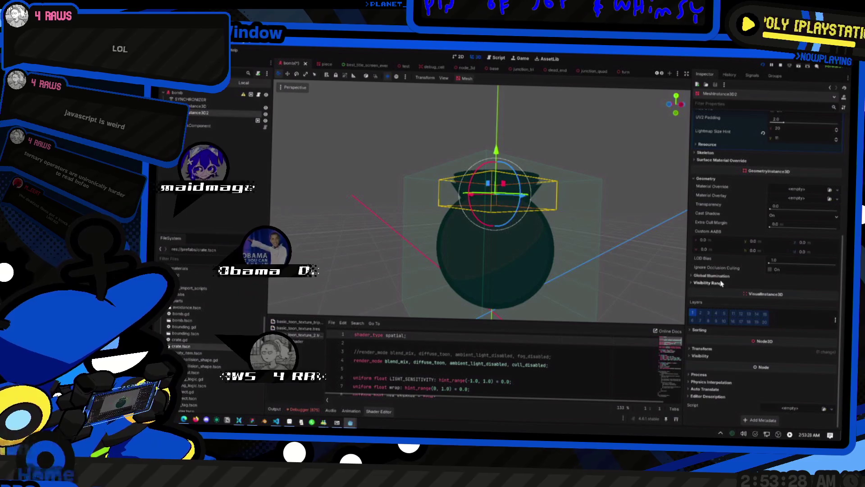
scroll(725, 293, up, 8)
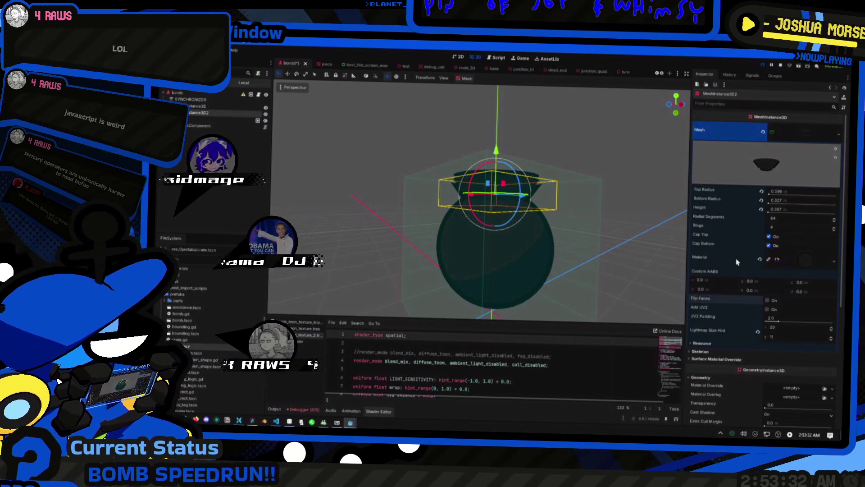
scroll(737, 262, down, 5)
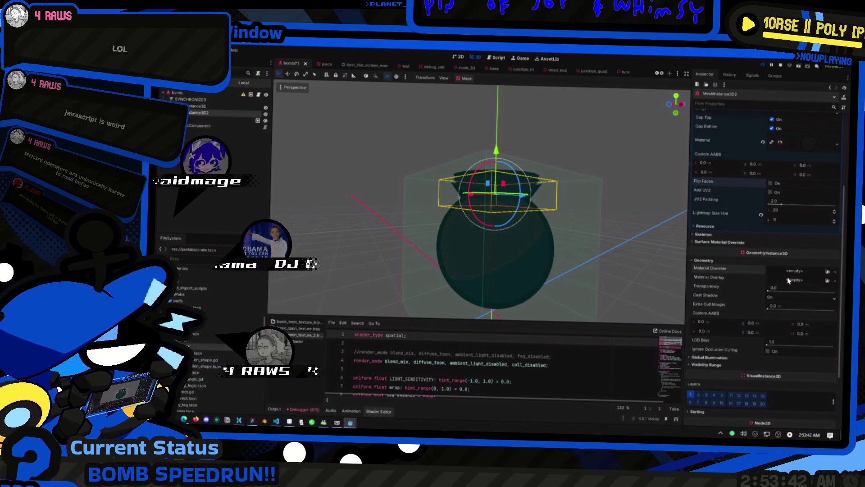
scroll(789, 307, down, 3)
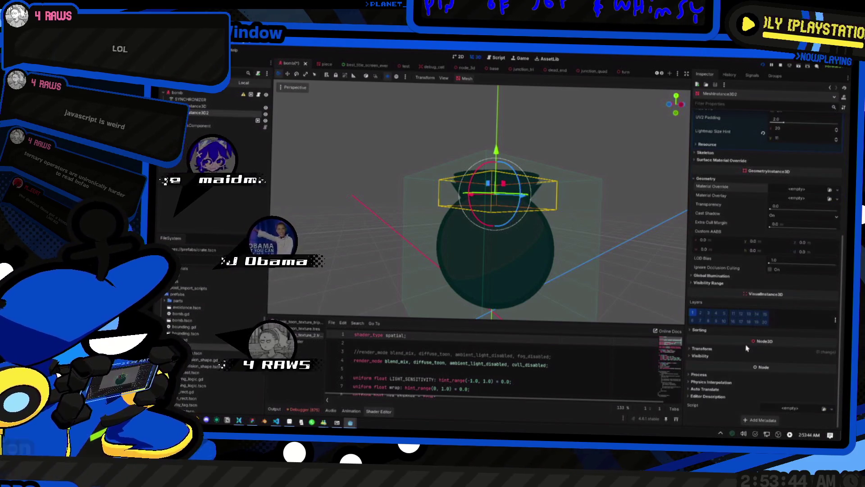
- Set the Visibility Range Fade Mode to Self
click(734, 289)
click(734, 290)
click(733, 290)
click(782, 329)
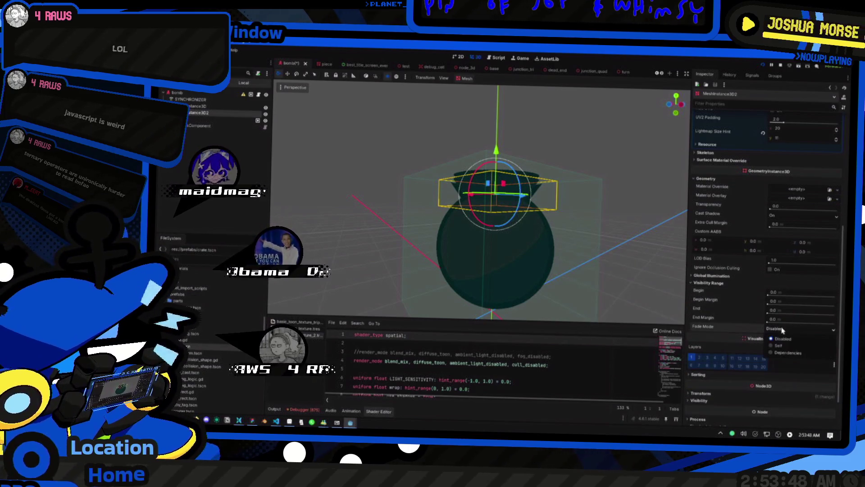
click(779, 345)
click(787, 330)
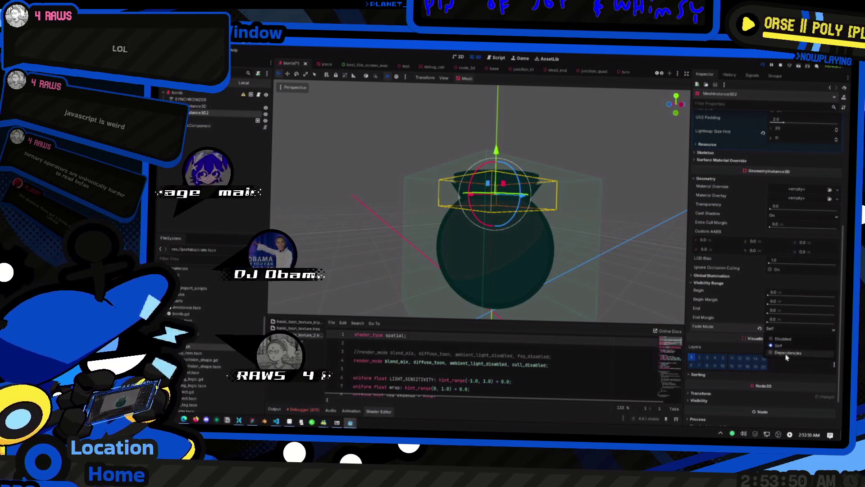
click(776, 338)
scroll(784, 270, up, 5)
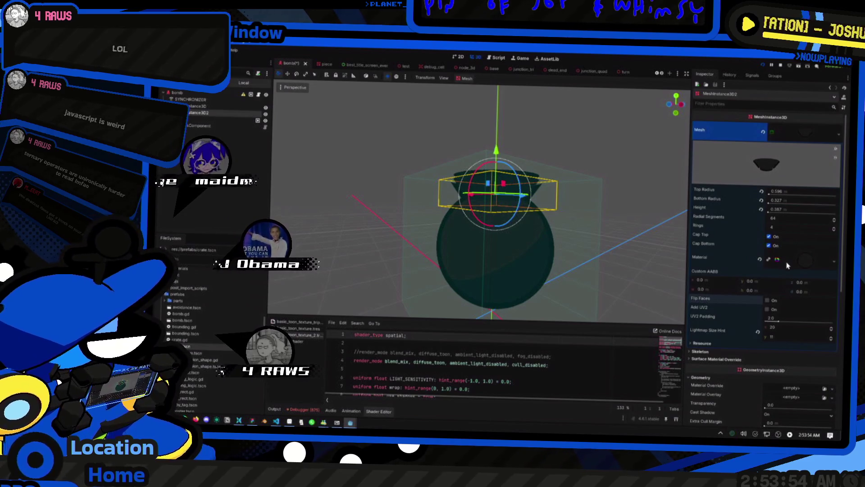
- Try turning off Cap Top and Cap Bottom, then undo to restore both caps
click(775, 247)
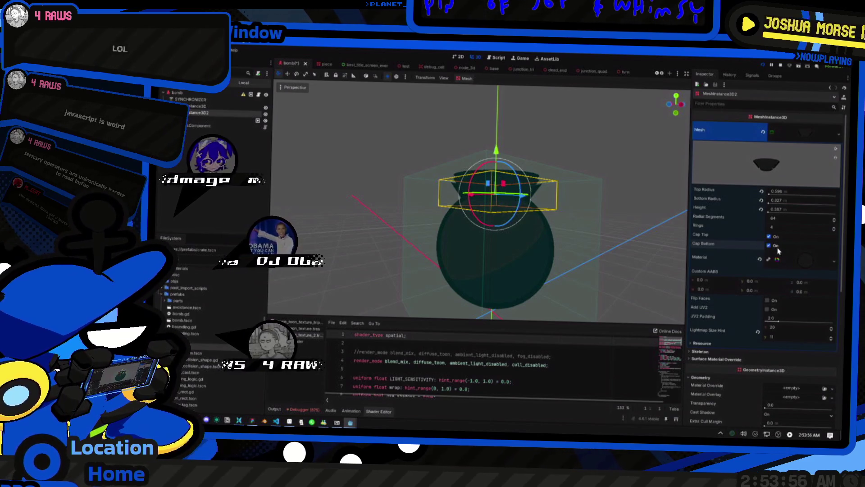
click(775, 236)
click(776, 245)
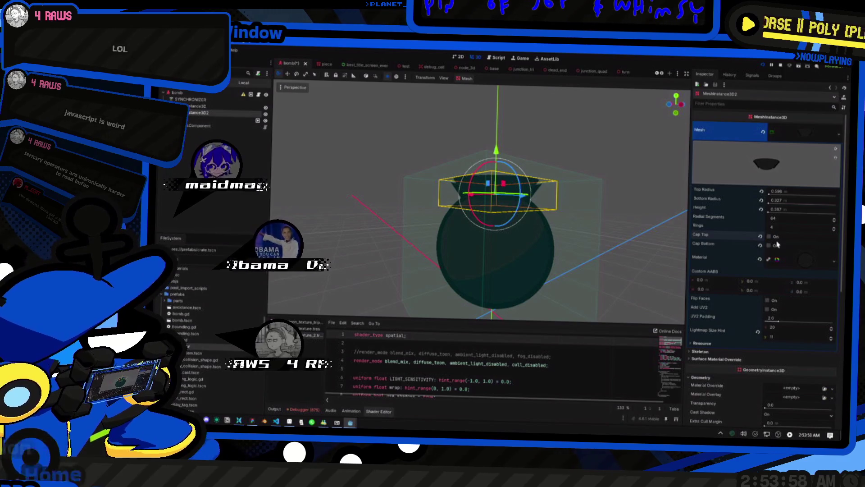
key(ctrl+z)
key(ctrl+z)
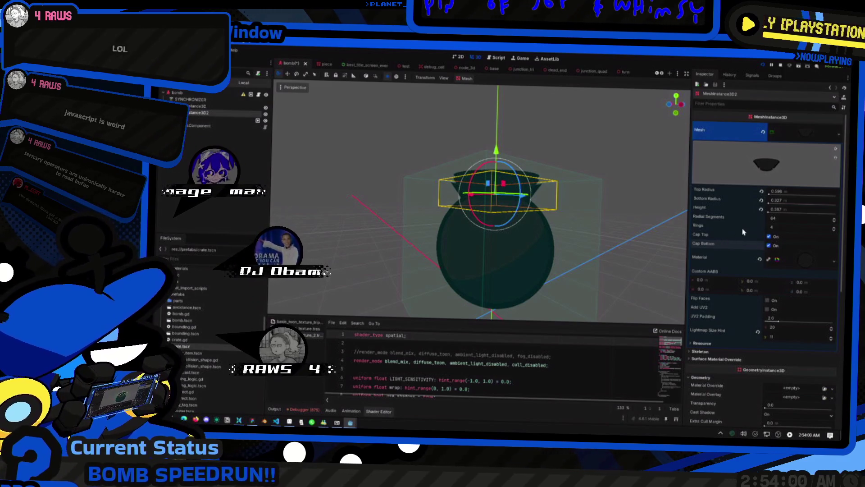
mouse_move(644, 236)
mouse_down()
mouse_move(578, 296)
mouse_move(580, 287)
mouse_move(541, 275)
mouse_move(622, 266)
mouse_up()
- Open the mesh's existing toon ShaderMaterial for editing in the Inspector
click(835, 261)
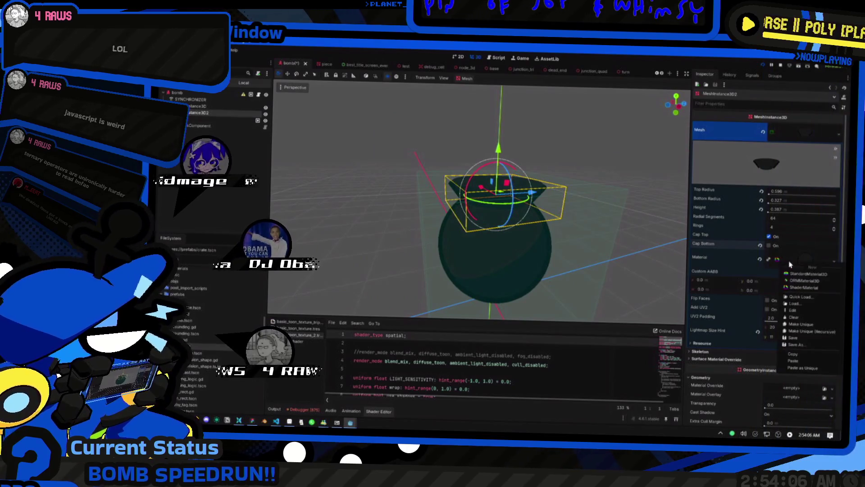
click(800, 324)
click(796, 265)
scroll(783, 281, down, 3)
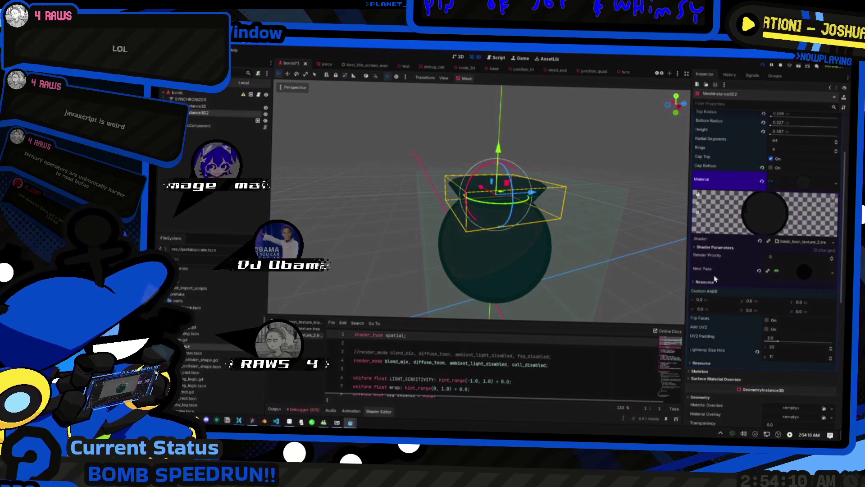
- Give Swatch Base a new Gradient, add then delete a white stop, and select the black stop
click(714, 247)
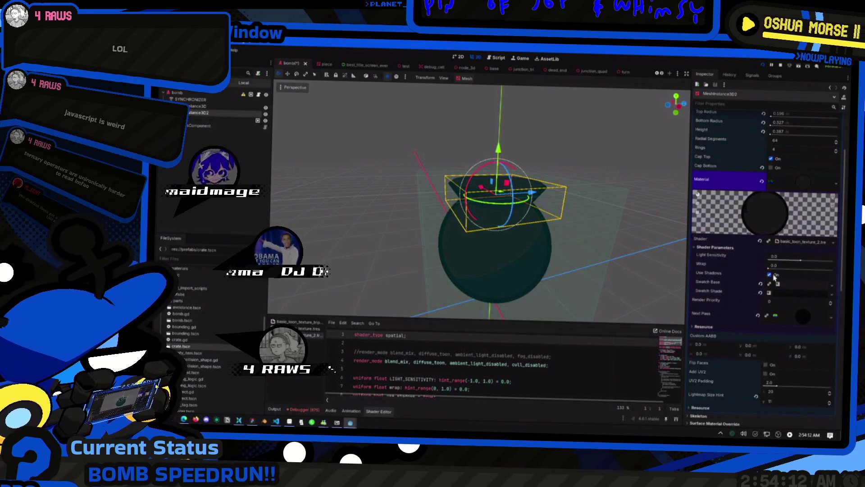
click(787, 285)
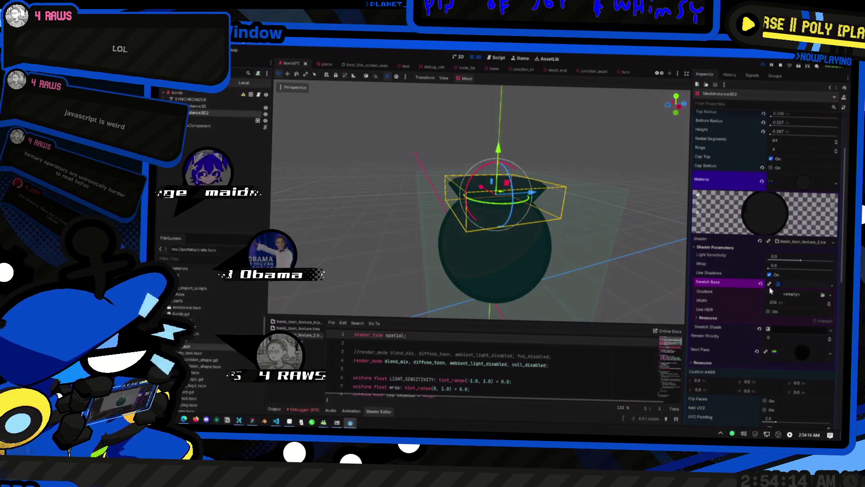
click(791, 295)
click(804, 310)
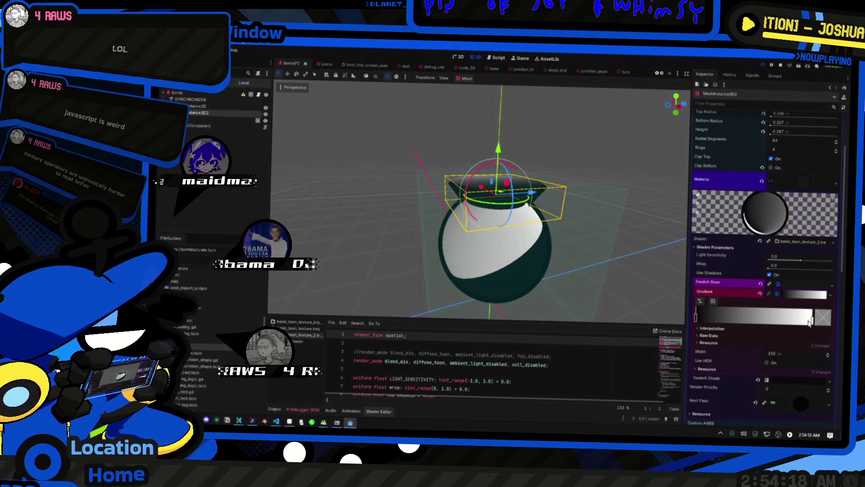
click(810, 319)
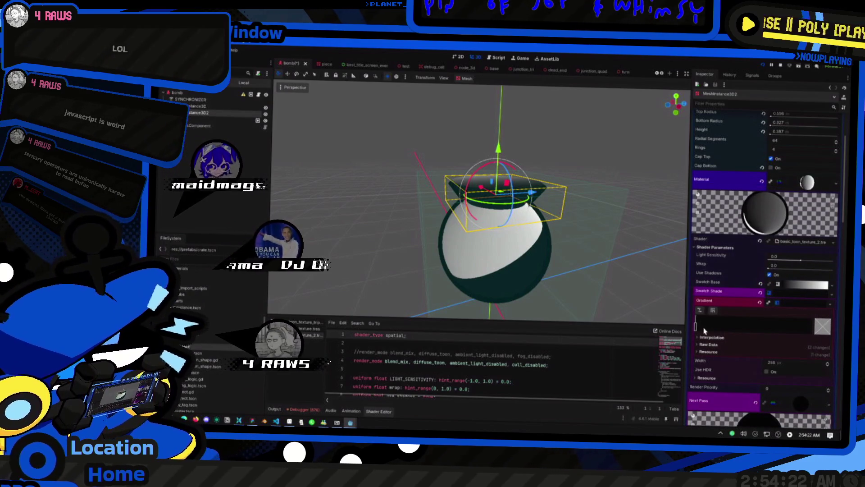
click(796, 296)
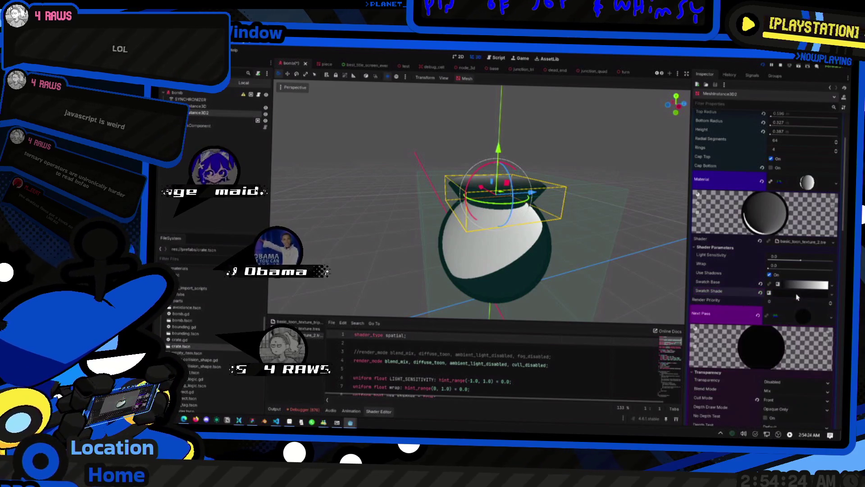
click(796, 297)
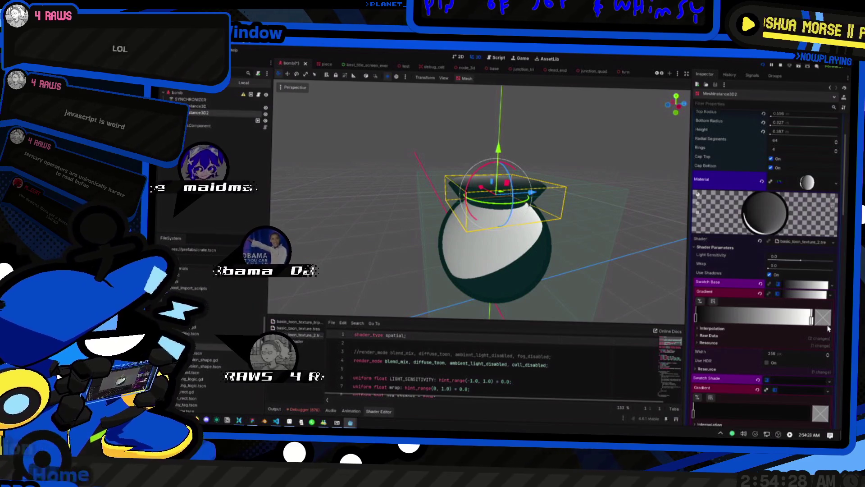
right_click(811, 318)
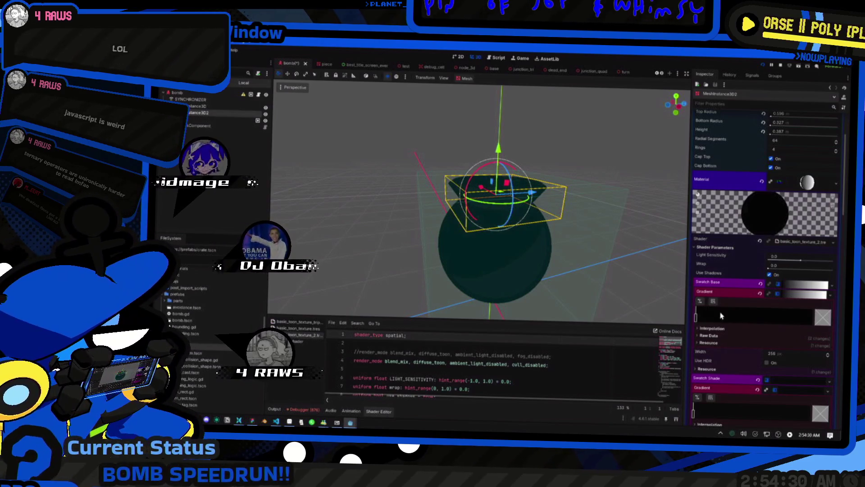
click(696, 318)
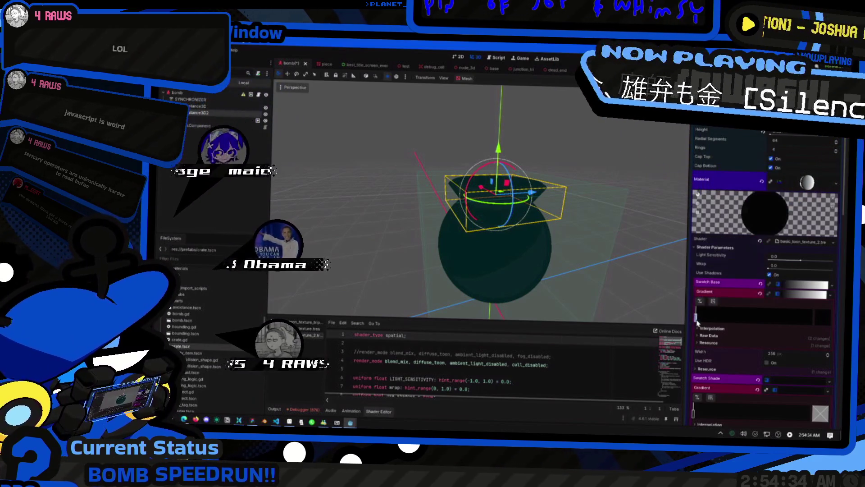
- Change the Swatch Base gradient's black stop to dark grey 151515
double_click(696, 319)
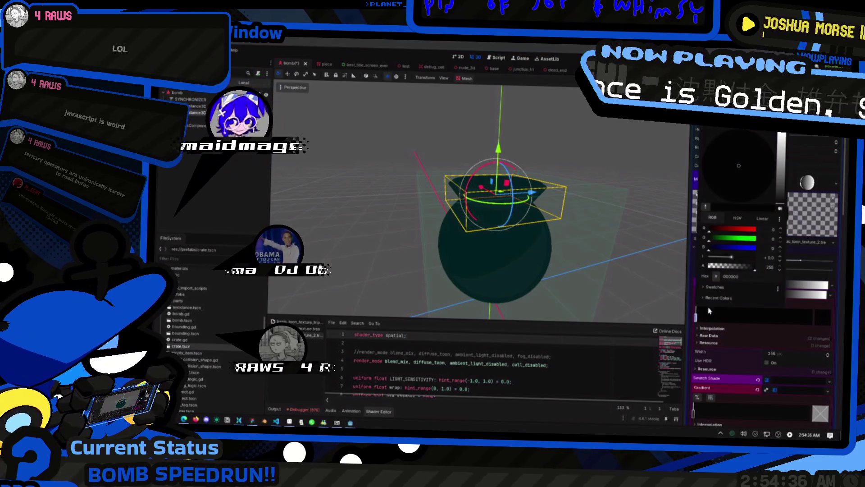
click(780, 201)
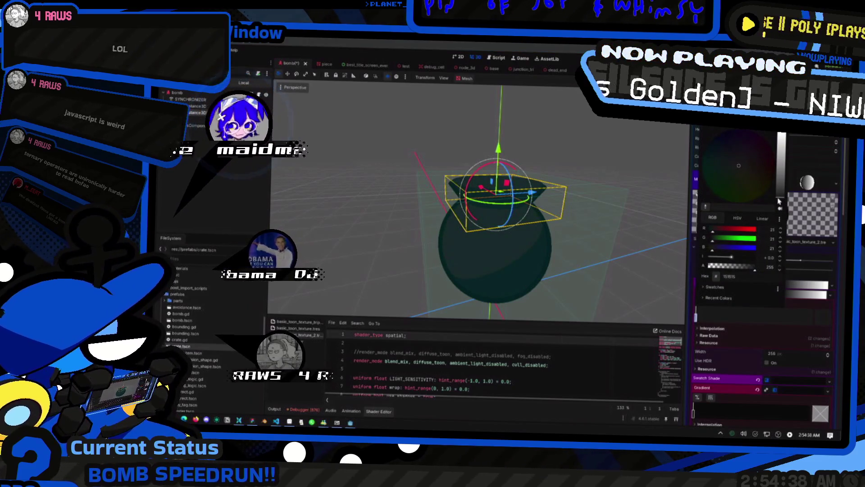
click(788, 285)
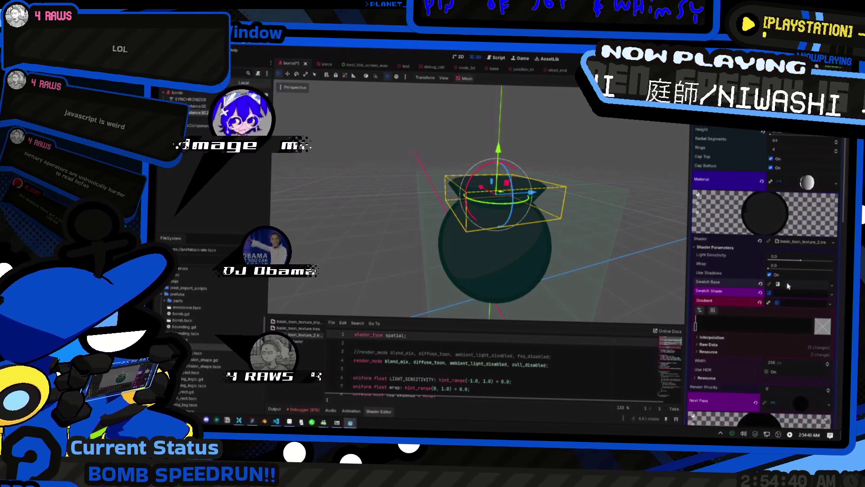
click(786, 291)
right_click(782, 292)
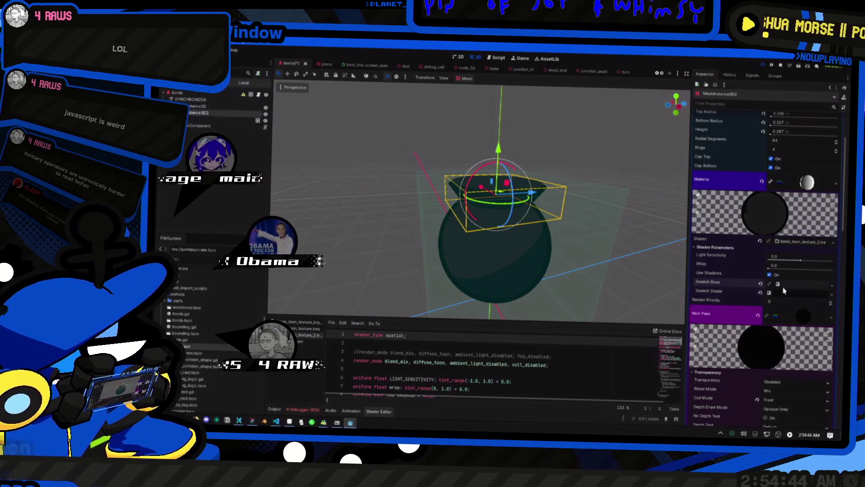
click(830, 285)
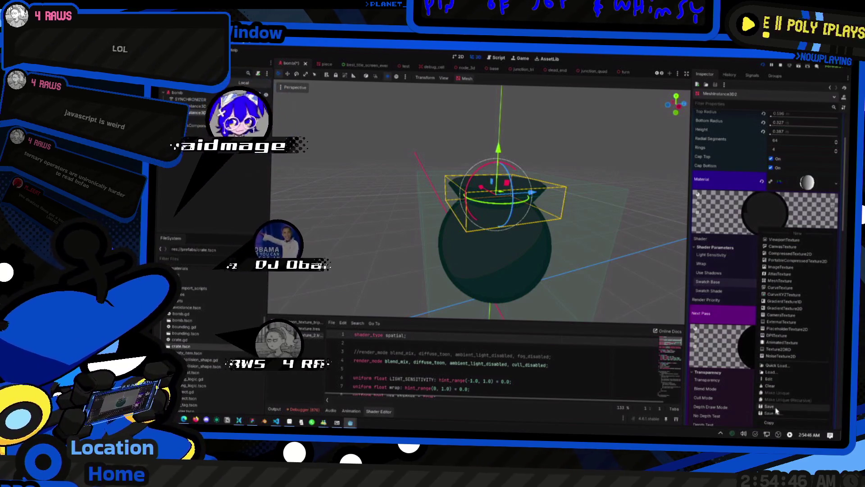
click(714, 273)
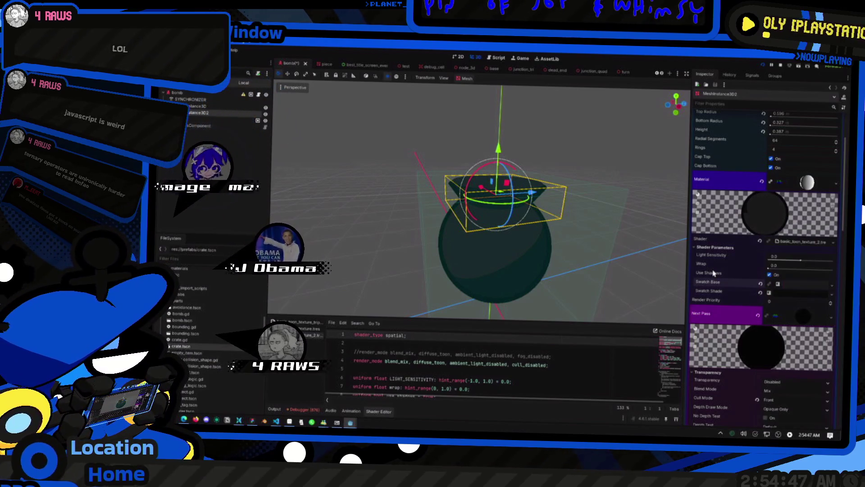
click(802, 318)
click(834, 291)
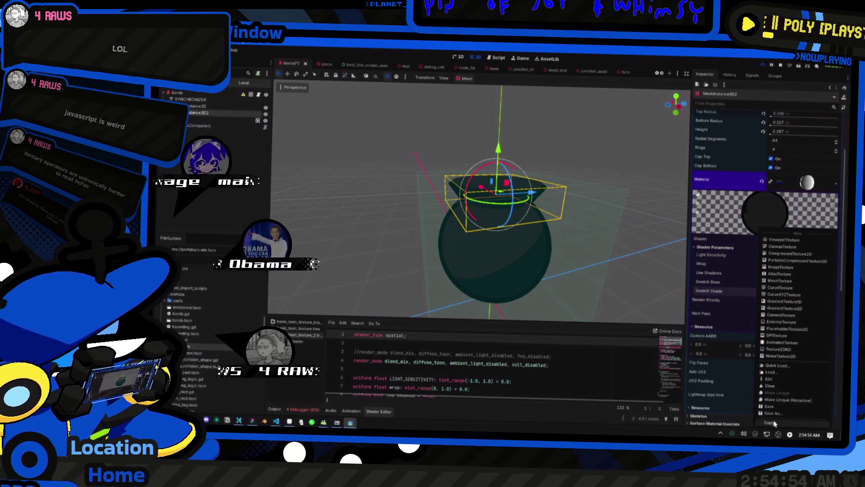
click(731, 266)
click(778, 284)
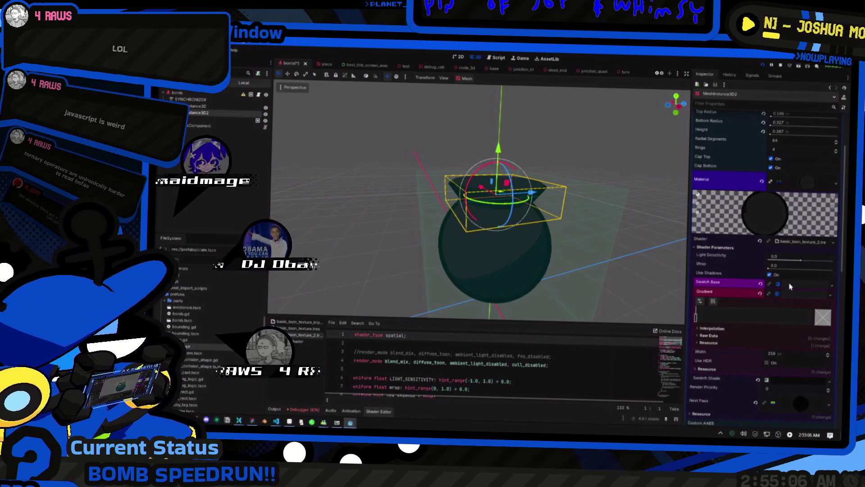
click(790, 286)
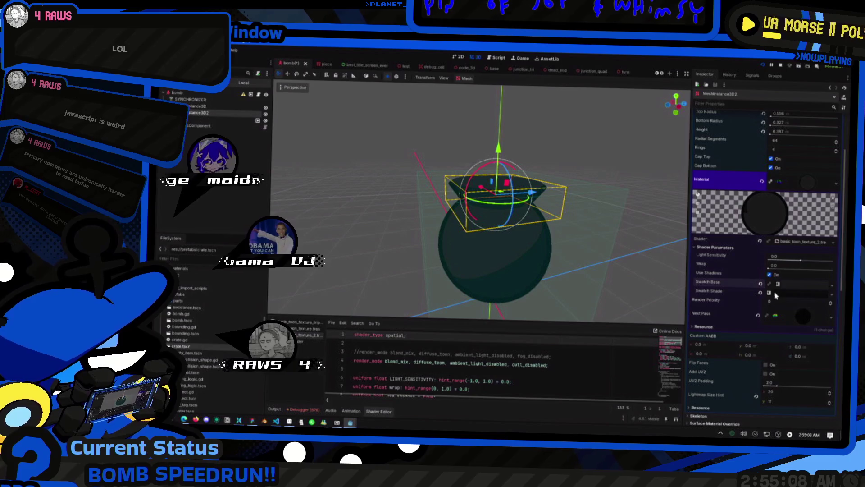
click(776, 294)
click(777, 296)
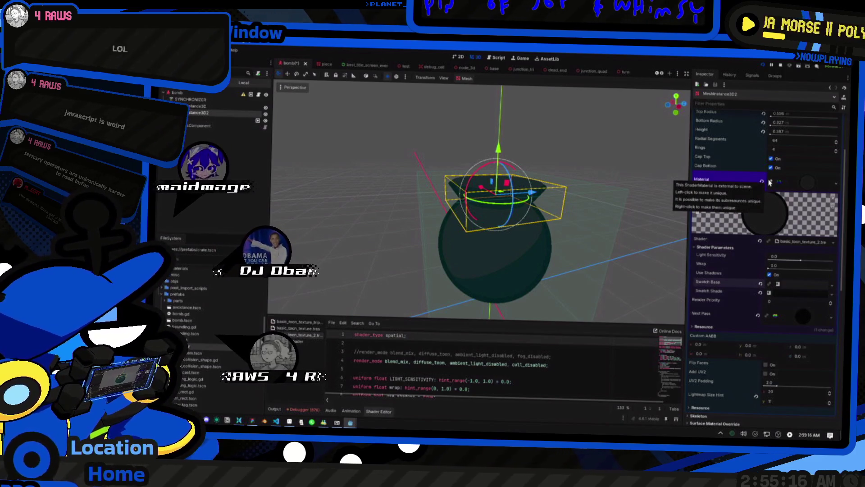
- Make the bomb's material unique recursively, copying its Next Pass, shader and gradients
right_click(779, 182)
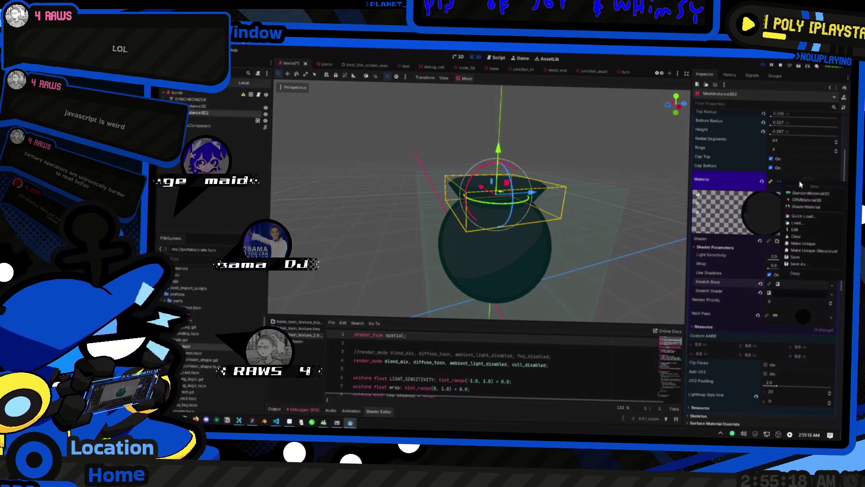
click(806, 247)
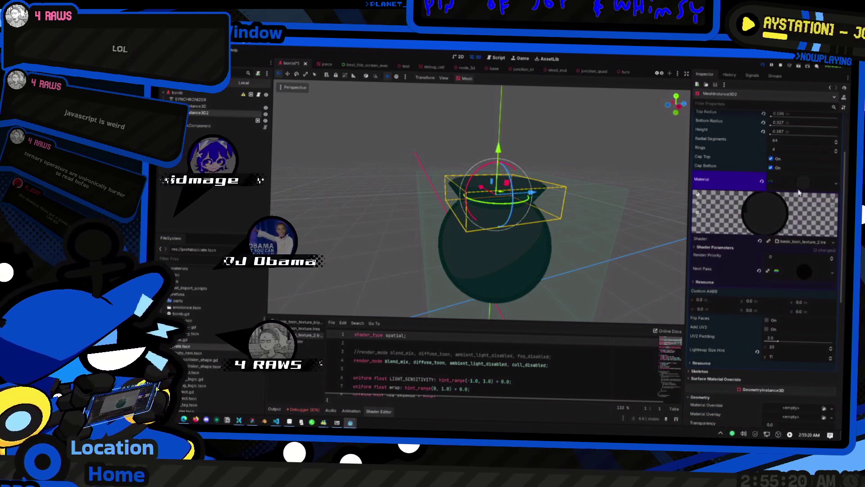
right_click(800, 185)
click(806, 255)
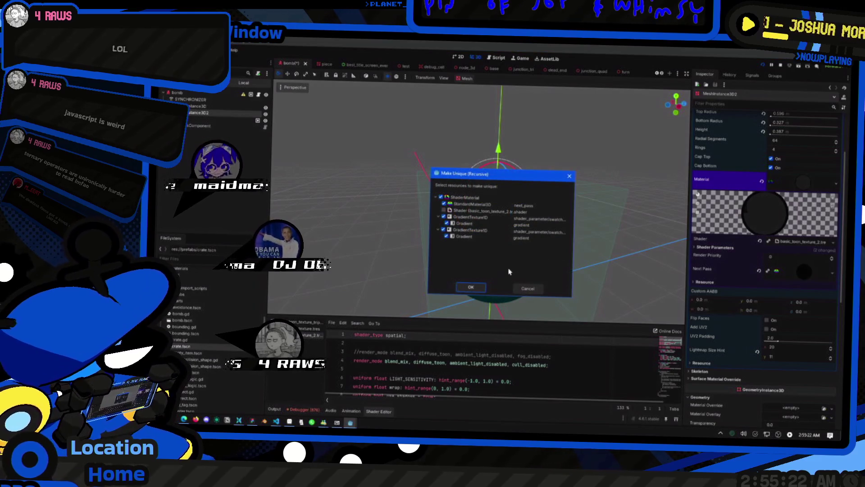
click(476, 288)
click(796, 277)
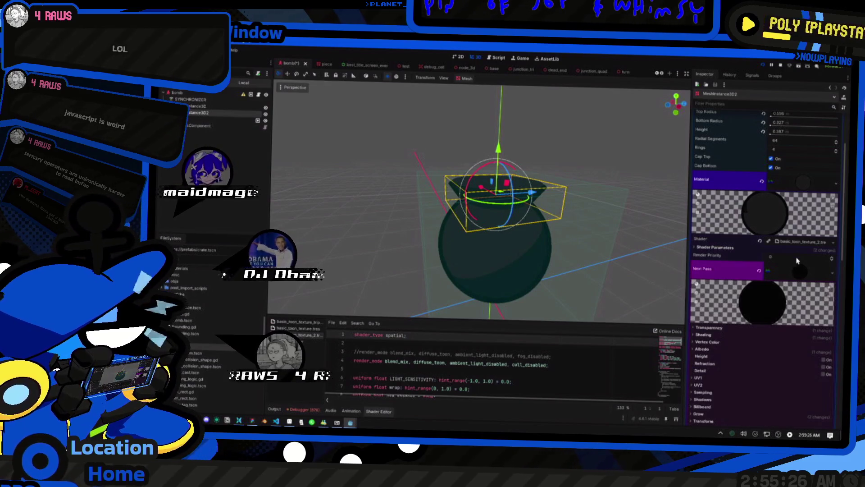
scroll(796, 253, down, 2)
click(787, 232)
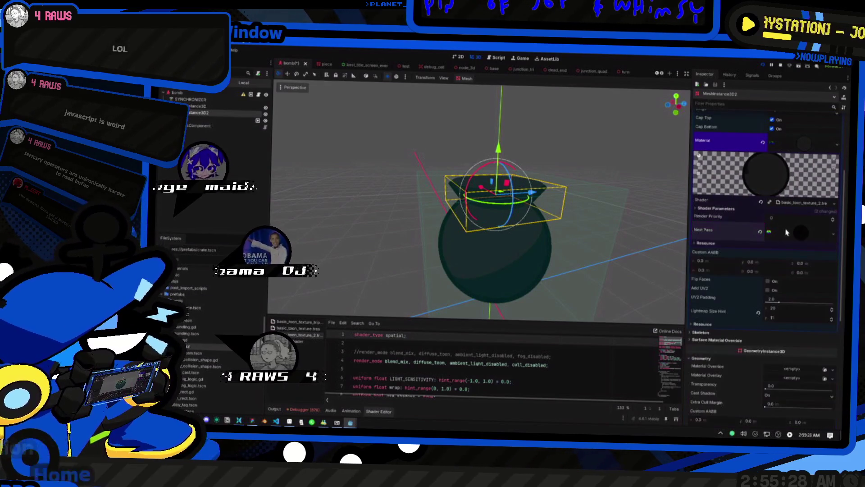
click(716, 209)
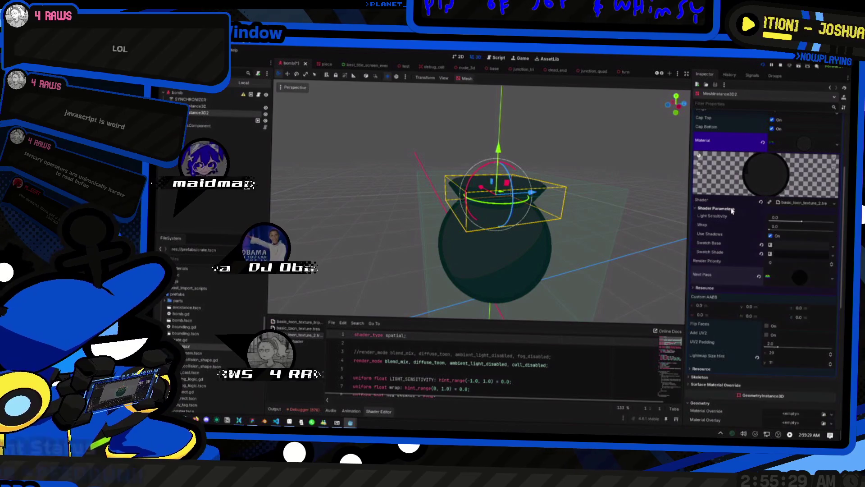
- Lighten the Swatch Base gradient colour to grey 757575
click(781, 246)
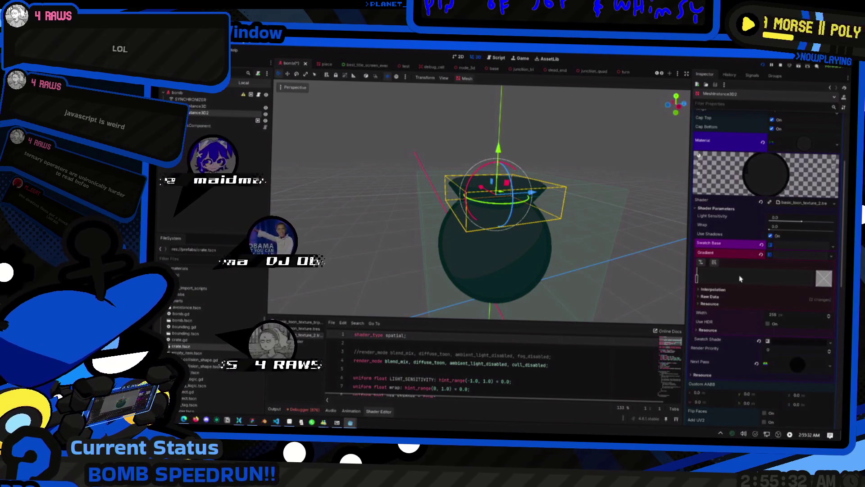
double_click(697, 278)
drag(780, 158, 781, 130)
click(740, 237)
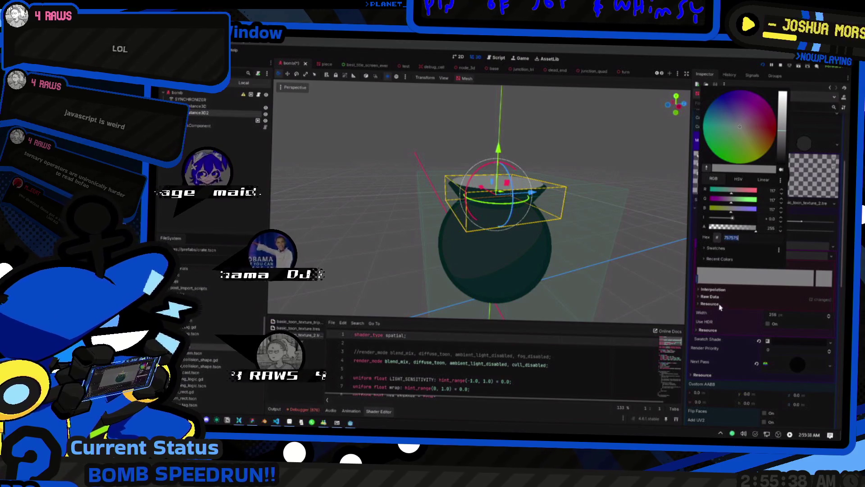
click(774, 315)
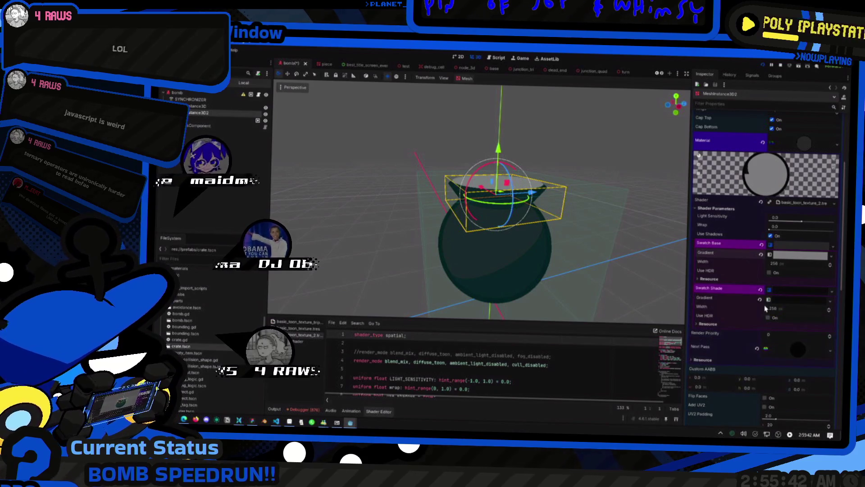
- Lighten the Swatch Shade gradient colour from near-black to dark grey around 424242
click(801, 255)
click(696, 323)
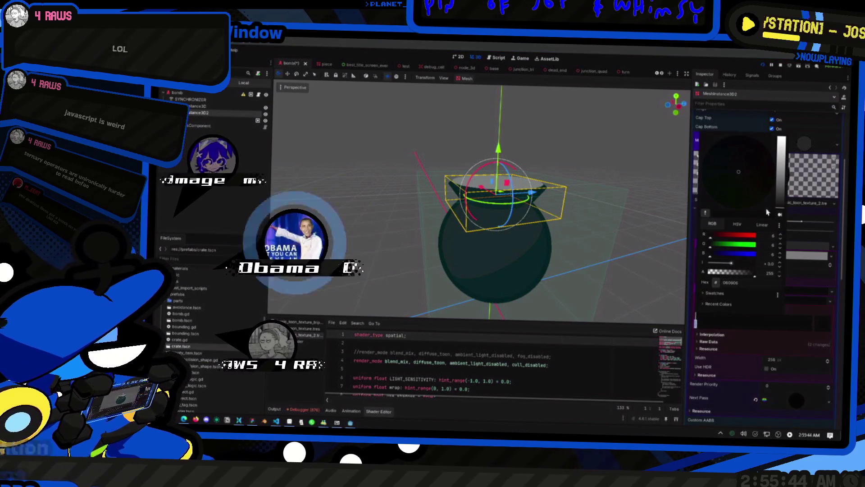
click(782, 193)
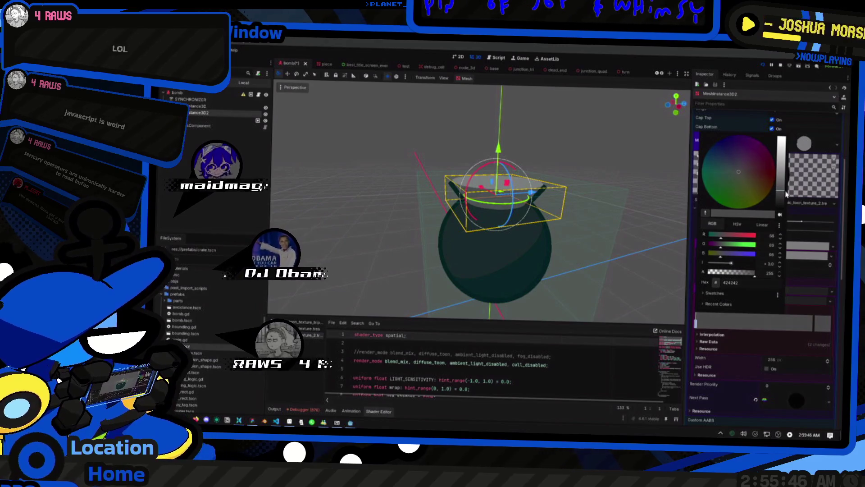
scroll(634, 196, down, 5)
click(206, 130)
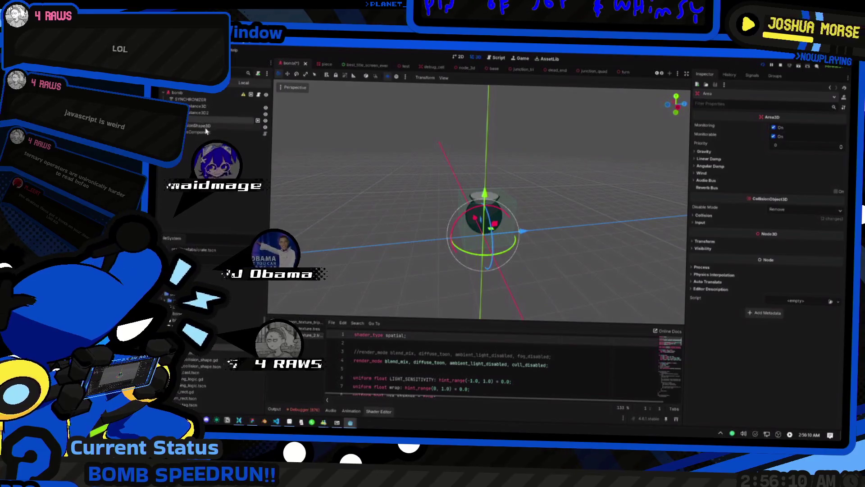
- Replace the collision box with a SphereShape3D of radius about 4.6
click(205, 127)
click(808, 130)
click(808, 130)
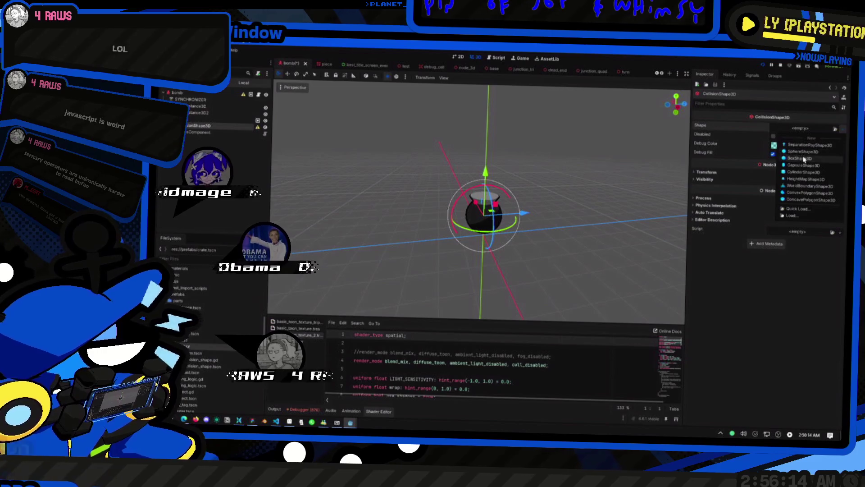
click(802, 152)
mouse_move(469, 229)
mouse_down()
mouse_move(361, 179)
mouse_move(393, 195)
mouse_move(361, 191)
mouse_move(407, 195)
mouse_move(408, 203)
mouse_move(548, 240)
mouse_move(487, 199)
mouse_move(749, 201)
mouse_up()
scroll(384, 189, down, 3)
- Set the collision shape's Transform Position Y to 1.0
click(721, 210)
click(756, 225)
text(1)
key(Return)
scroll(554, 201, down, 3)
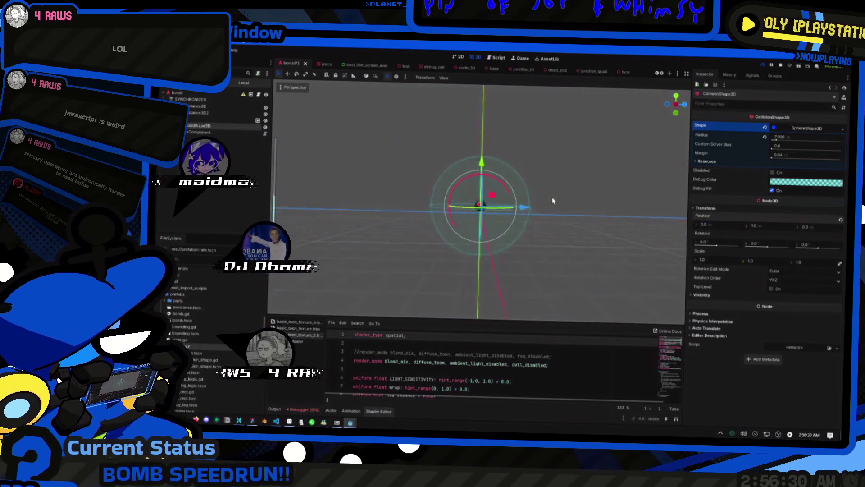
click(579, 203)
scroll(516, 193, up, 5)
mouse_move(515, 193)
mouse_down()
mouse_move(539, 167)
mouse_move(541, 230)
mouse_up()
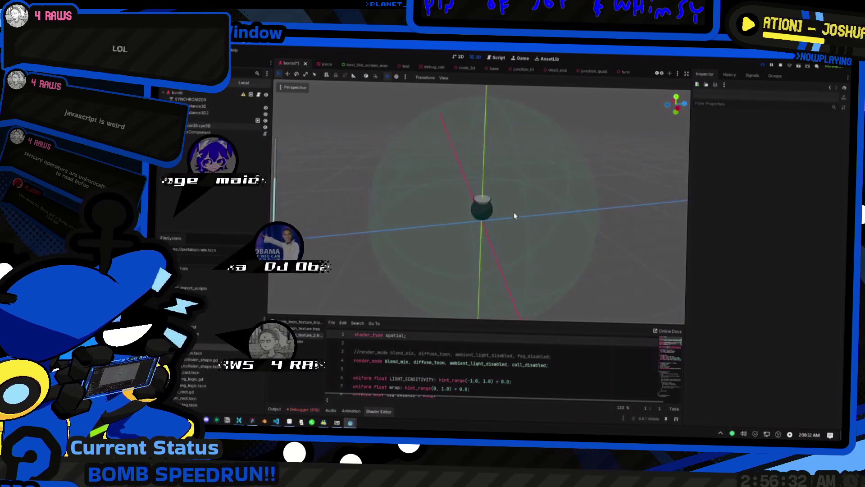
scroll(498, 214, up, 3)
scroll(480, 213, down, 5)
mouse_move(481, 213)
mouse_down()
mouse_move(506, 218)
mouse_move(435, 207)
mouse_move(535, 235)
mouse_move(474, 226)
mouse_up()
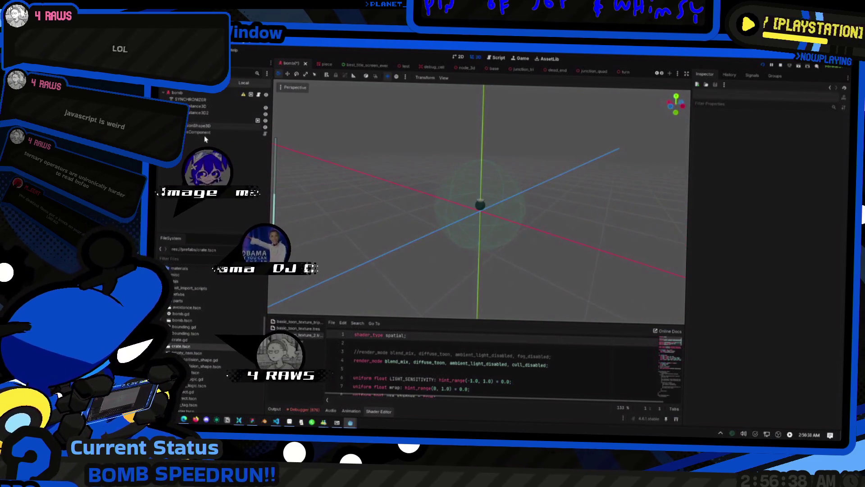
click(217, 93)
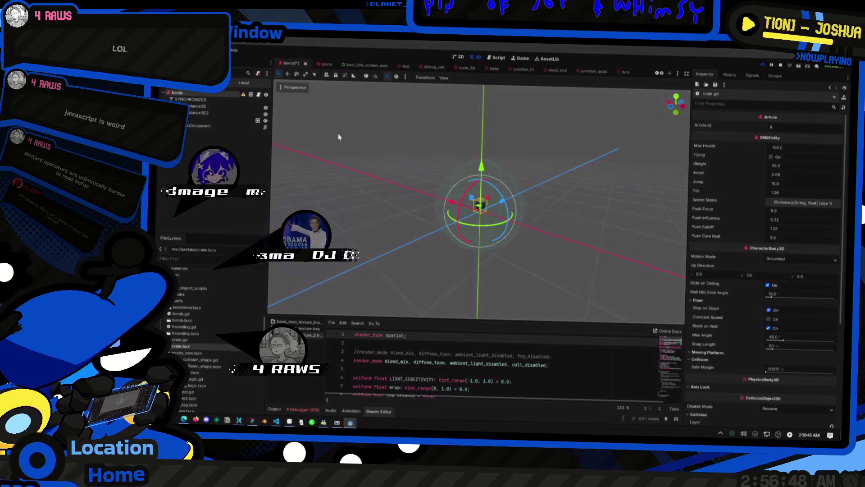
- Replace the bomb root node's inherited crate.gd script with prefabs/bomb.gd using Load
scroll(775, 378, down, 5)
click(831, 407)
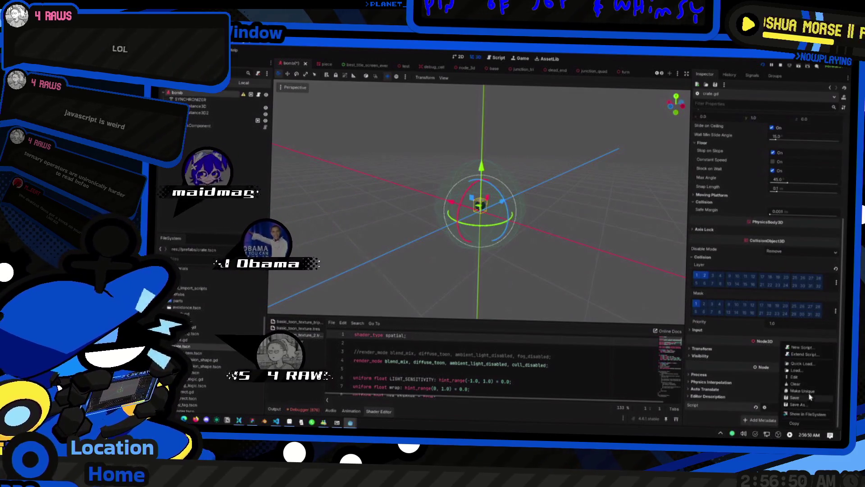
click(806, 370)
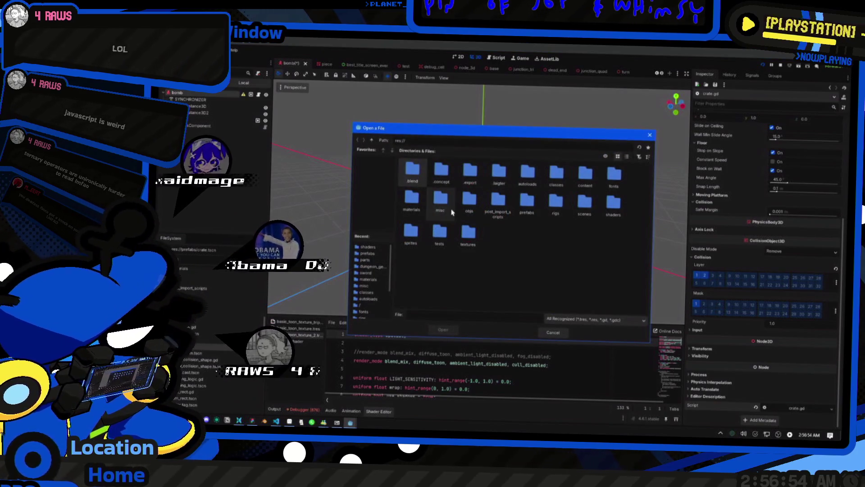
double_click(528, 205)
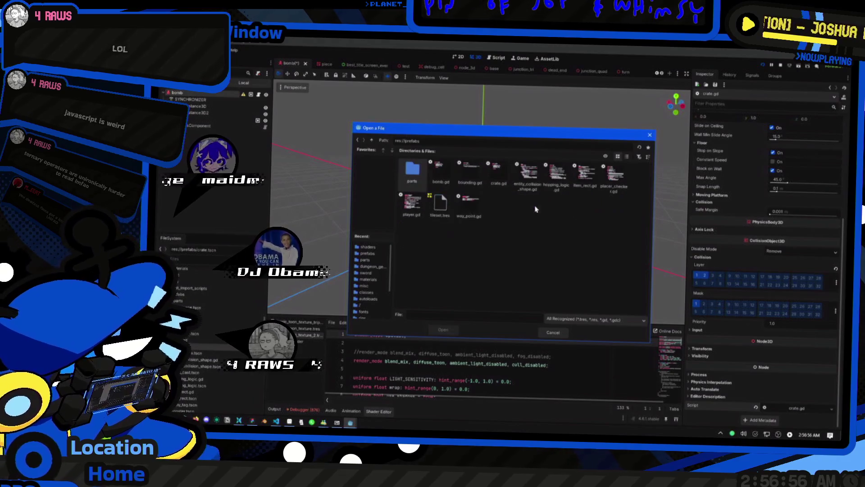
double_click(437, 173)
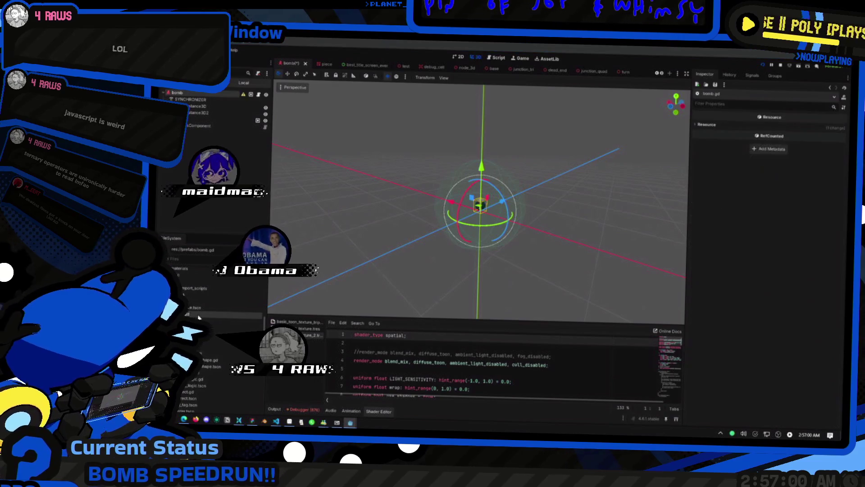
- In bomb.gd, add a _physics_process stub with pass below super() and comment it out
key(ctrl+F3)
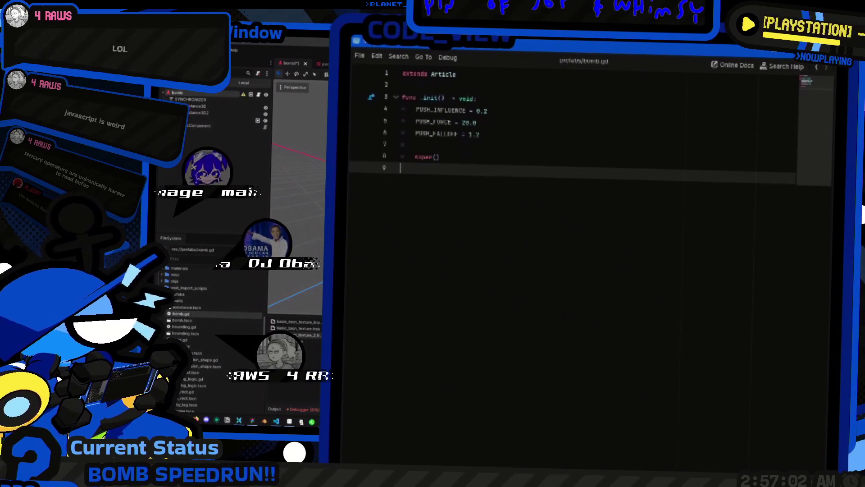
key(Down)
key(Return)
text(_p)
key(Return)
key(Return)
text(pass)
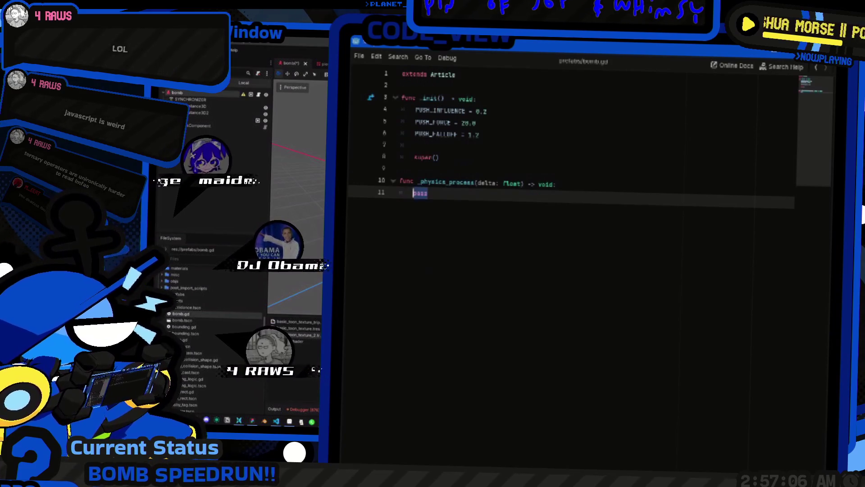
key(ctrl+k)
key(Up)
key(ctrl+k)
- Add a new _ready function above the commented-out physics process
key(Up)
key(Return)
key(Return)
key(Up)
text(r)
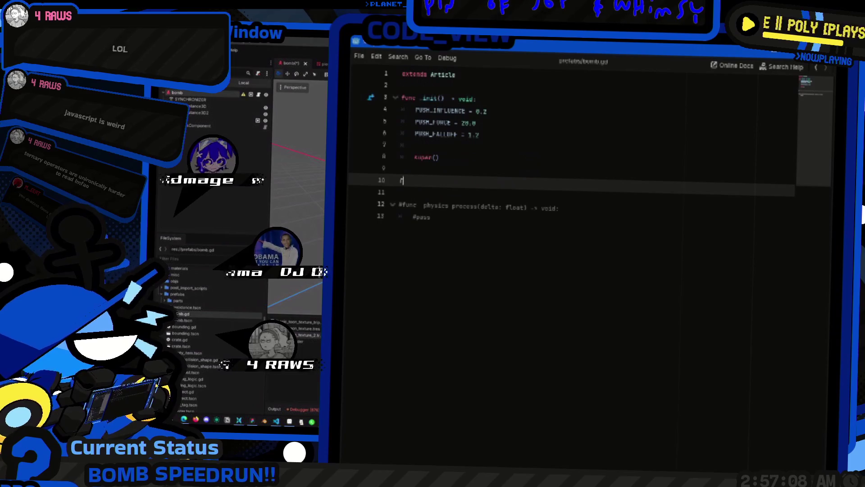
text(r)
key(Return)
key(Return)
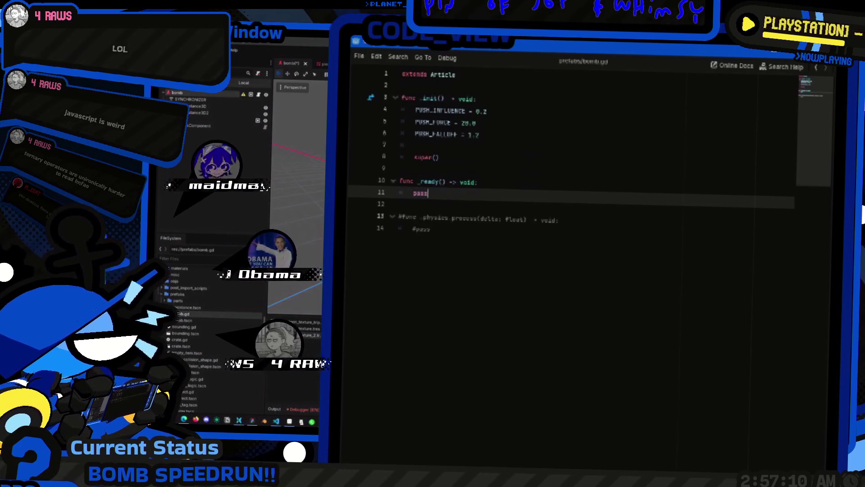
click(402, 98)
key(Return)
key(Return)
key(Up)
key(Up)
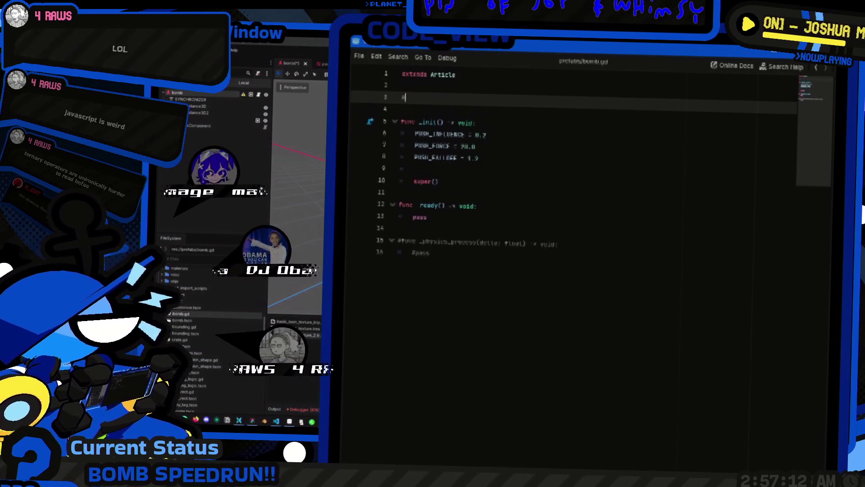
text(o)
key(Return)
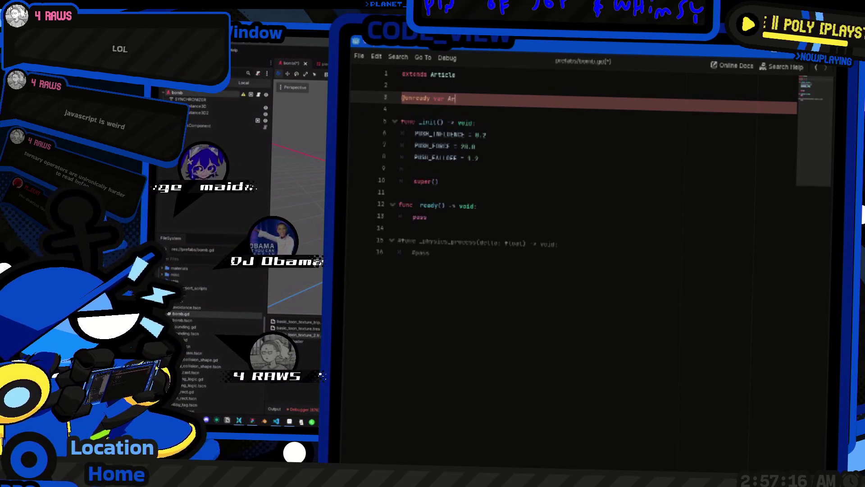
text(: Area3)
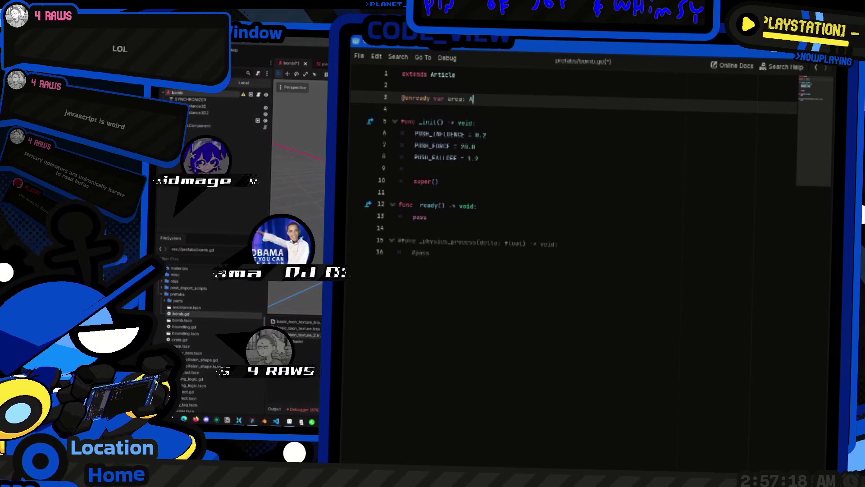
text(D = $Ar)
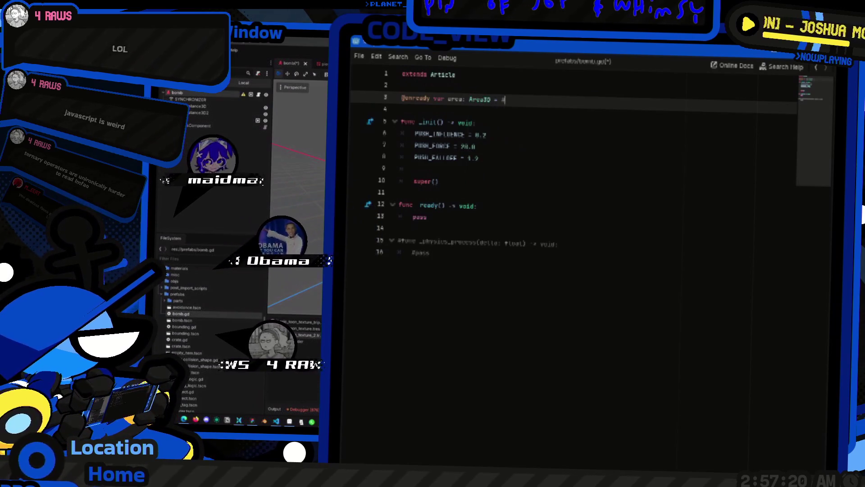
text(ea)
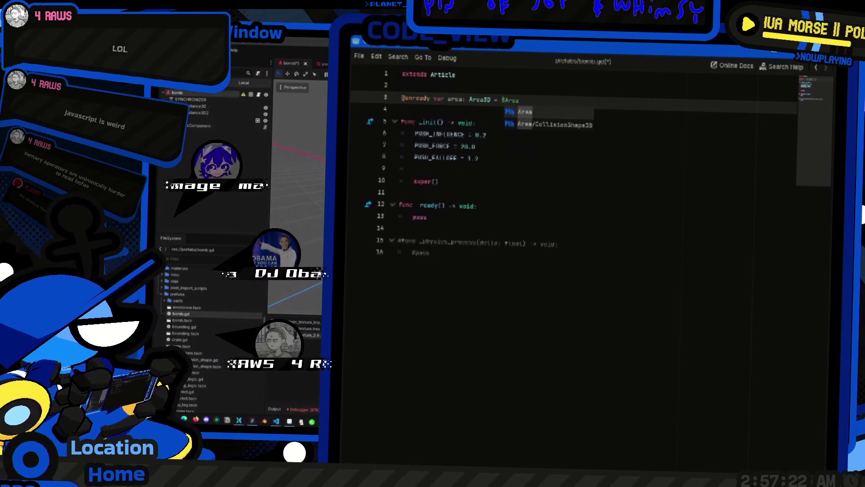
key(Home)
key(ctrl+shift+Left)
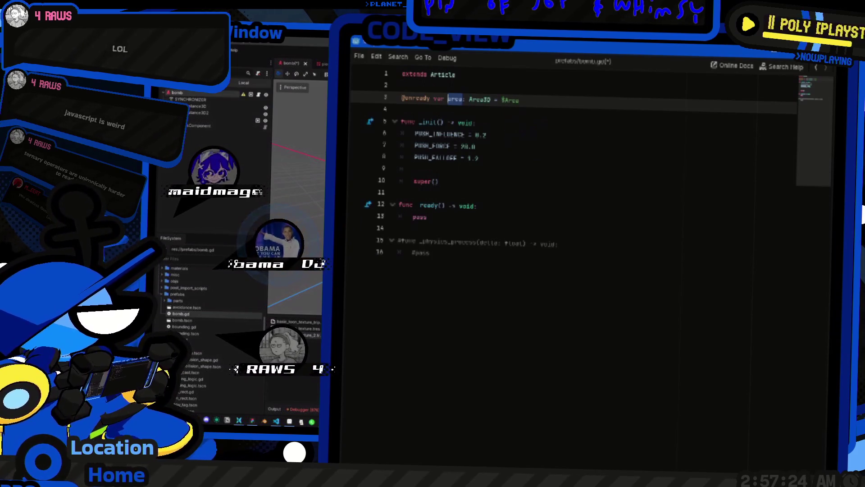
- Replace pass in _ready with an area.body_entered.connect( call
click(439, 181)
key(Down)
key(Down)
key(Down)
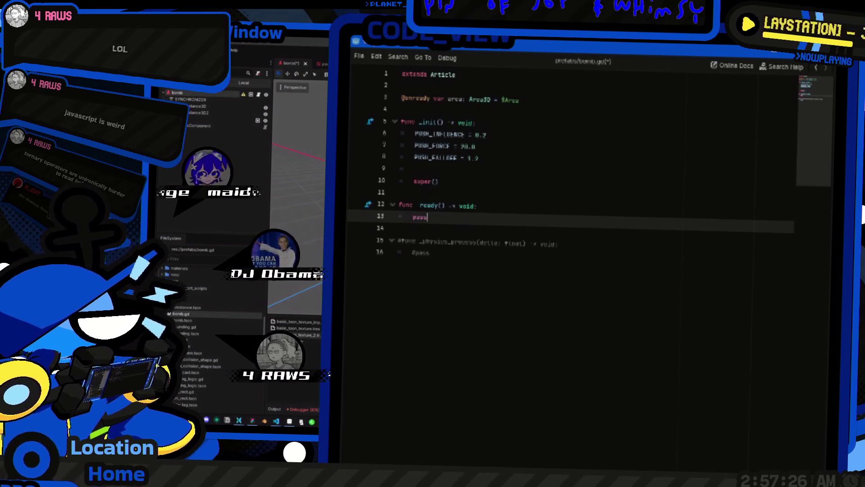
text(.body)
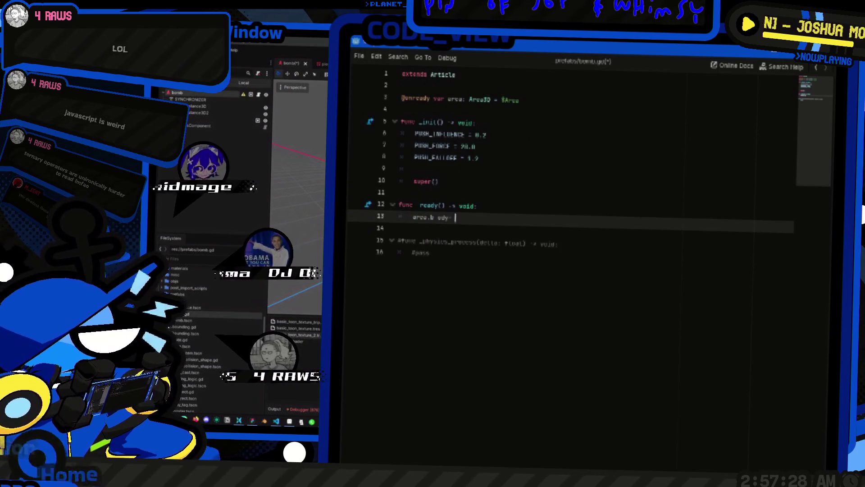
text(_entered.)
key(Return)
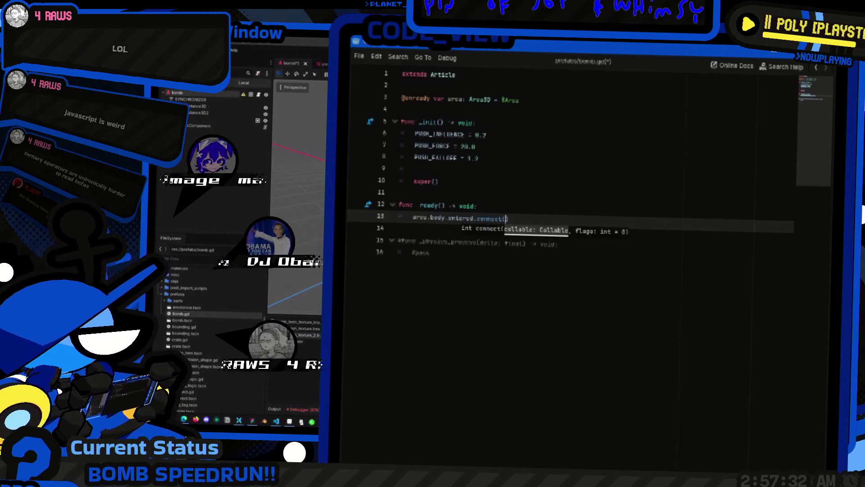
- Finish connect(_gulp) and start func _gulp with a PhysicsBody3D-typed body parameter
text(lp))
key(Return)
key(Return)
key(Down)
click(398, 240)
text(: B):)
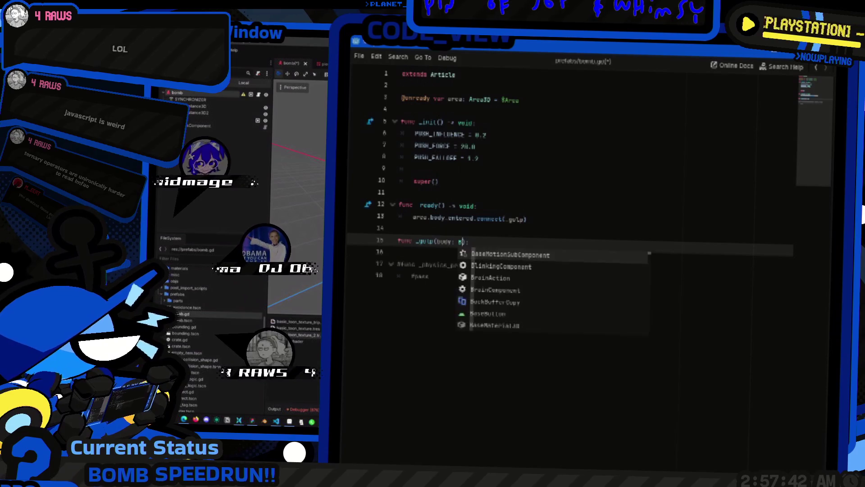
key(Escape)
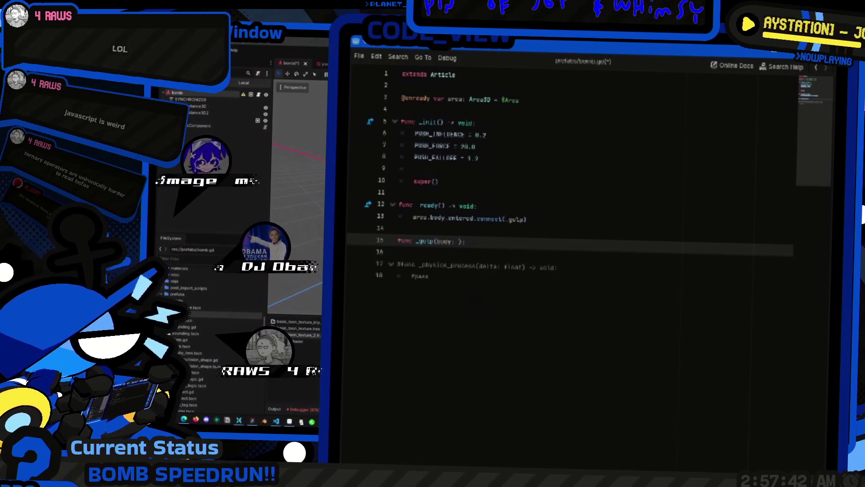
text(hysicsB)
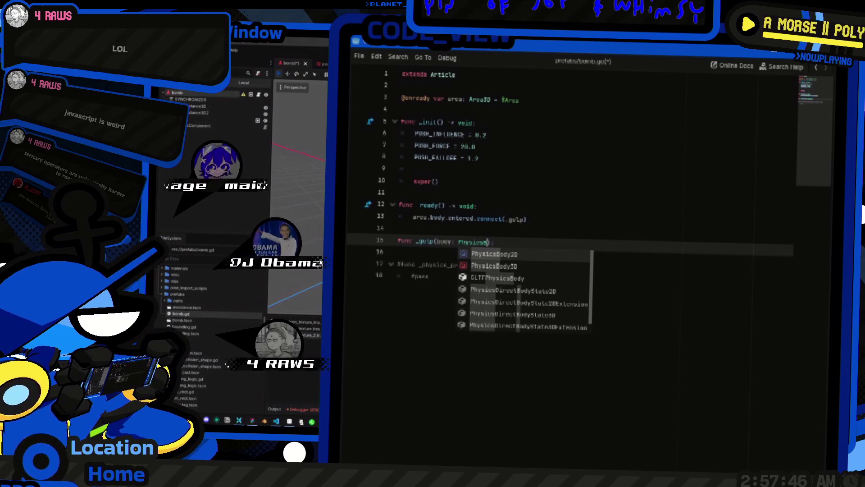
key(Down)
key(Return)
key(End)
key(Return)
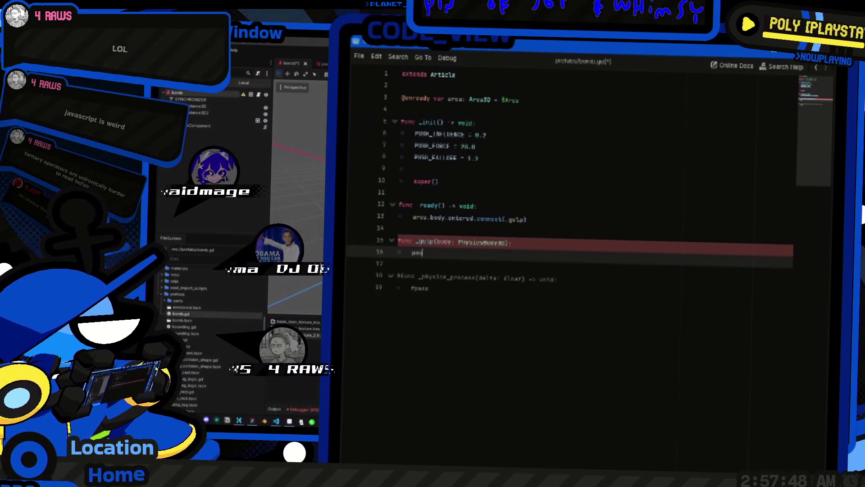
- After checking the body_entered docs, retype body as Node3D and call blow_up() for StaticBody3D bodies
ctrl+click(450, 219)
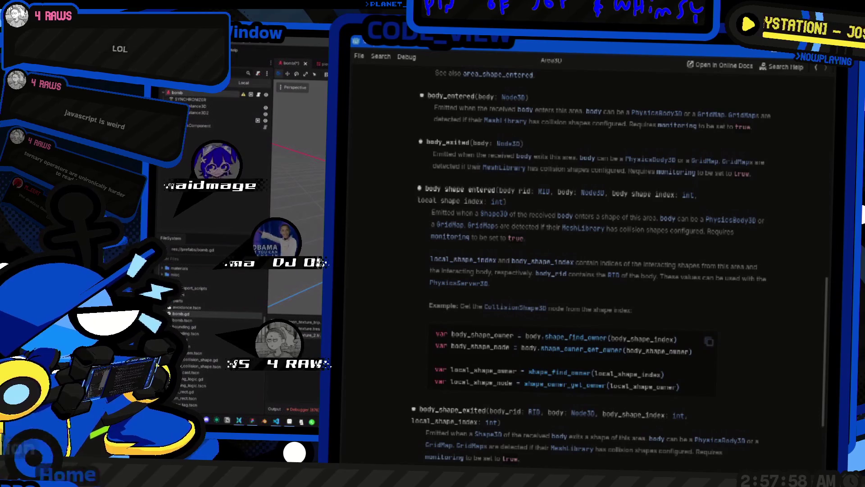
key(alt+Left)
double_click(482, 242)
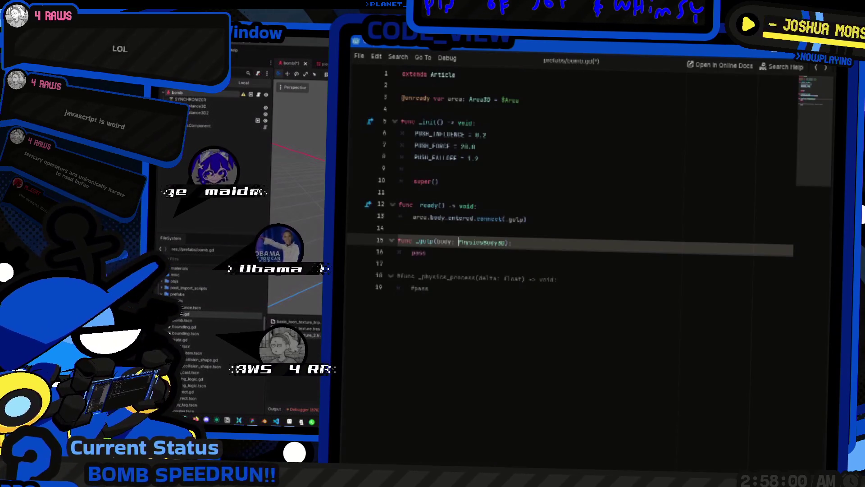
text(Node)
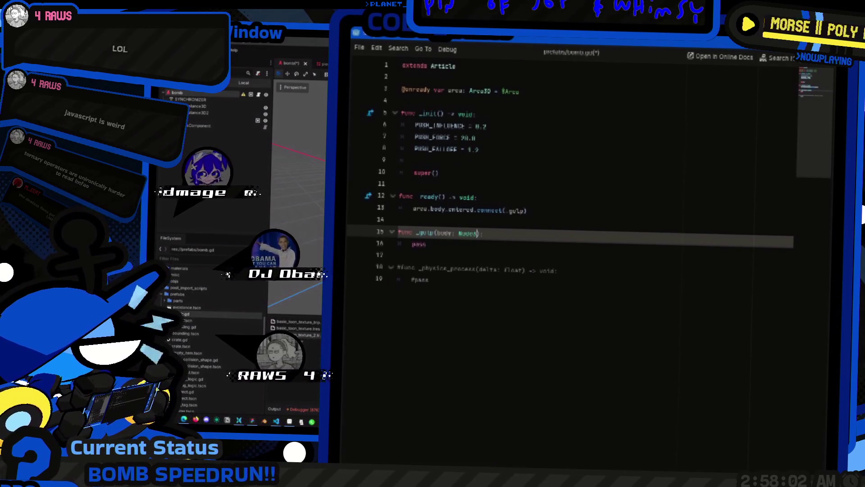
double_click(418, 243)
text(pass)
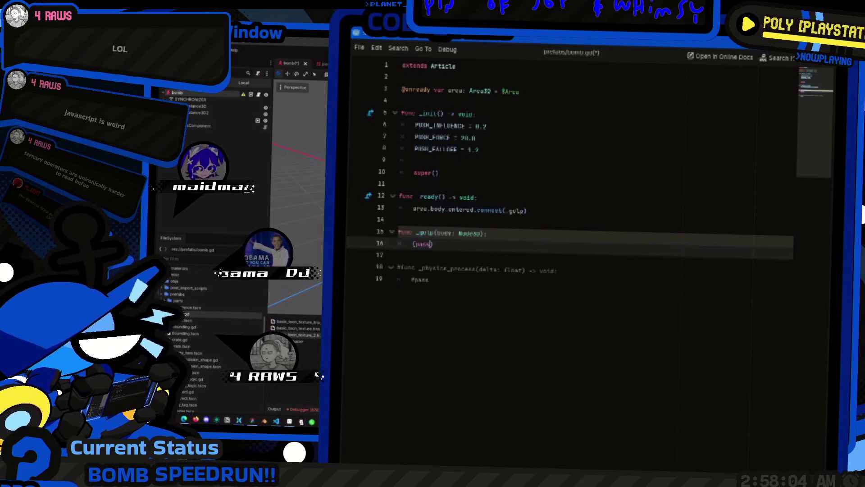
text(if (body)
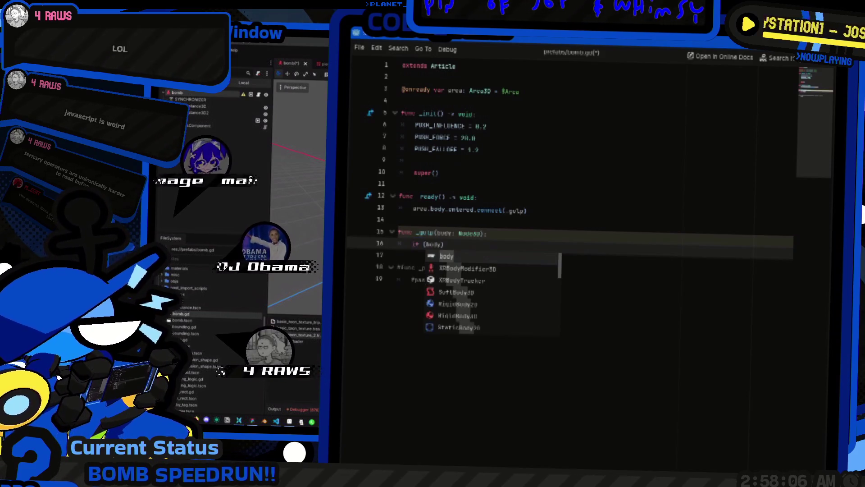
text( is )
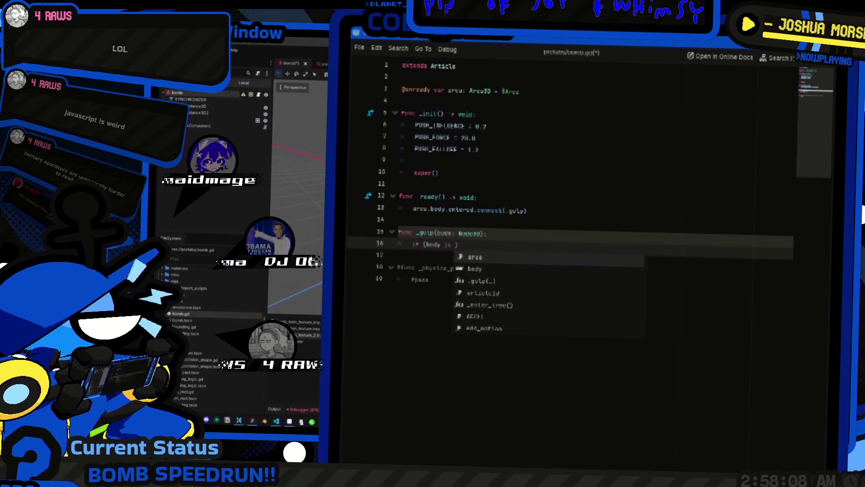
text(StaticBody3D))
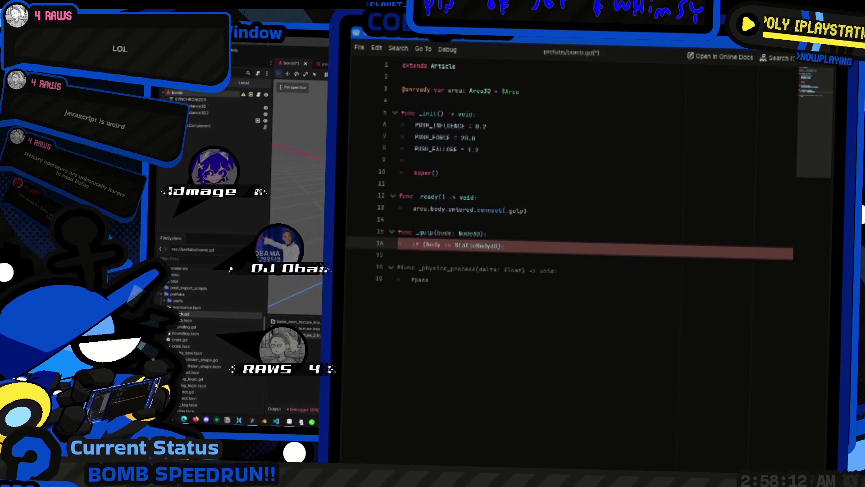
key(Return)
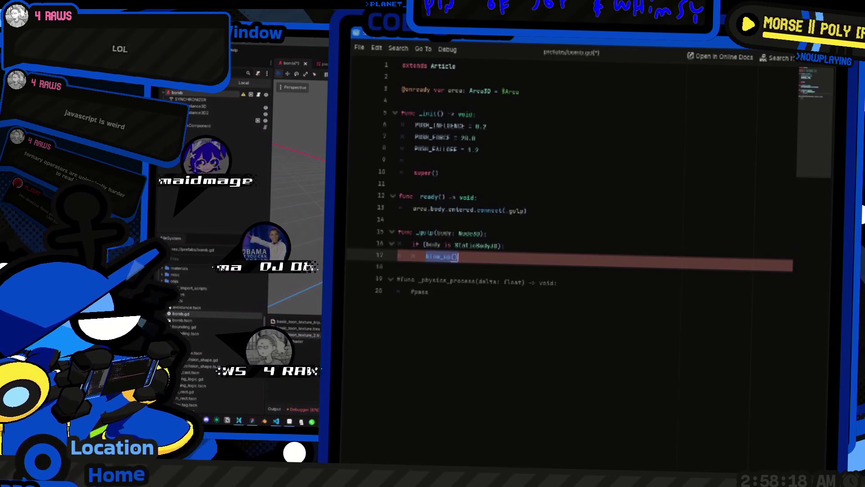
key(Return)
key(Return)
key(BackSpace)
key(BackSpace)
- Start func blow_up() with an area.get_overlapping_bodies() call
text(blow_up())
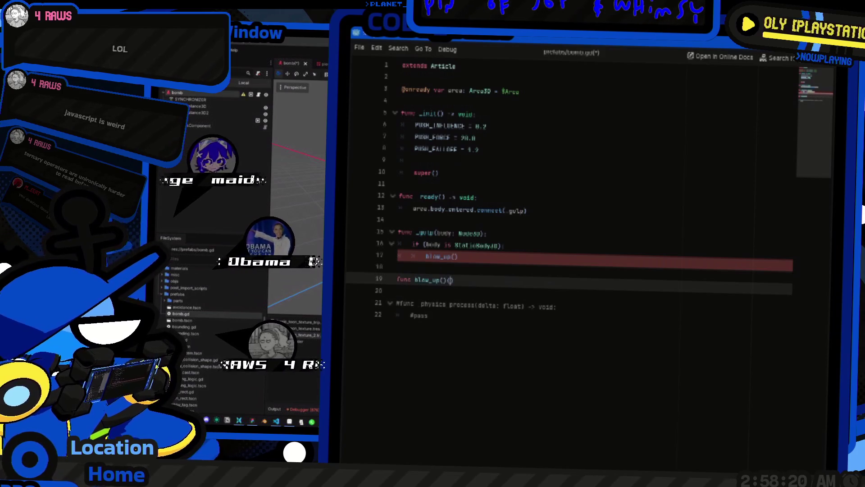
text(:)
key(Return)
text(pa)
key(BackSpace)
key(BackSpace)
key(BackSpace)
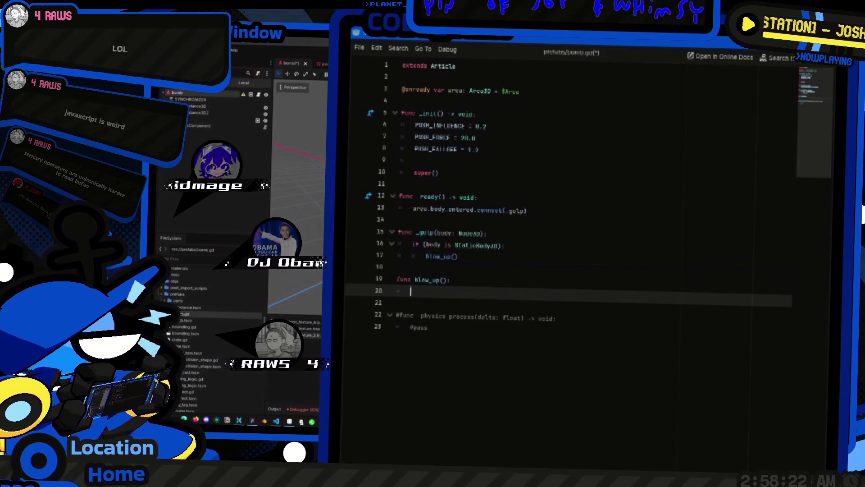
text($)
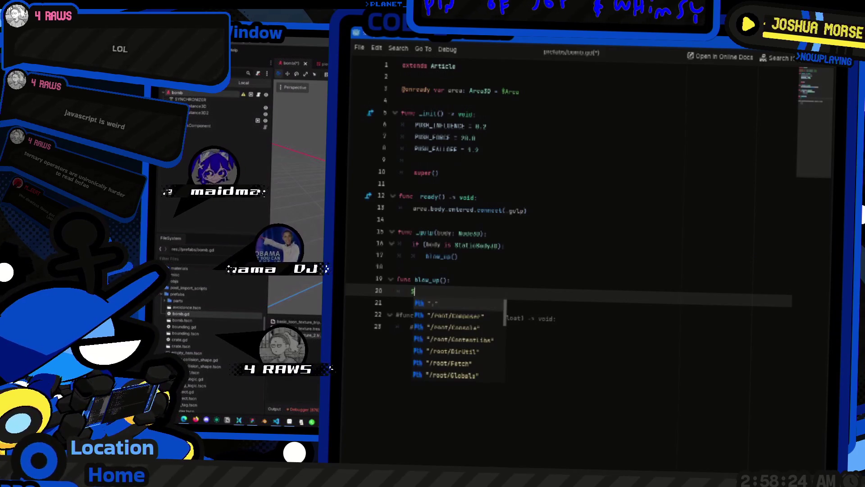
key(BackSpace)
text(area.get)
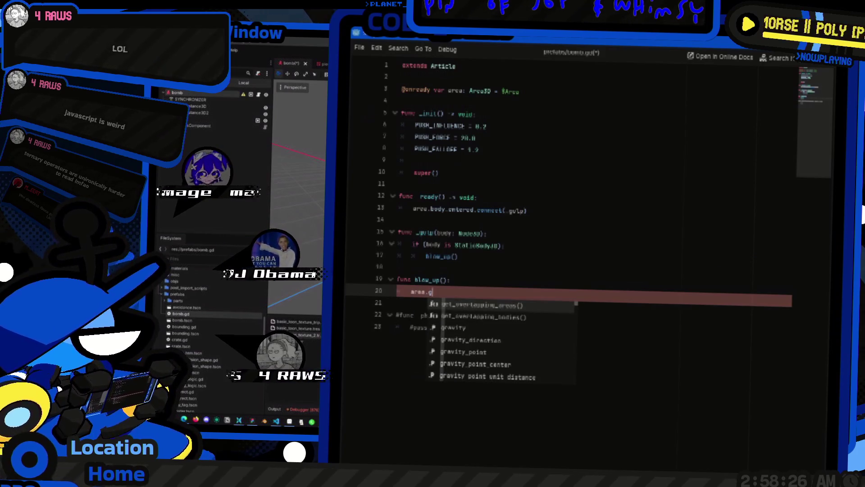
key(Down)
key(Return)
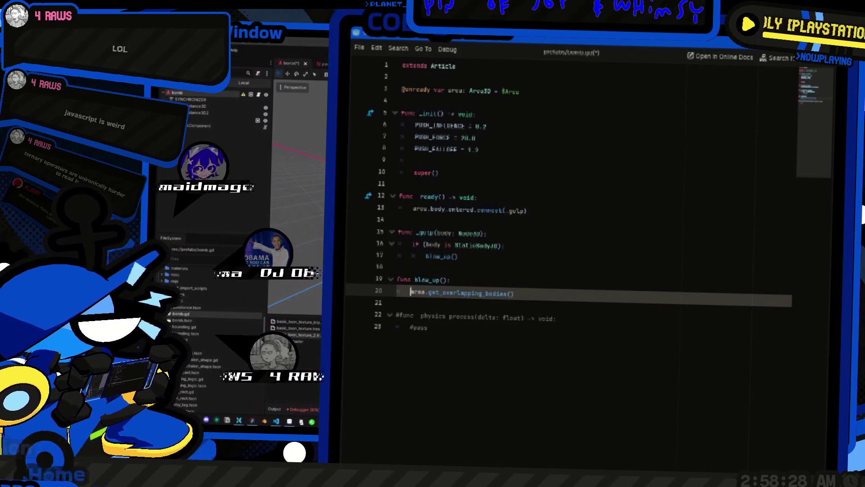
- Store the overlapping bodies in caught_in_the_explosion and loop 'for body in caught_in_the_explosion'
key(Home)
text(for body in)
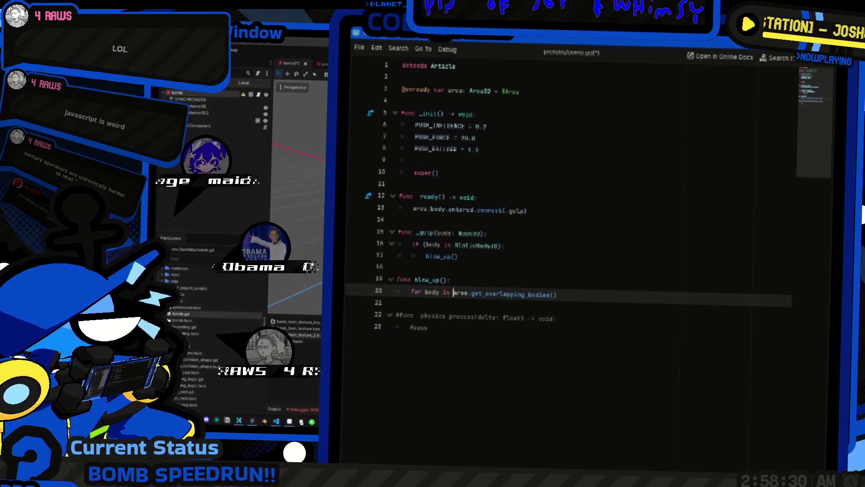
key(shift+End)
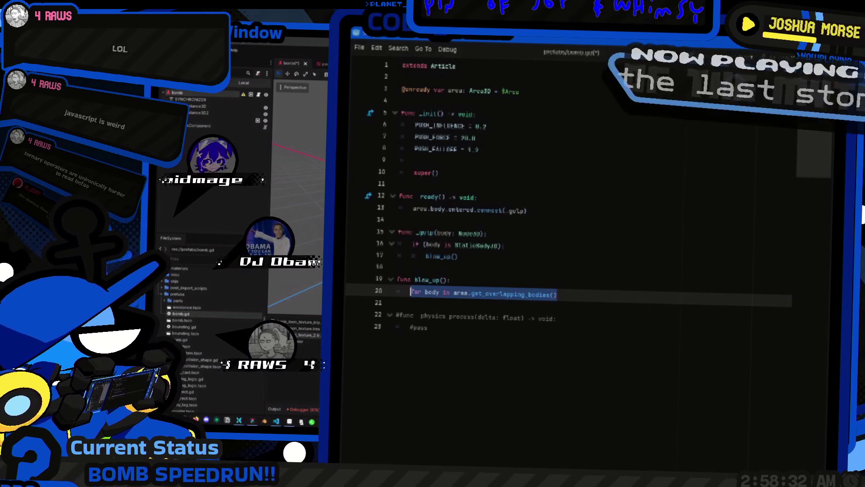
key(ctrl+x)
key(ctrl+shift+Return)
text(var caught_in_the_explosi)
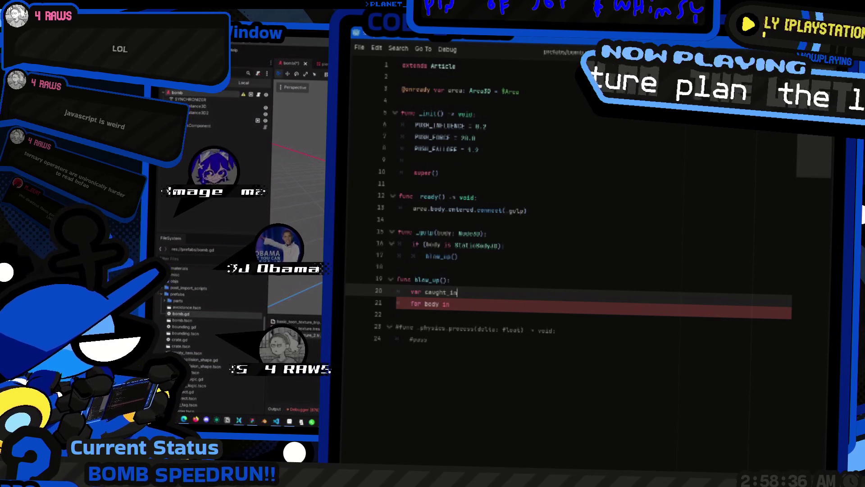
text(on =)
key(ctrl+v)
key(Down)
text(caught_in_the_explosion:)
key(Return)
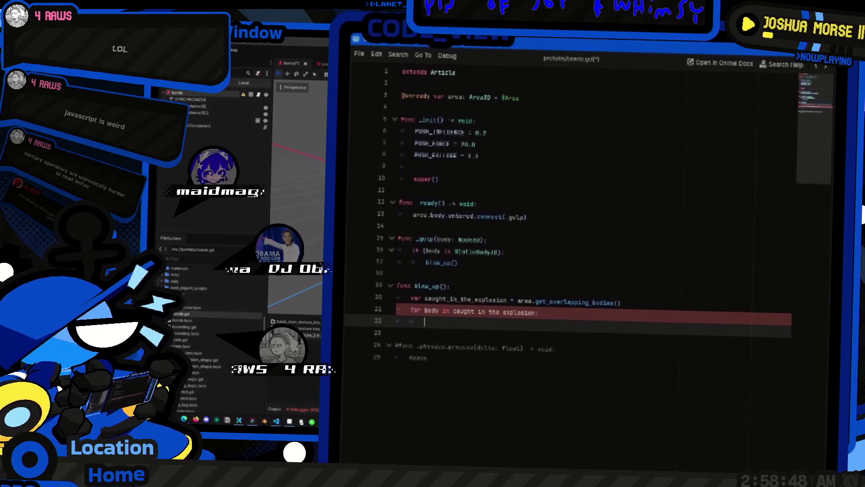
key(Tab)
text(caught_in_the_explosion)
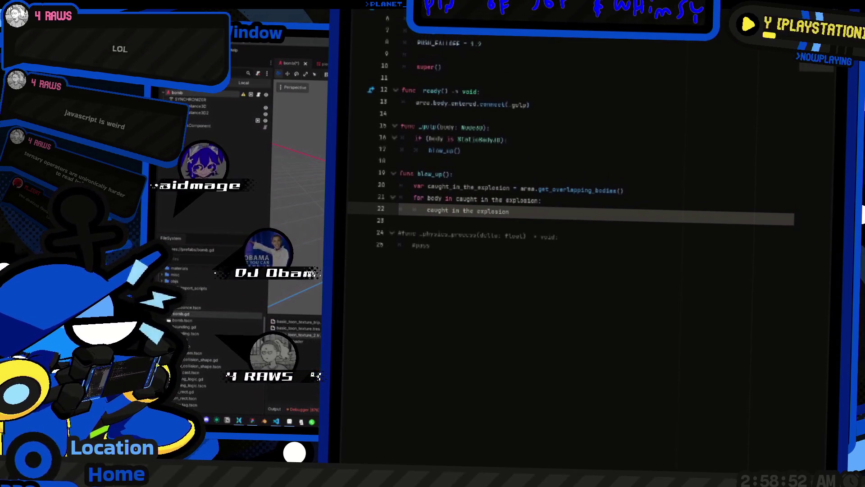
key(ctrl+shift+f)
- Search the project for 'Comp' and inspect the Composer.fetch definition in composer.gd
text(Compose)
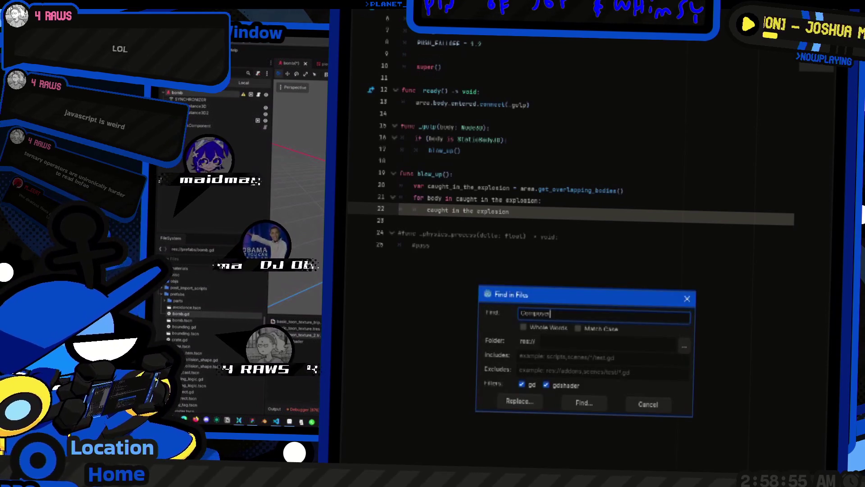
key(Return)
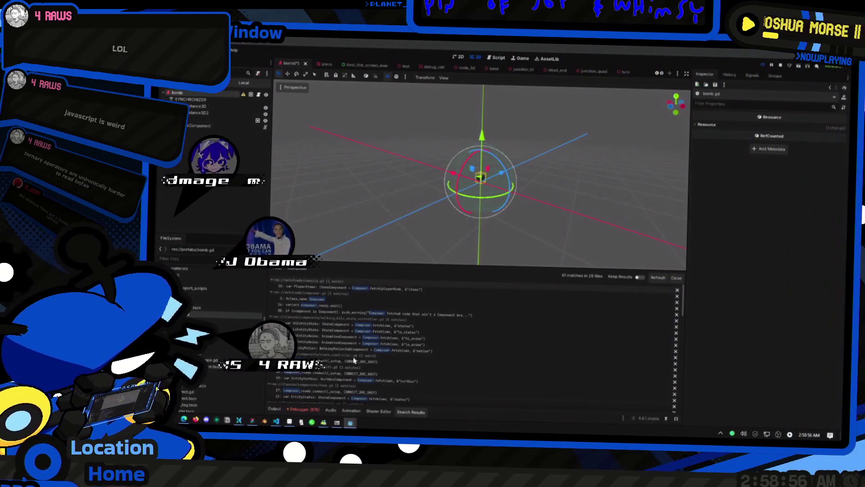
click(394, 327)
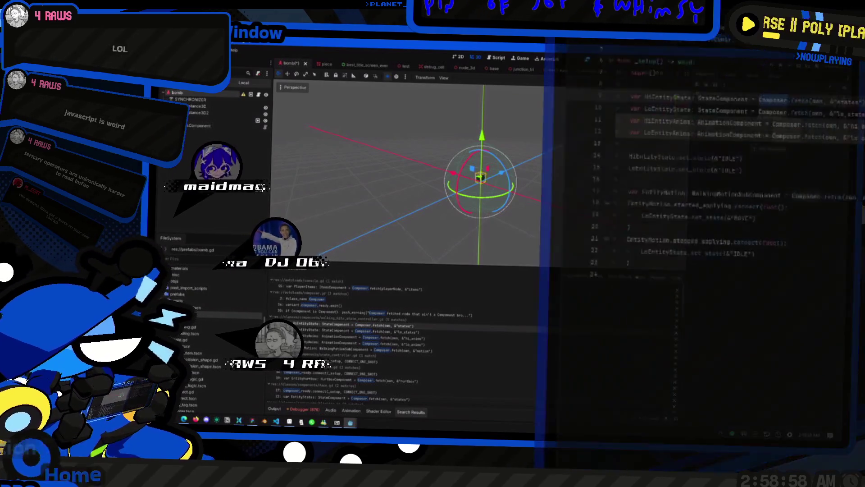
click(590, 198)
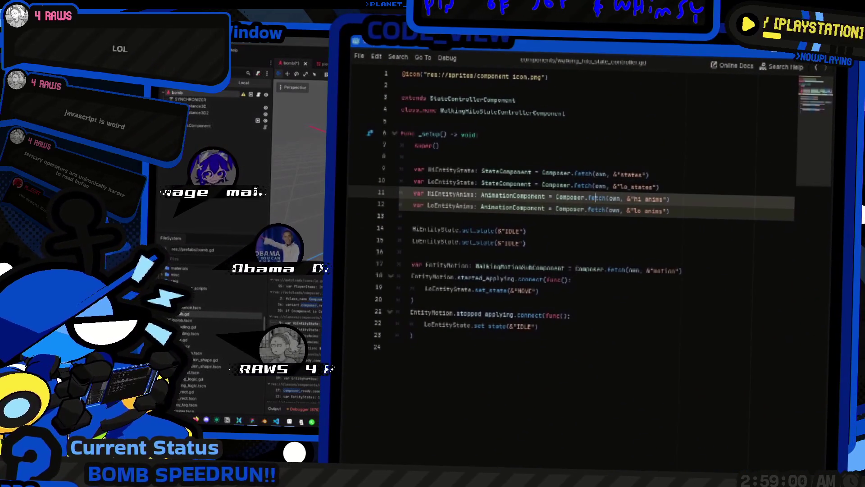
ctrl+click(591, 198)
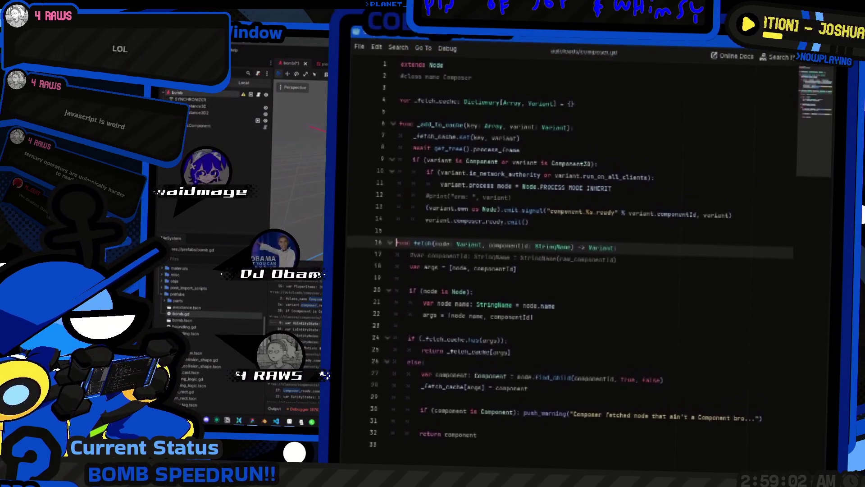
scroll(585, 203, down, 2)
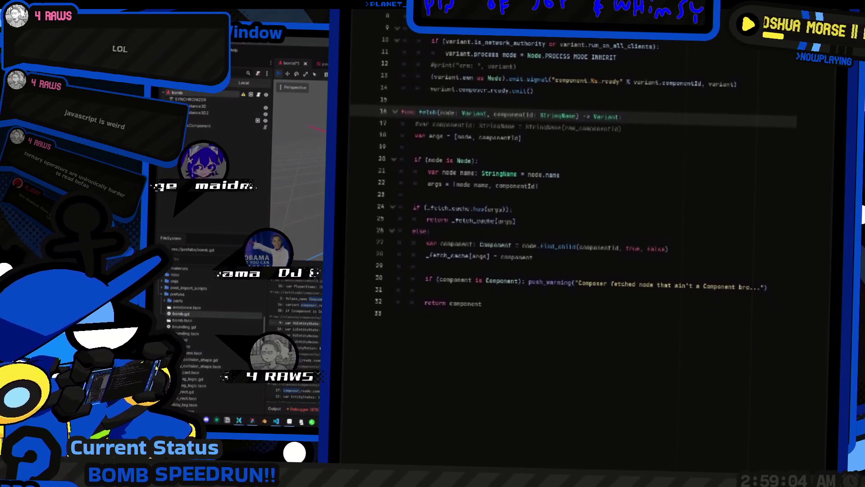
scroll(586, 203, up, 3)
key(Down)
key(Down)
key(Down)
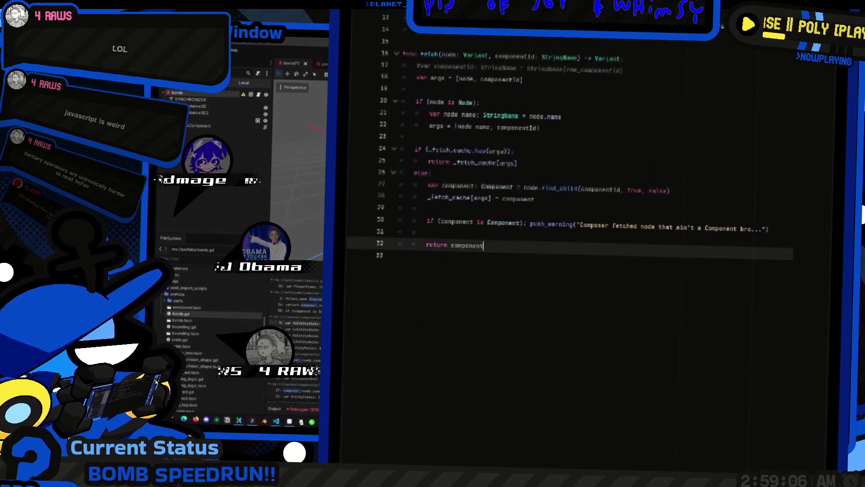
click(514, 199)
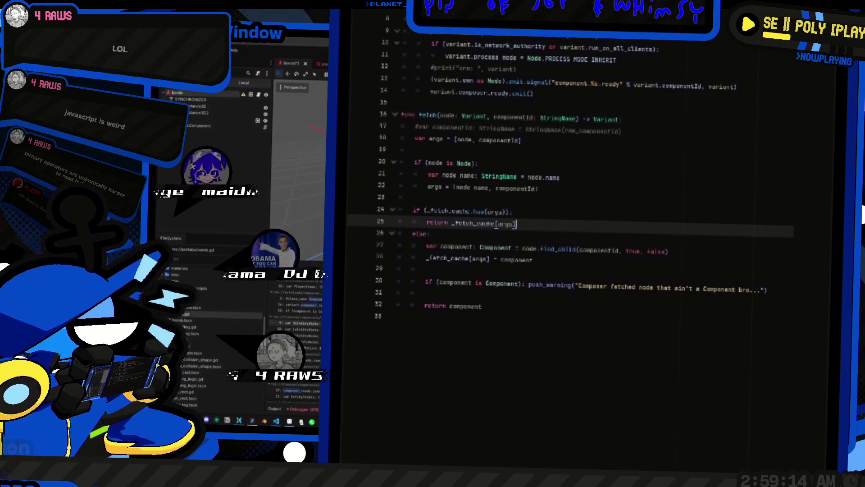
- Read the find_child documentation in Search Help, then navigate back to bomb.gd line 22
double_click(552, 249)
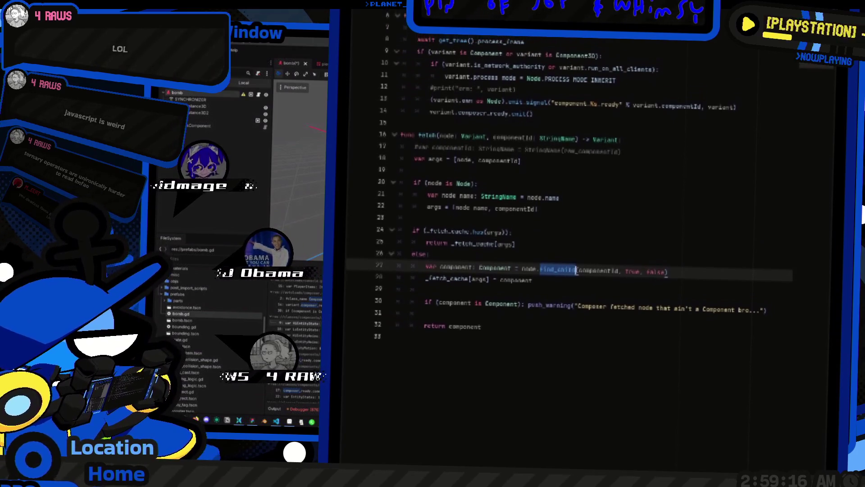
key(ctrl+shift+f)
key(Return)
key(F1)
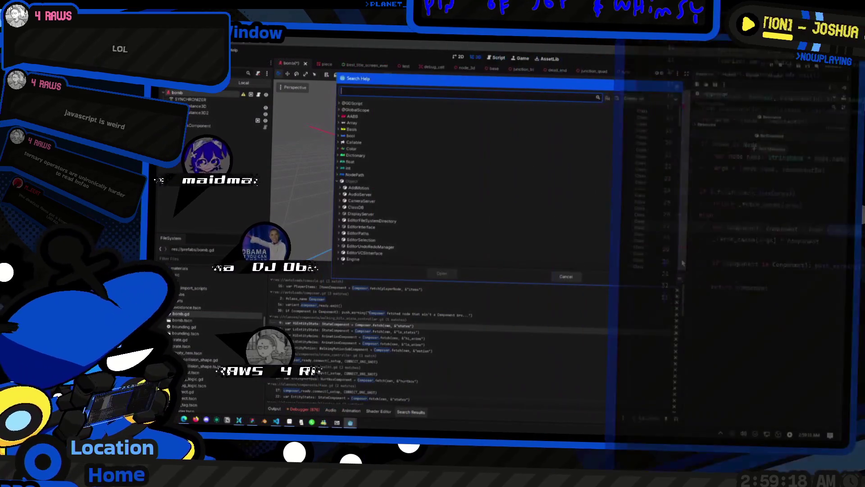
double_click(400, 117)
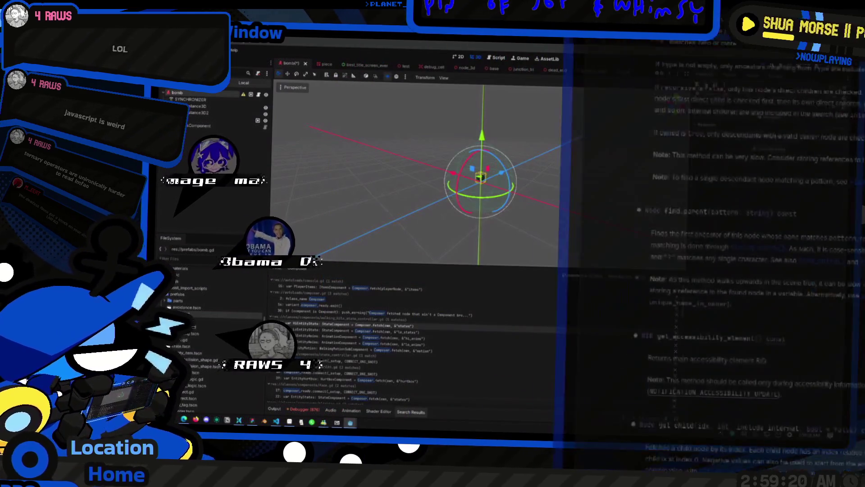
scroll(586, 243, up, 10)
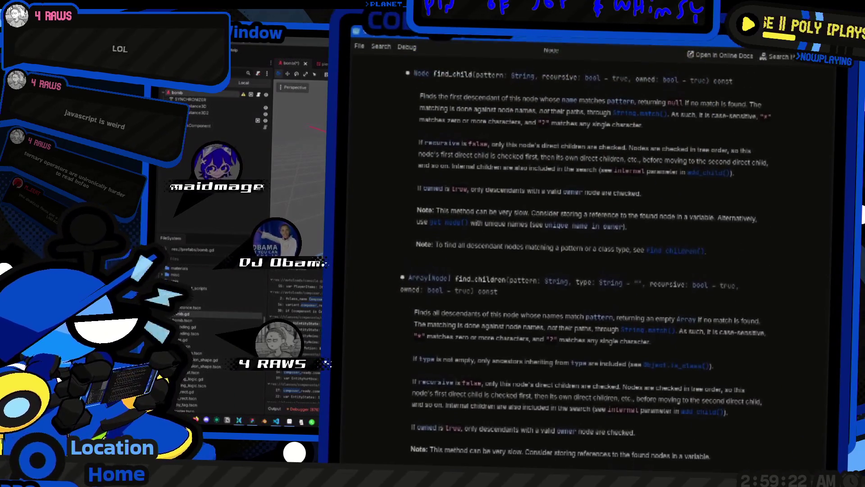
scroll(586, 244, down, 3)
scroll(585, 243, up, 3)
key(alt+Left)
key(alt+Left)
key(alt+Left)
key(alt+Left)
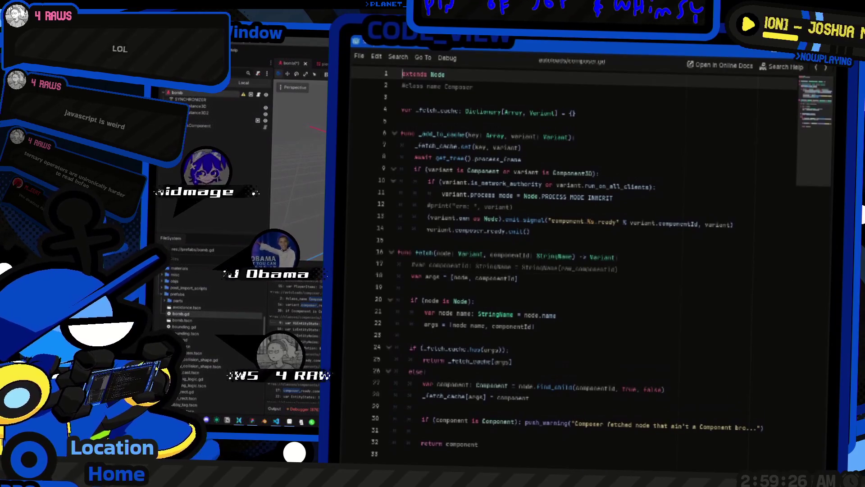
key(alt+Left)
key(alt+Right)
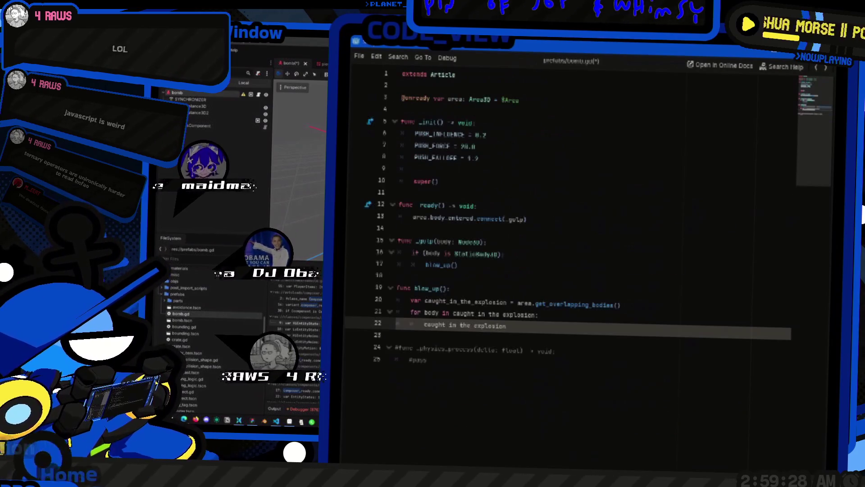
- Replace the loop's placeholder on line 22 with Composer.fetch(body, &"knockback")
key(shift+Home)
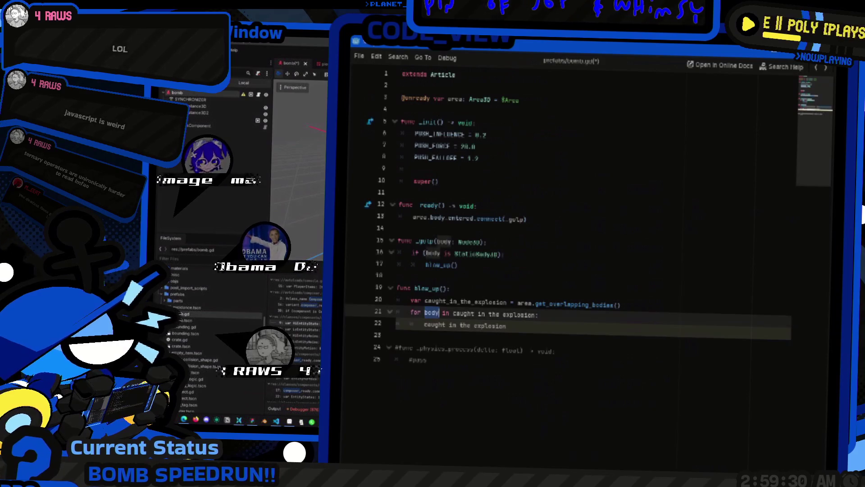
text(Compose)
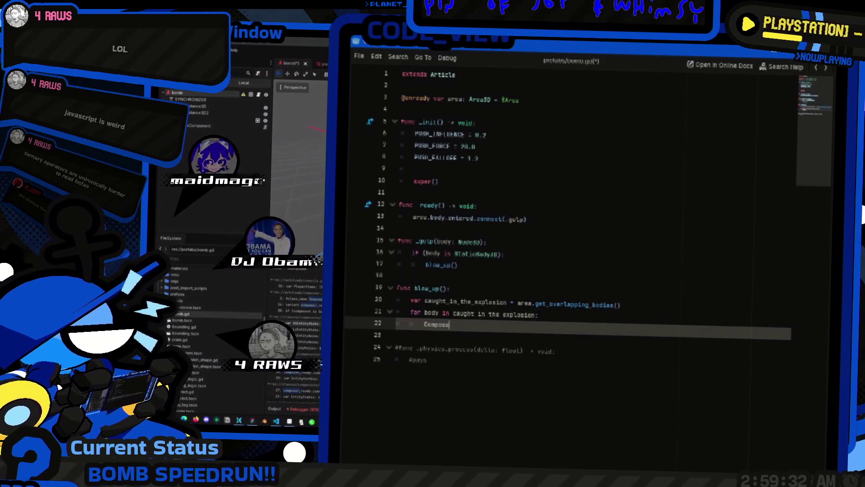
text(kno)
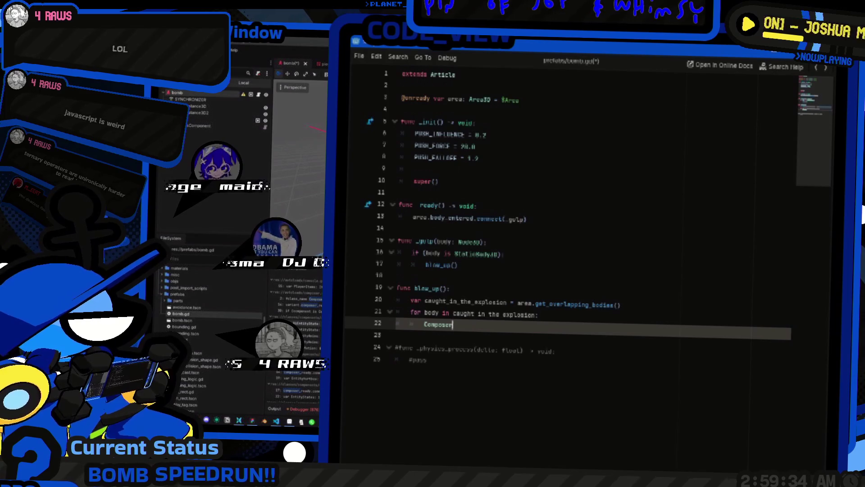
text(.fet)
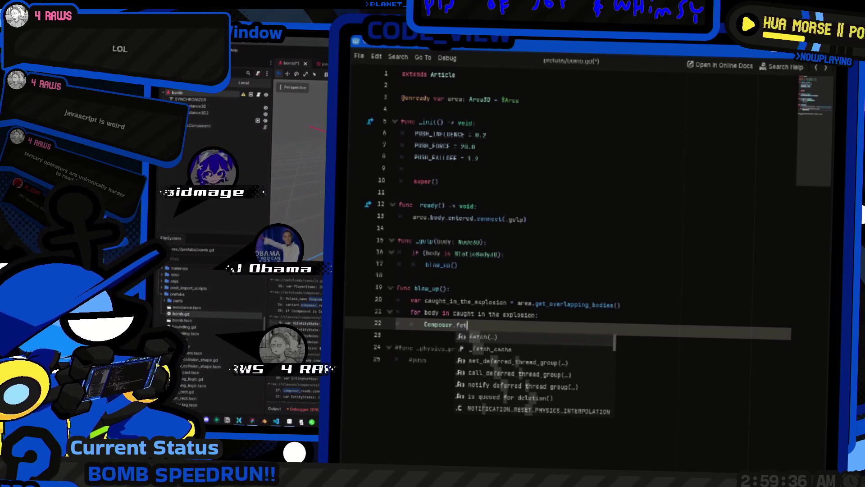
key(Return)
text(, &"knockback"))
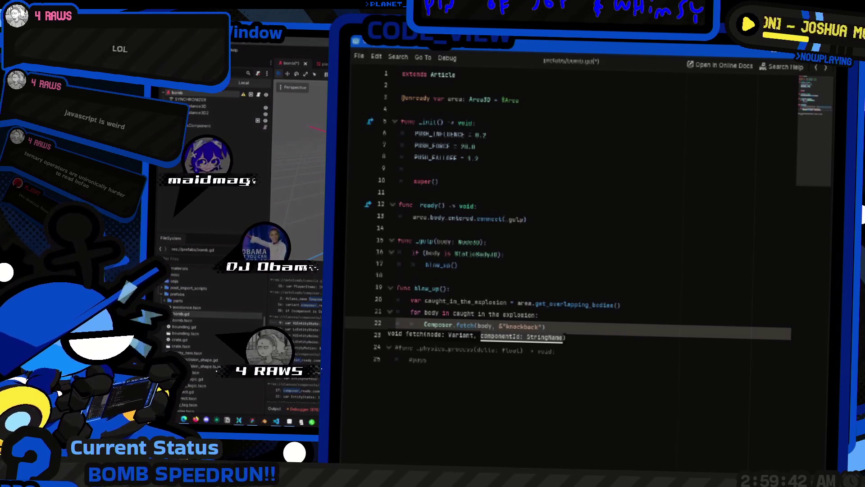
- Open the &"hurtbox" Composer.fetch usage at line 91 from the search results
key(ctrl+F2)
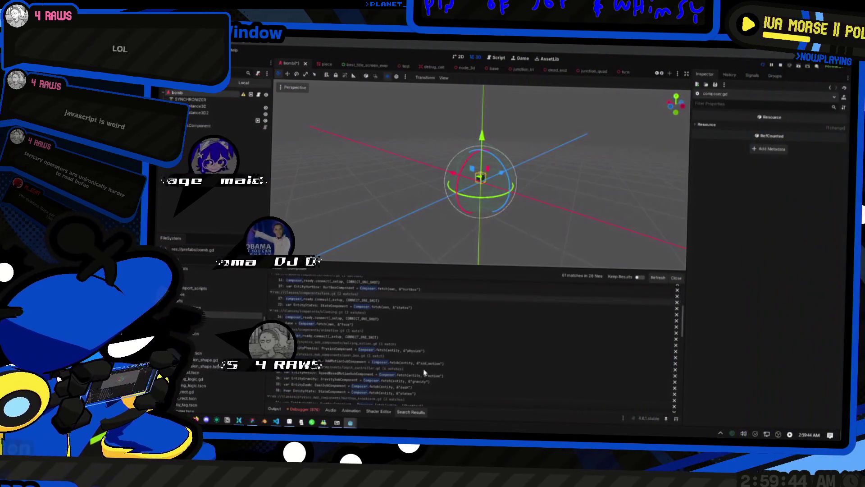
scroll(482, 381, down, 5)
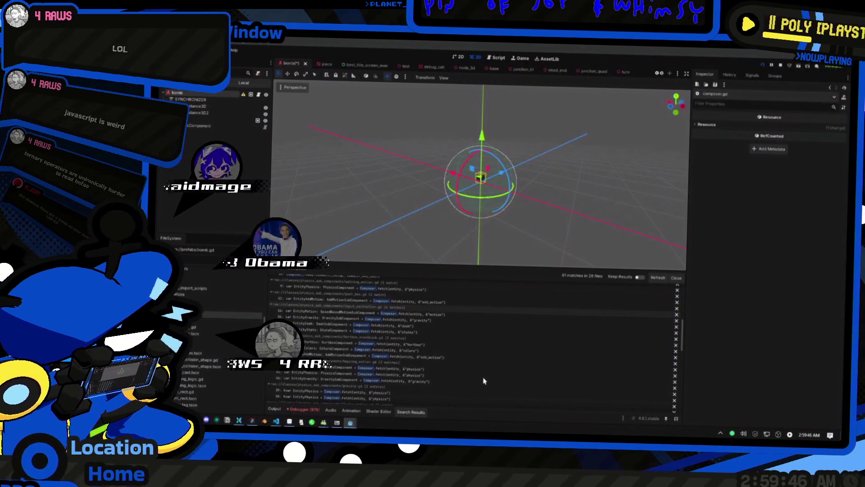
scroll(483, 381, down, 10)
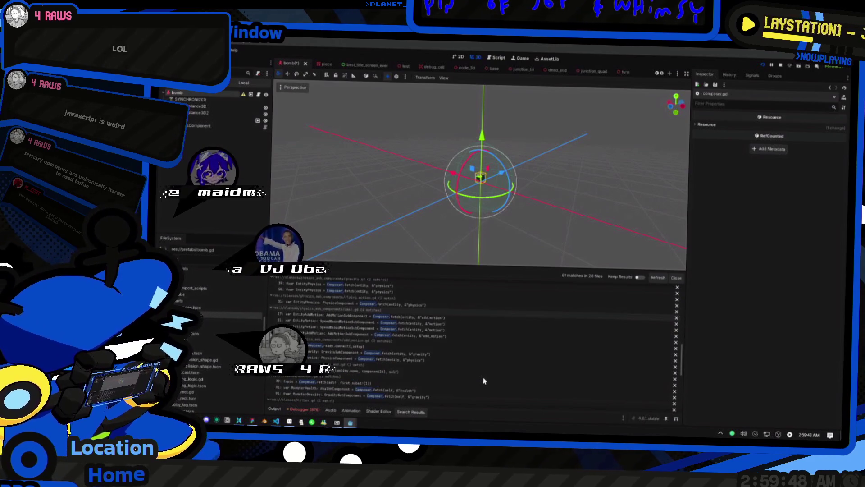
scroll(484, 381, down, 3)
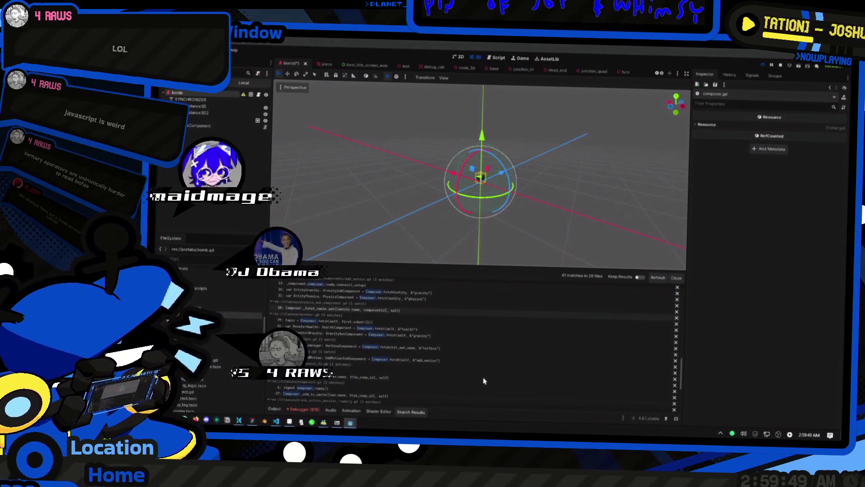
click(431, 348)
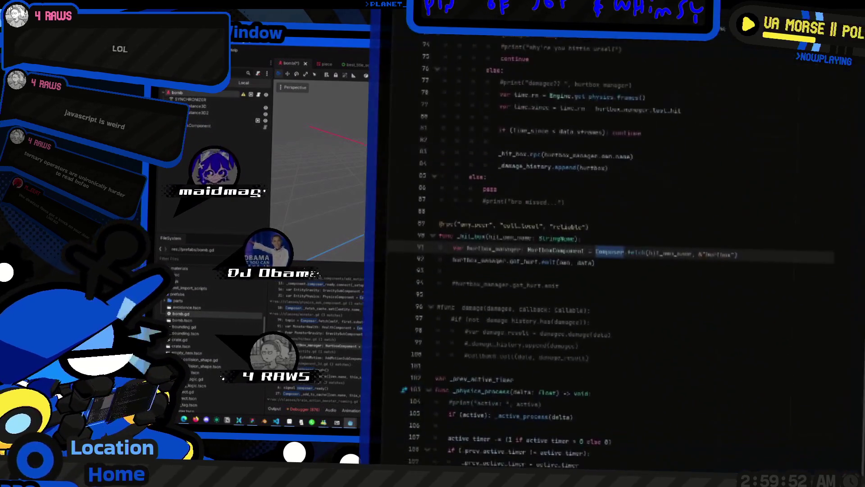
double_click(678, 226)
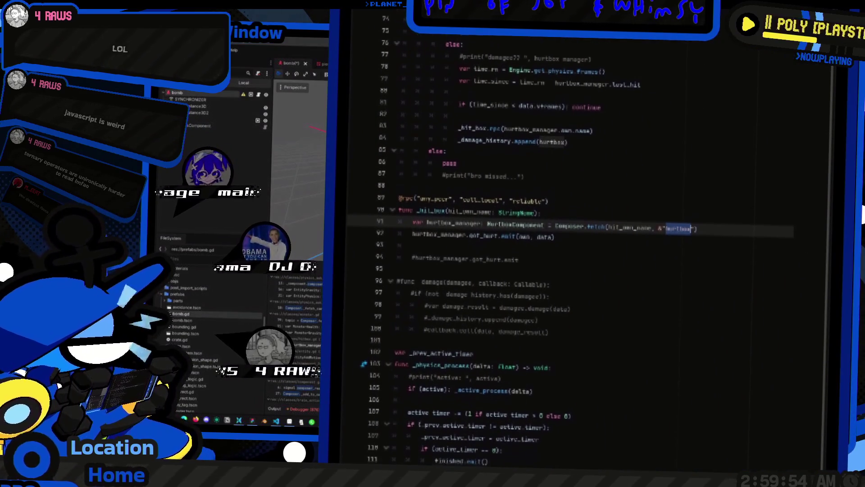
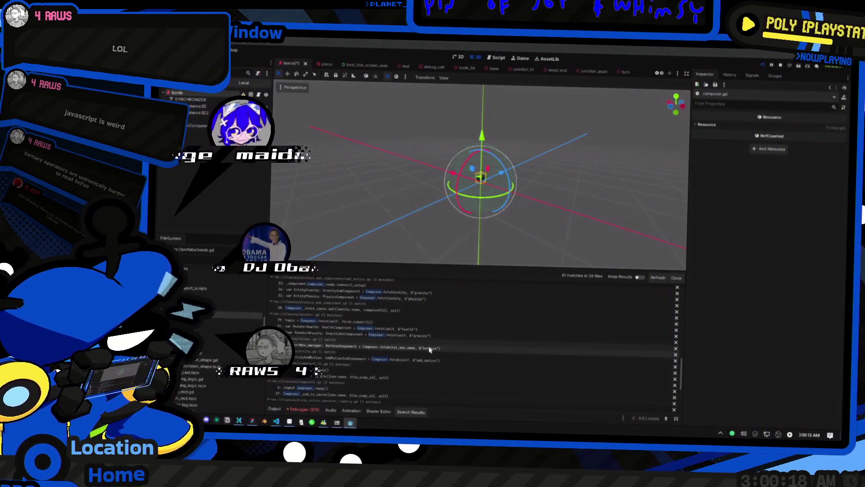
- Search all project files for the get_hurt signal name
key(alt+Tab)
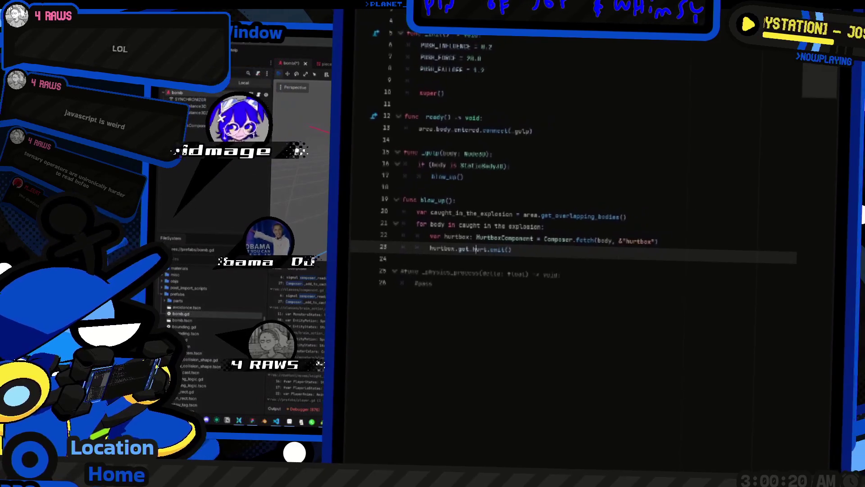
key(ctrl+shift+f)
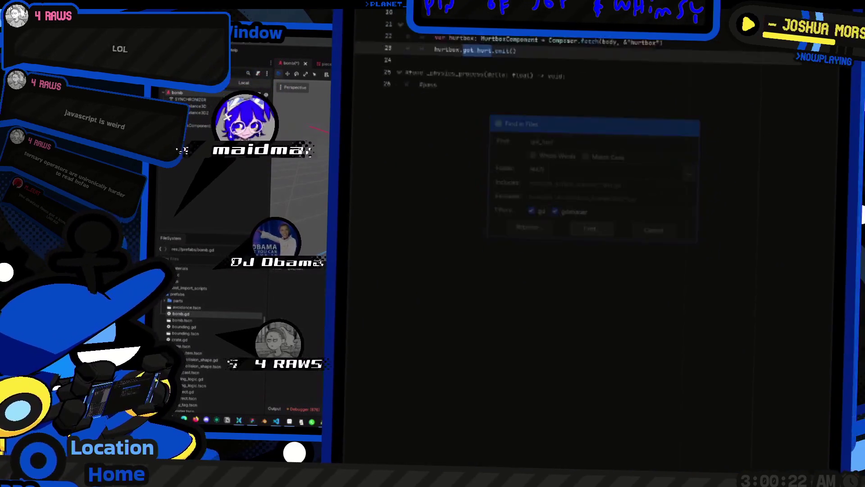
key(Return)
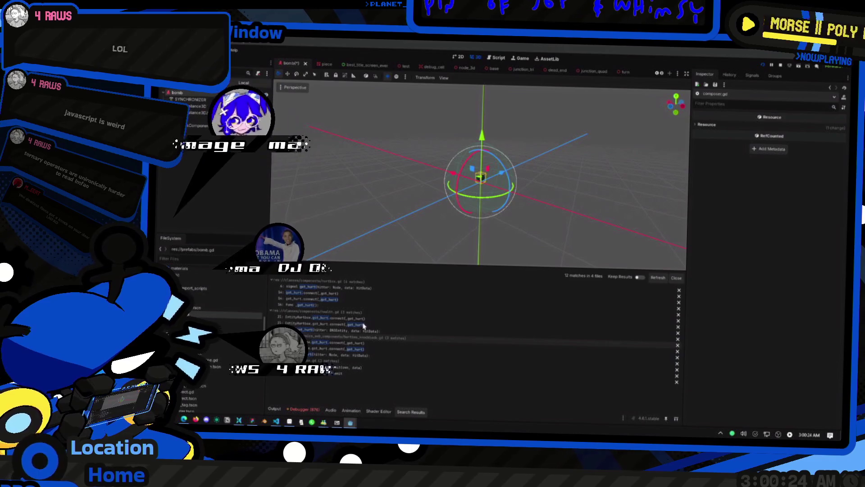
- Open the health.gd hurtbox connection on line 21, then the hit_box emit match
click(363, 325)
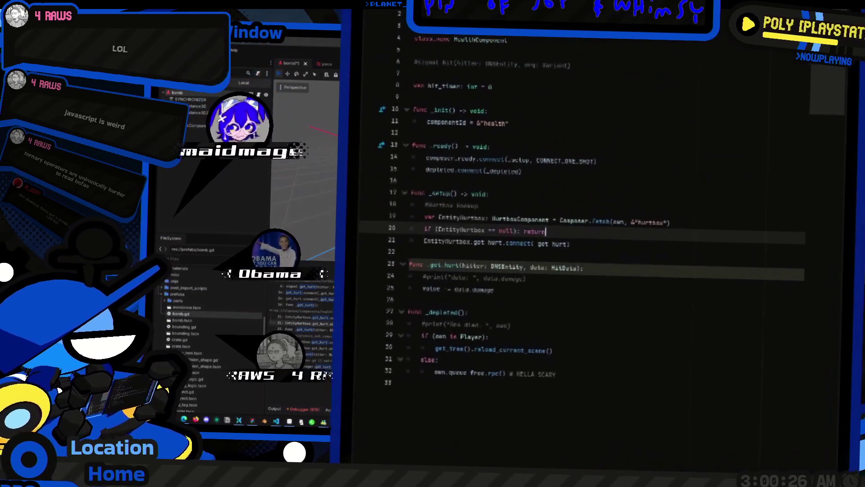
click(569, 244)
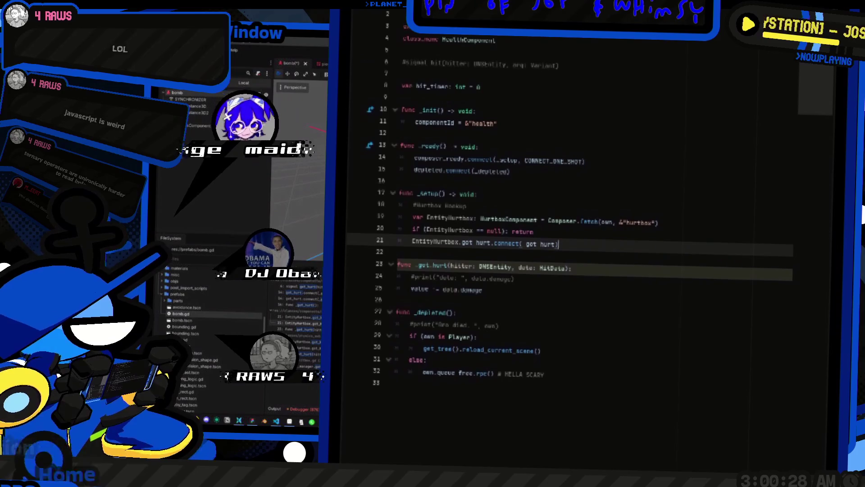
scroll(586, 203, down, 1)
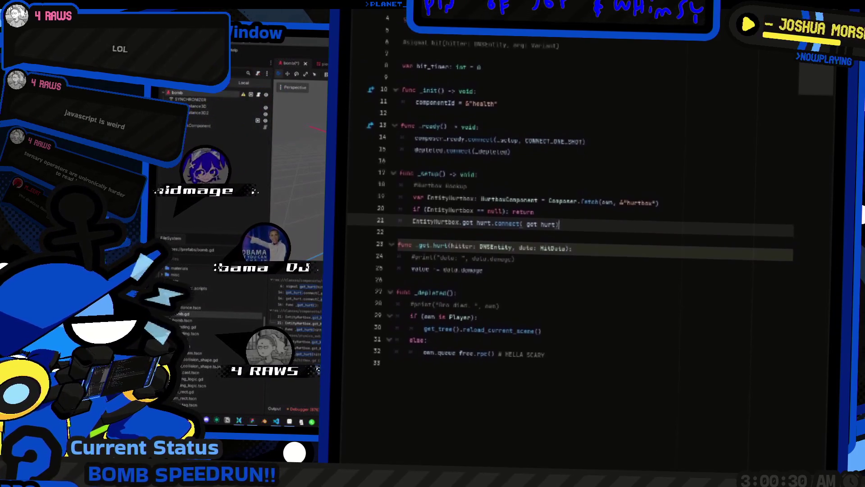
scroll(586, 203, up, 2)
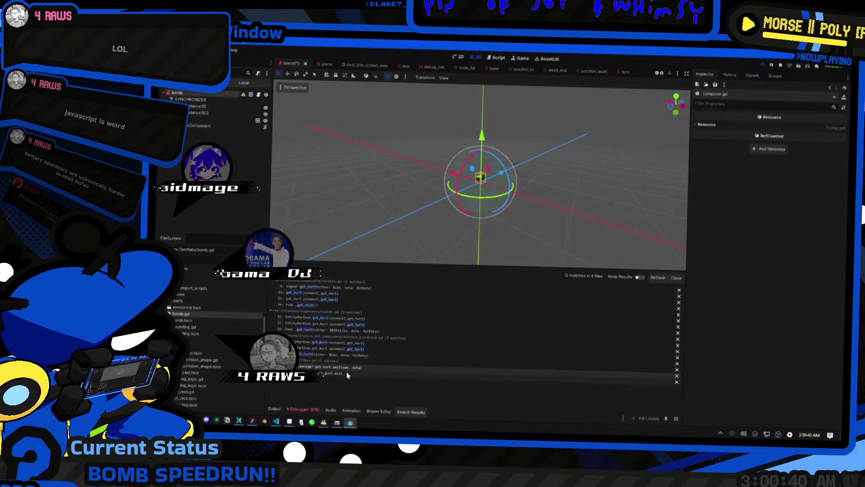
click(390, 367)
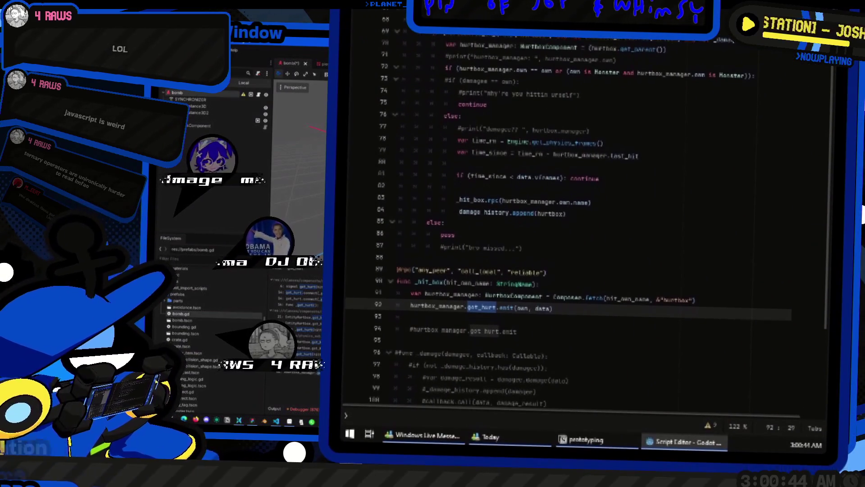
- Cut the hurtbox fetch and emit lines from the hit_box script
click(697, 305)
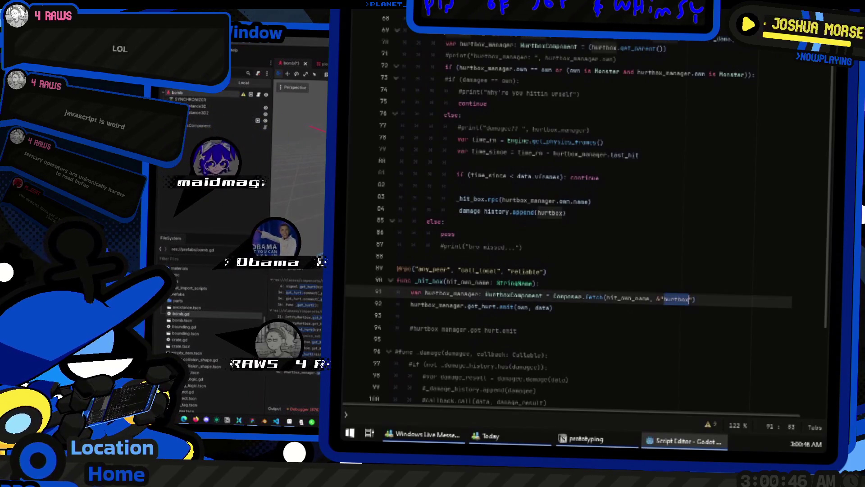
double_click(452, 294)
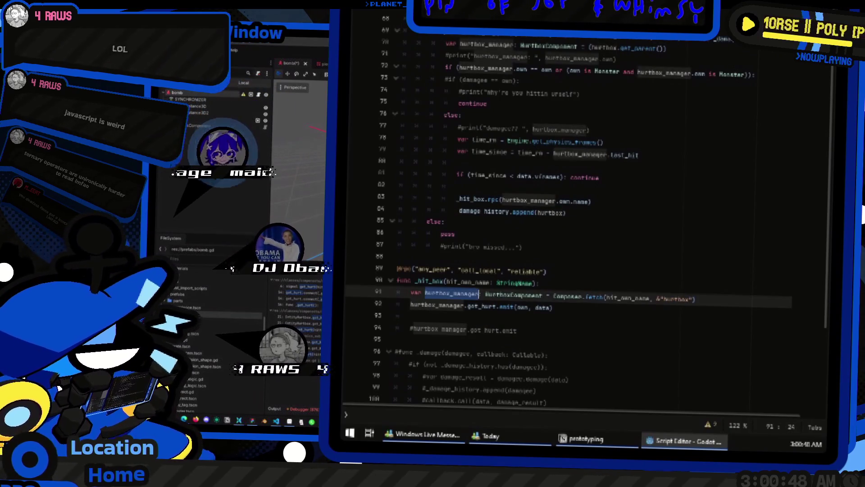
click(553, 308)
key(shift+Home)
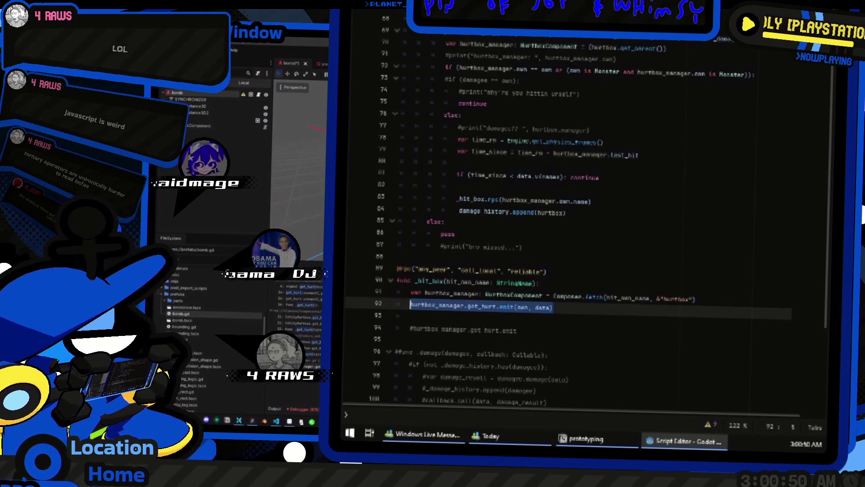
key(shift+Up)
key(ctrl+x)
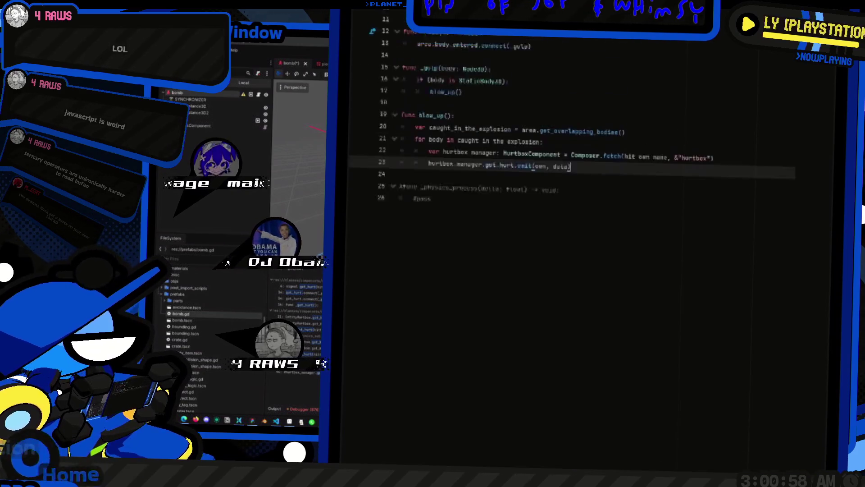
- In blow_up(), fetch the hurtbox from body and wrap the emit in an if != null check
drag(624, 217, 667, 218)
text(body)
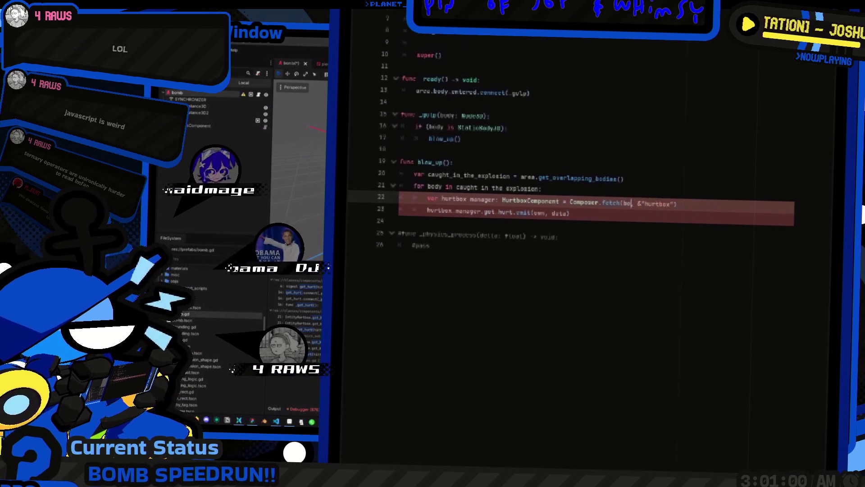
key(End)
key(Return)
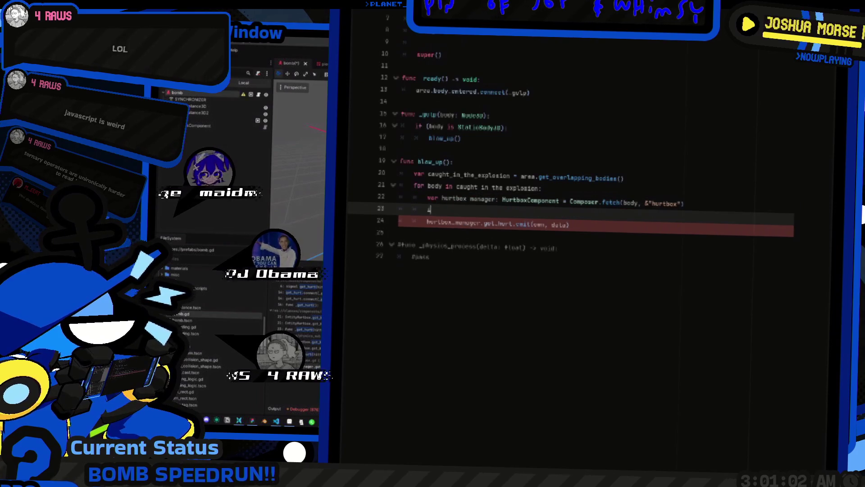
text((hurtbox_manager != n)
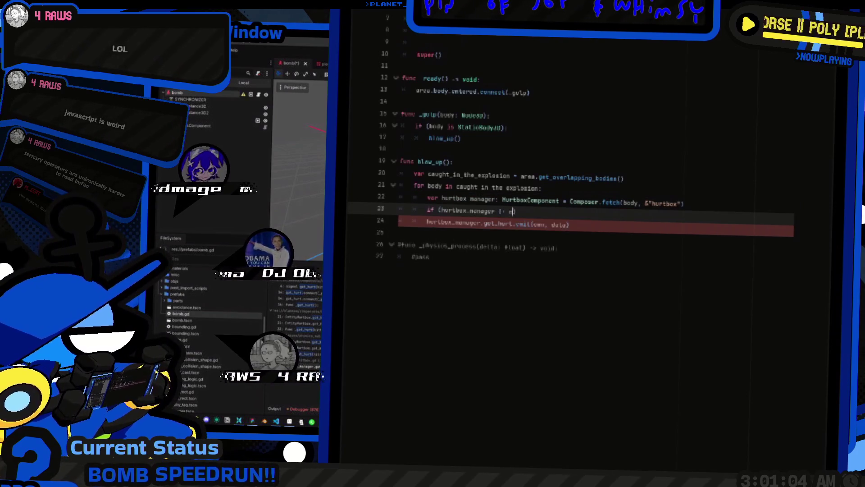
text():)
click(427, 222)
double_click(468, 223)
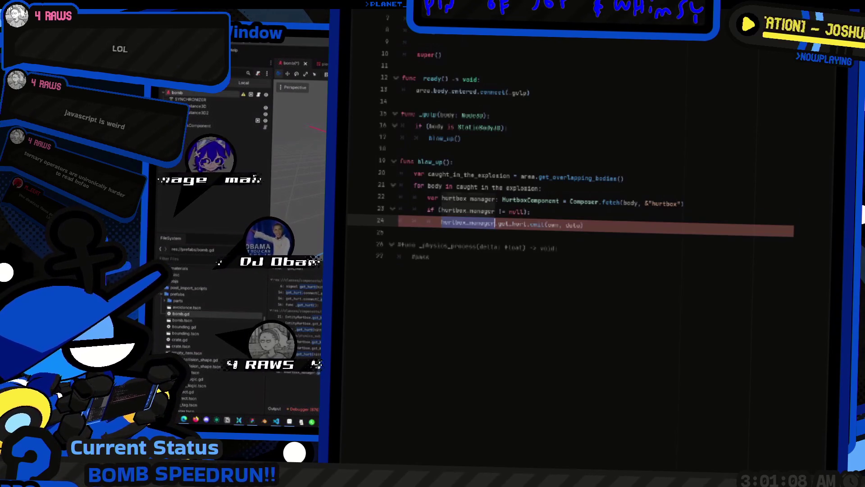
click(548, 224)
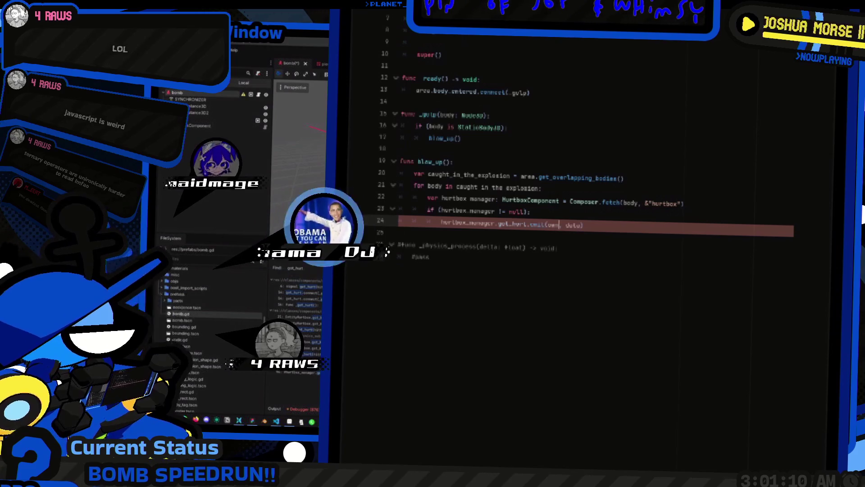
double_click(554, 224)
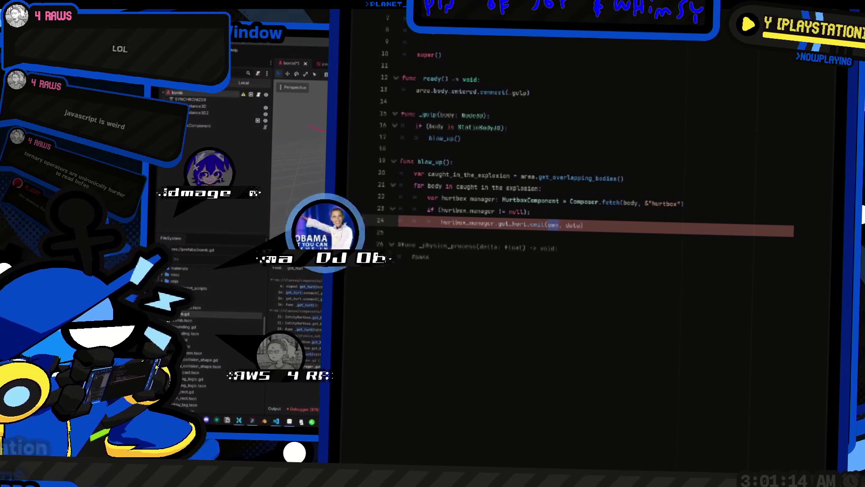
scroll(586, 180, up, 1)
scroll(586, 203, up, 2)
click(447, 99)
key(ctrl+shift+d)
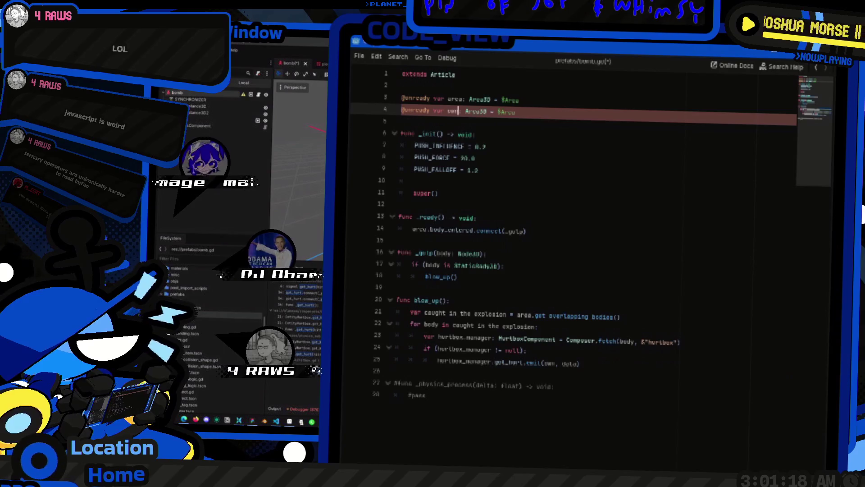
key(shift+End)
text(: Pla)
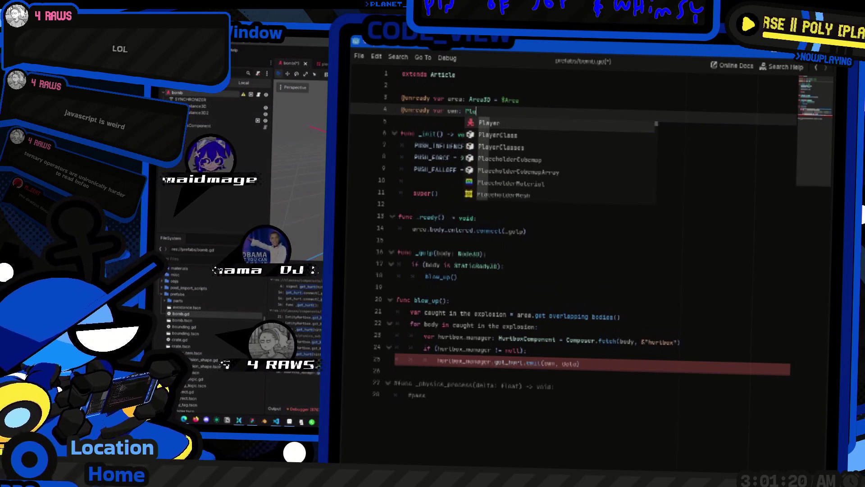
key(Return)
click(430, 110)
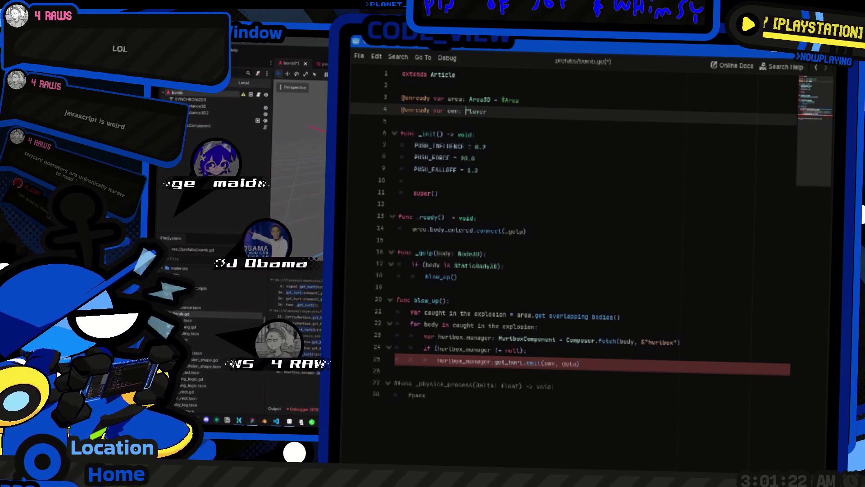
scroll(586, 202, down, 5)
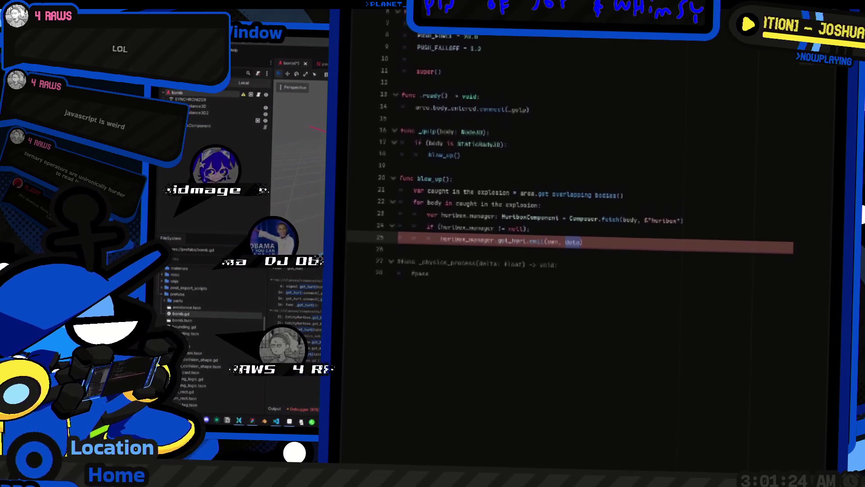
double_click(573, 249)
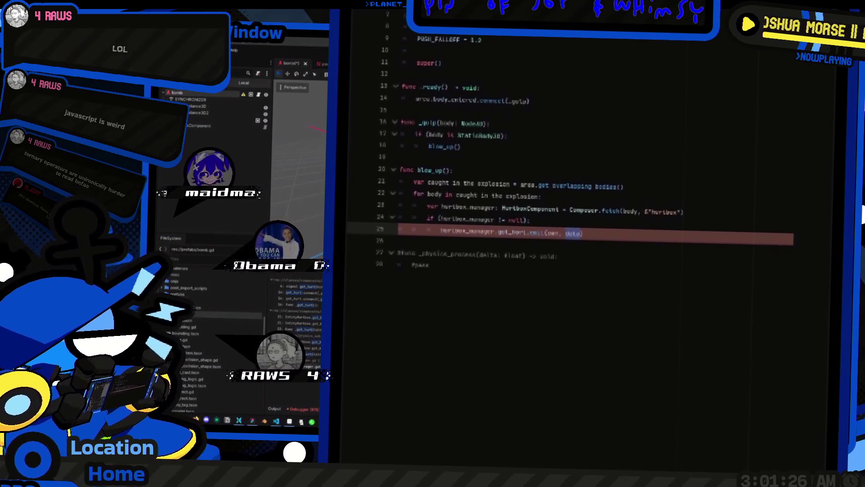
click(222, 105)
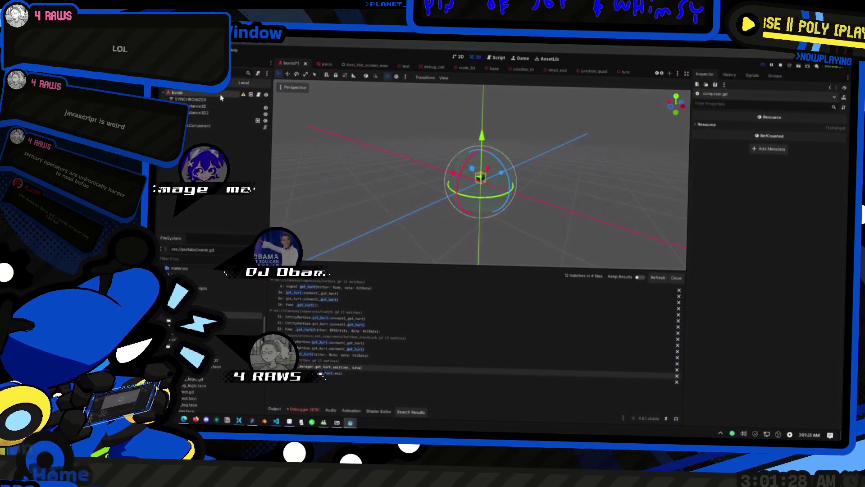
click(221, 95)
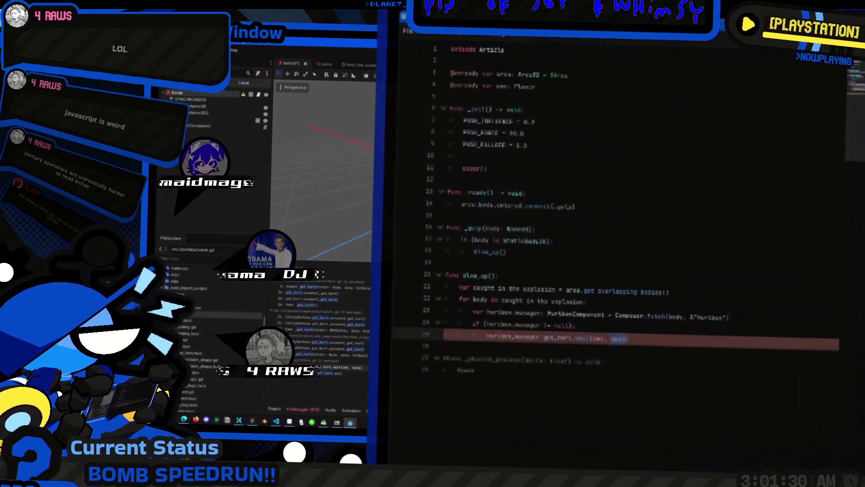
key(Down)
key(End)
key(Return)
key(Return)
text(@export var)
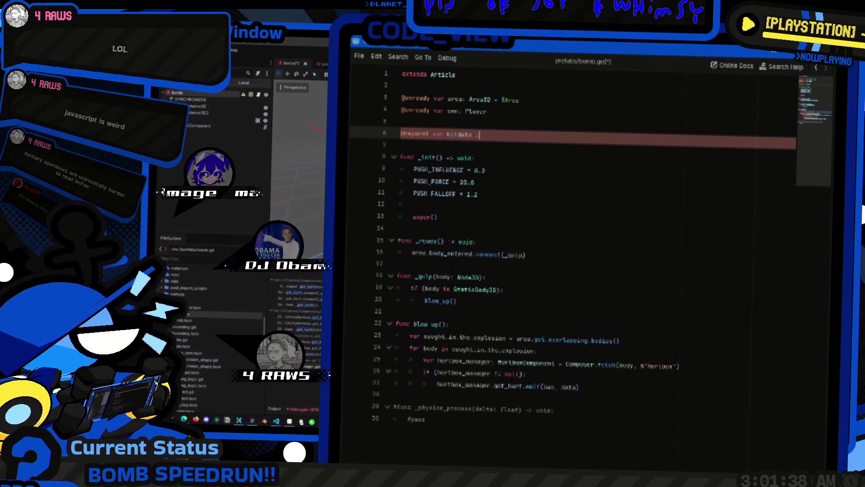
text(tD)
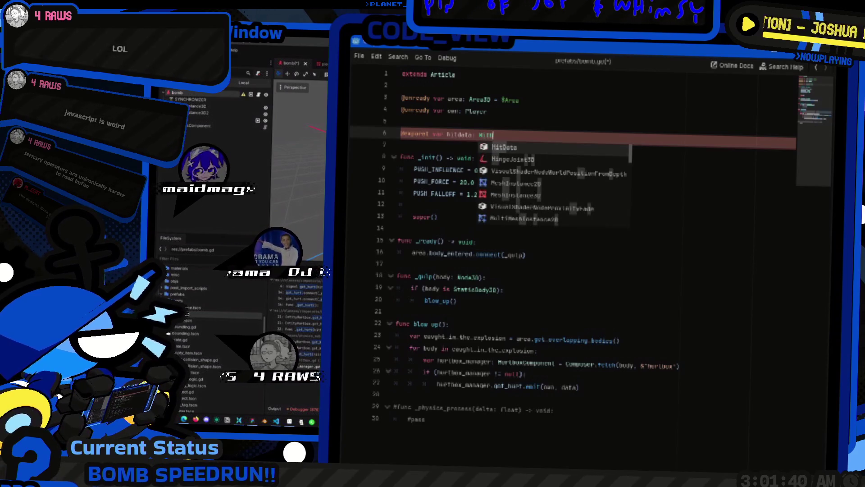
key(Return)
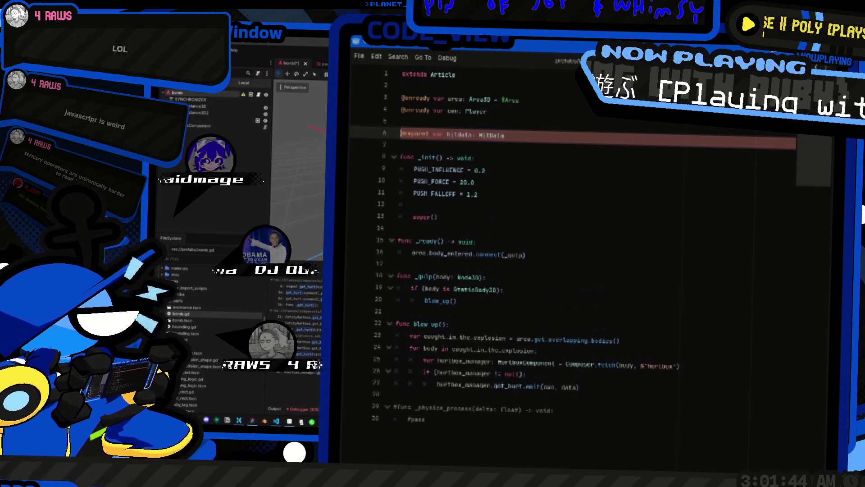
scroll(573, 271, down, 4)
double_click(573, 249)
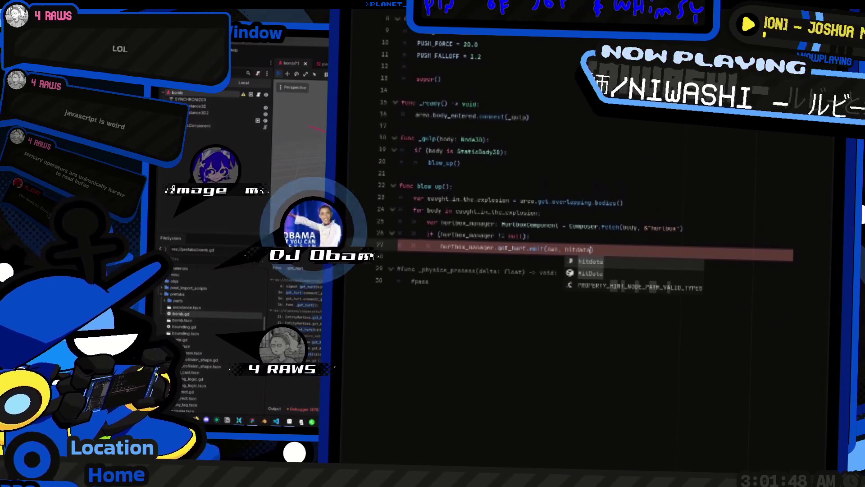
- Assign a new HitData resource to the bomb's Hitdata property and expand it
key(alt+Tab)
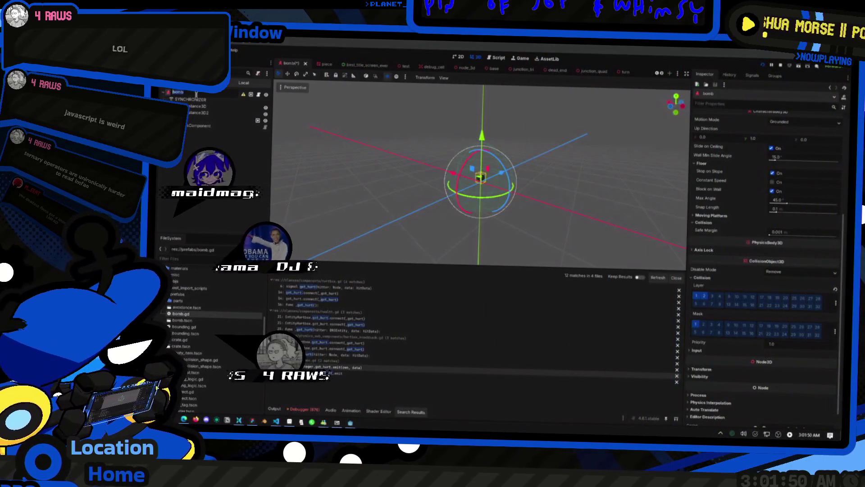
scroll(794, 124, up, 5)
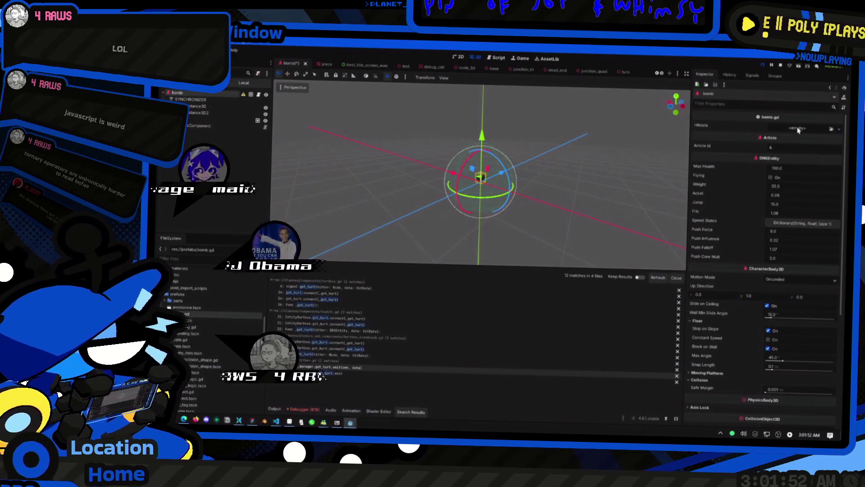
click(835, 134)
click(799, 148)
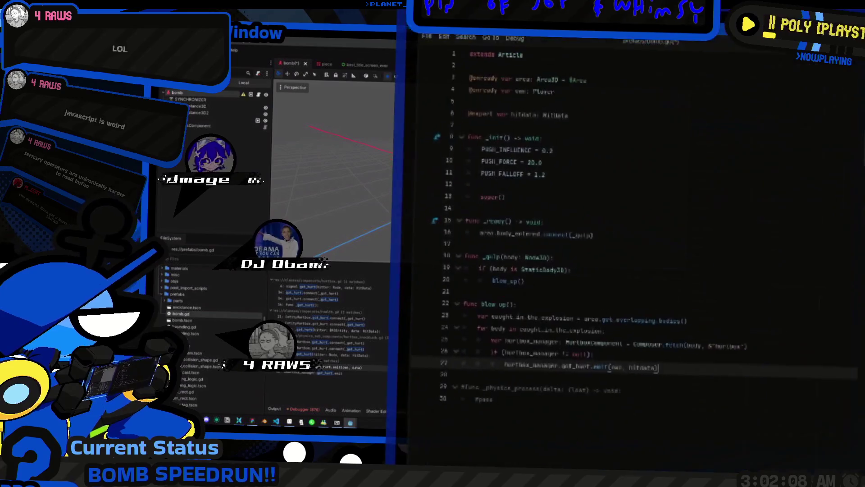
- Rename the export to base_hitdata and add a base_hitdata.knockback_dir line in the null check
text(base_)
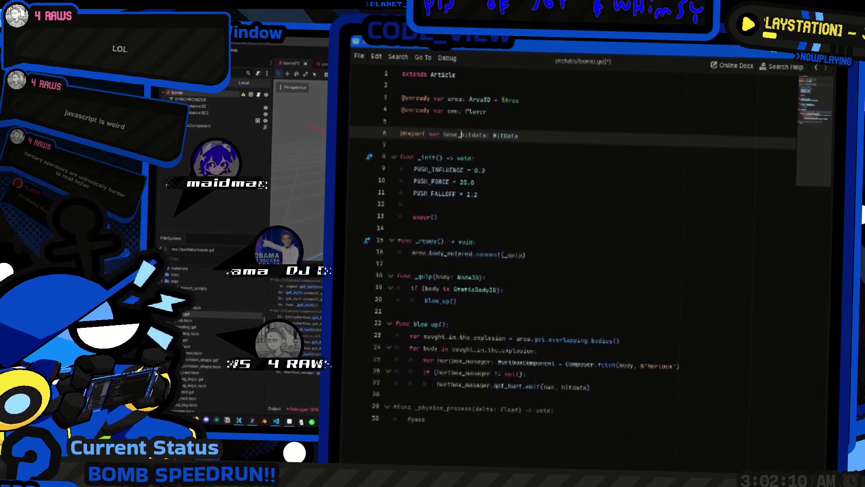
click(525, 374)
key(Return)
text(base_hitdata.)
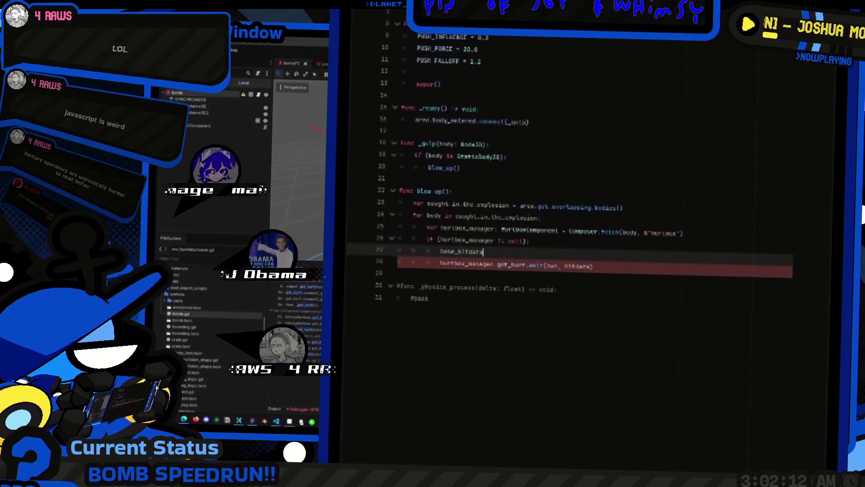
text(knock)
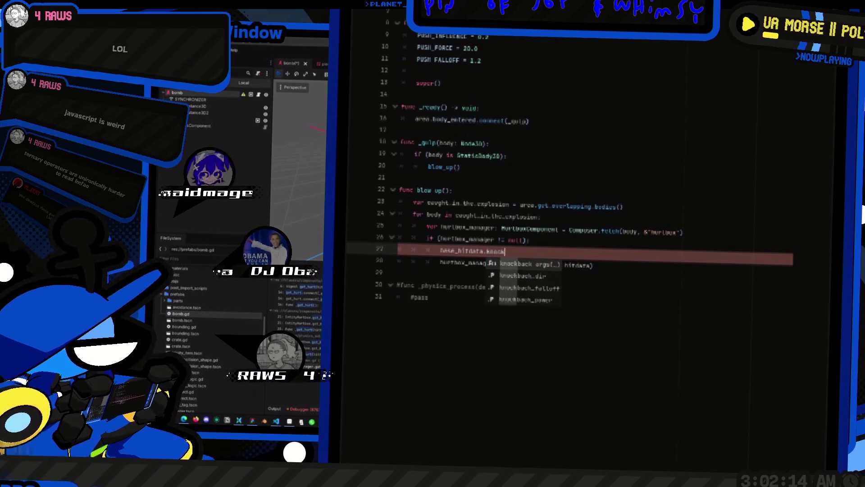
key(Down)
key(Return)
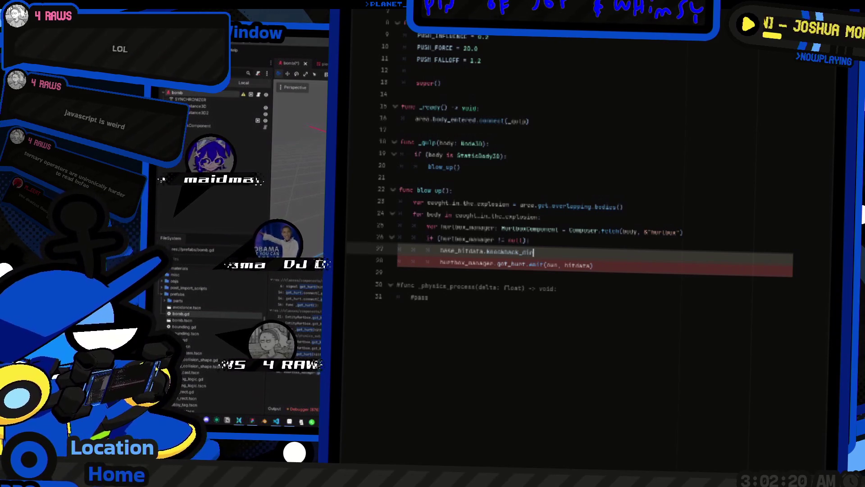
- Insert an unfinished global_position line above the knockback_dir line
key(Up)
key(Return)
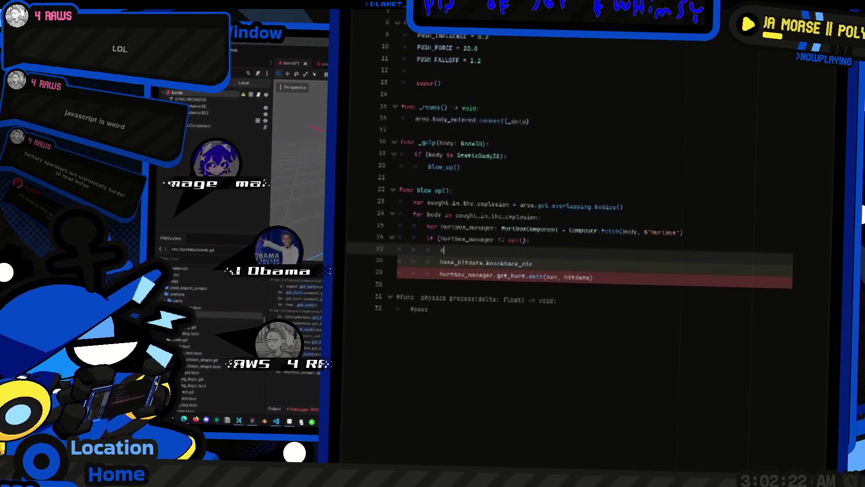
key(BackSpace)
key(BackSpace)
key(BackSpace)
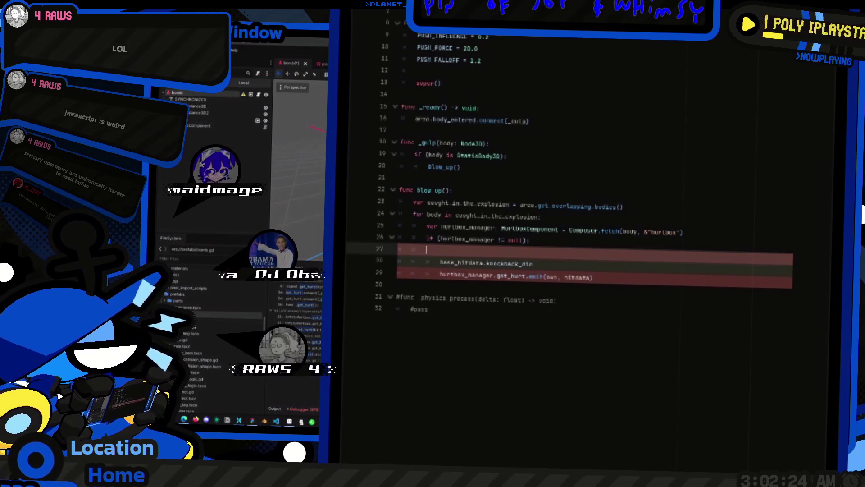
text(lobal)
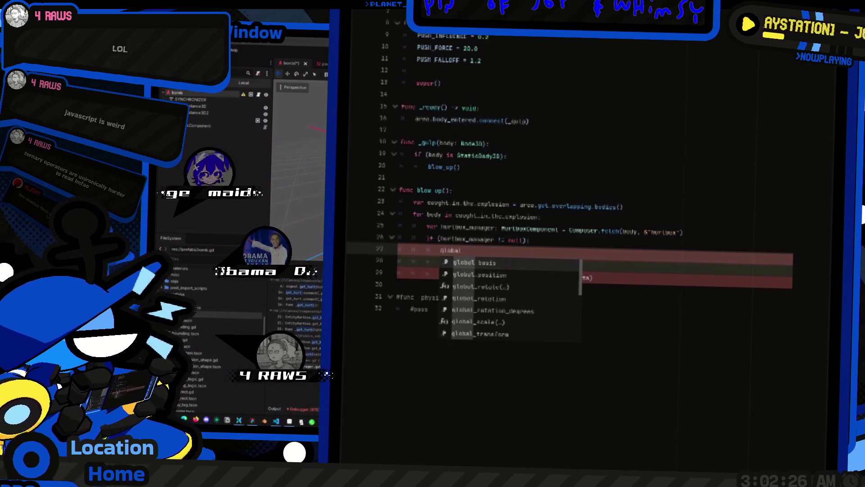
key(Down)
key(Return)
text(.)
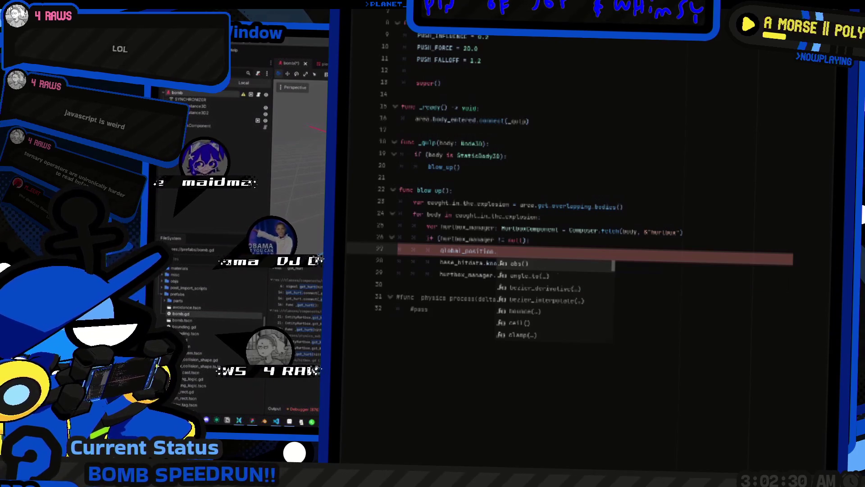
key(BackSpace)
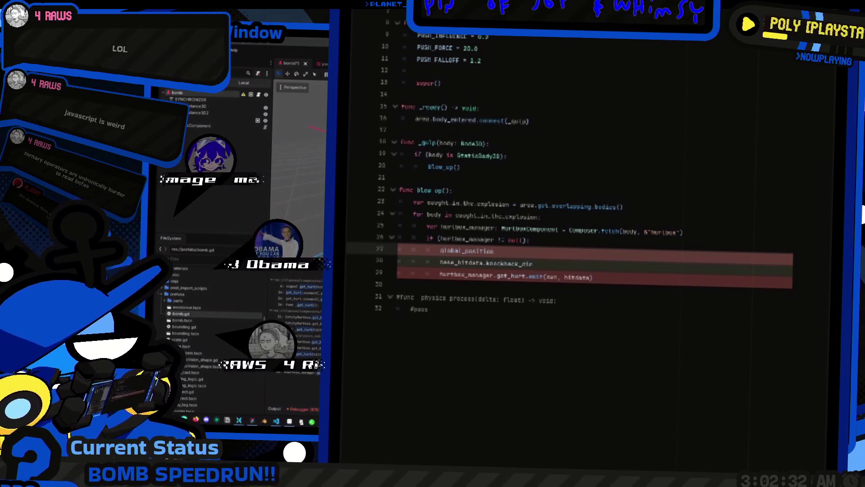
text(.)
text(an)
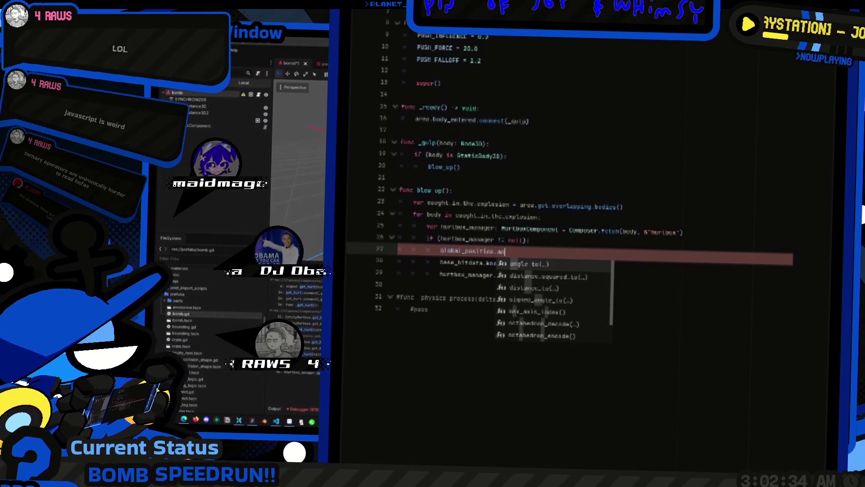
text(gle_to()
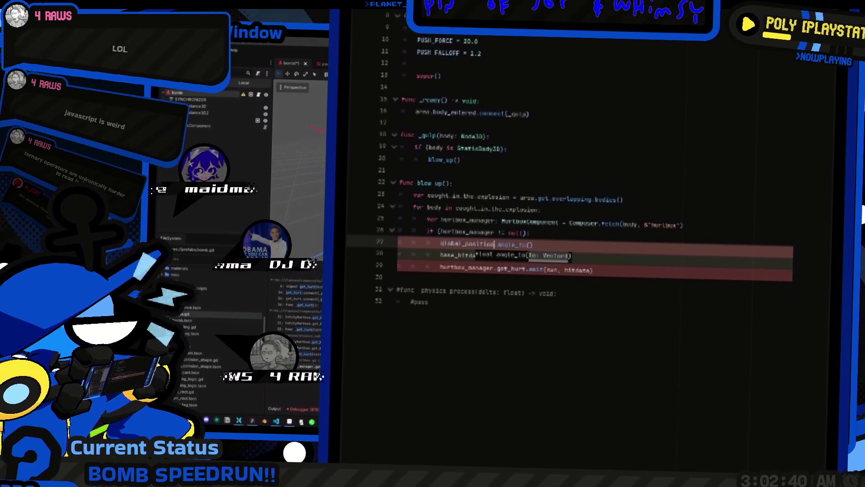
- Look up the Vector3 methods in the help documentation, then close it
key(ctrl+space)
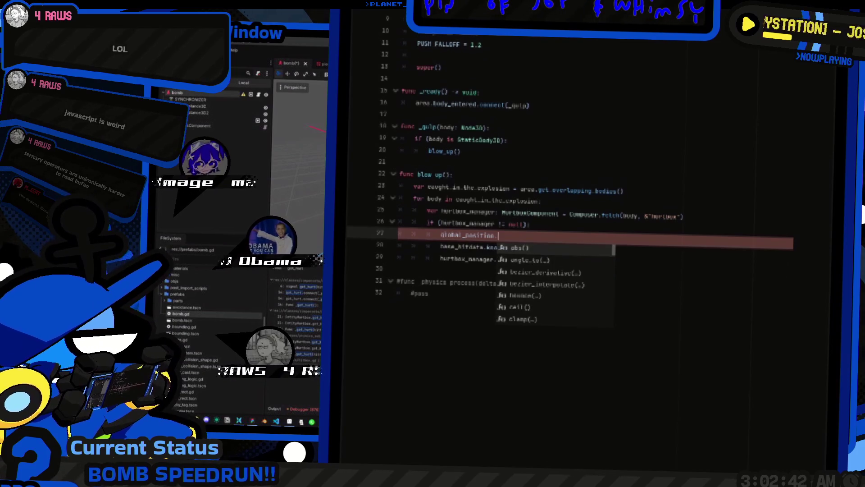
key(Down)
key(Down)
key(Down)
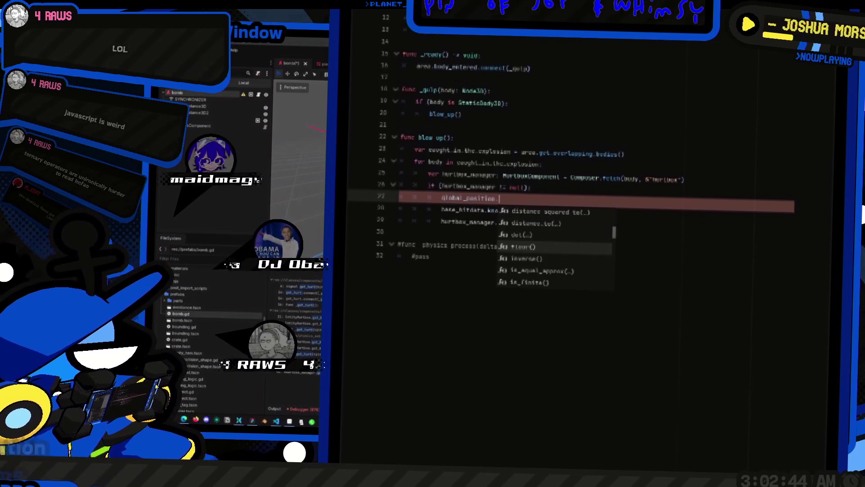
key(Down)
key(Down)
key(alt+F1)
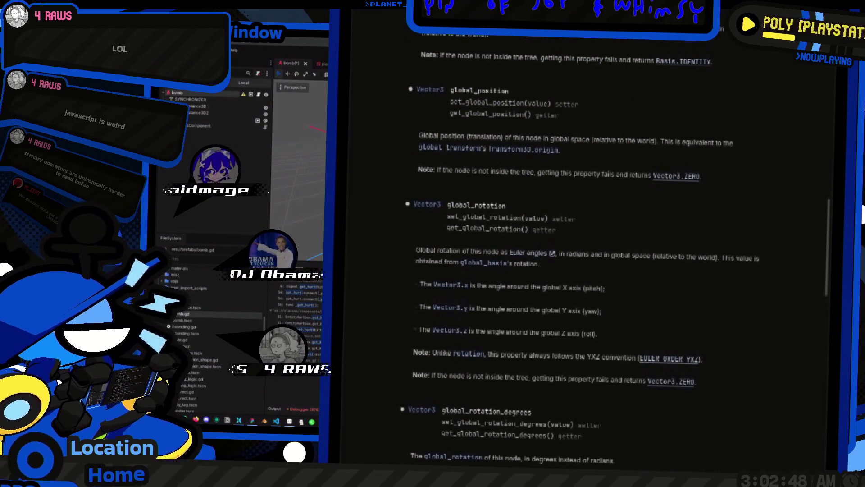
key(alt+F1)
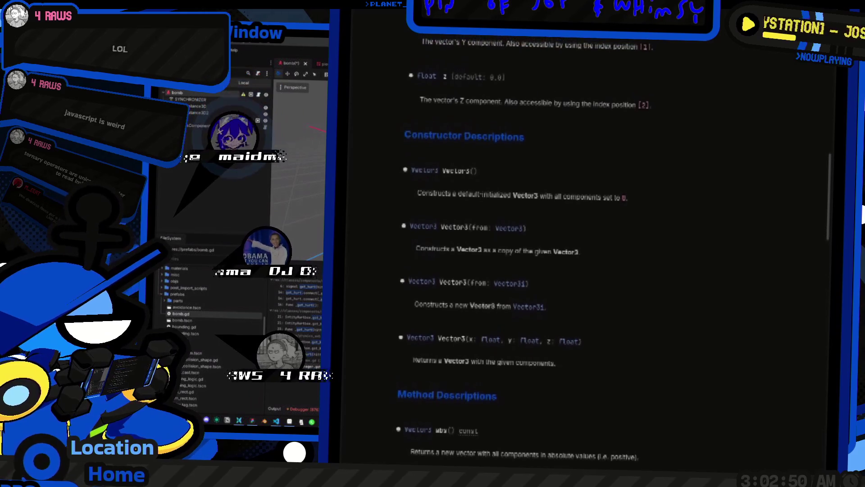
scroll(586, 248, up, 10)
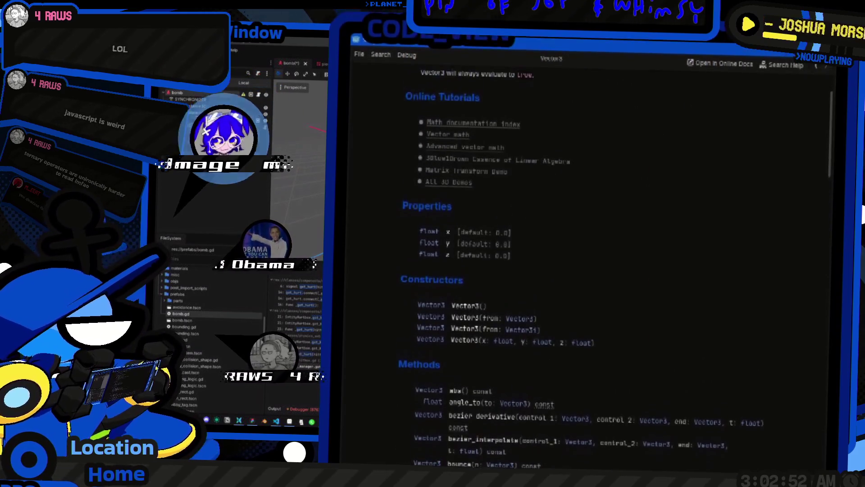
scroll(586, 248, down, 5)
scroll(585, 248, down, 10)
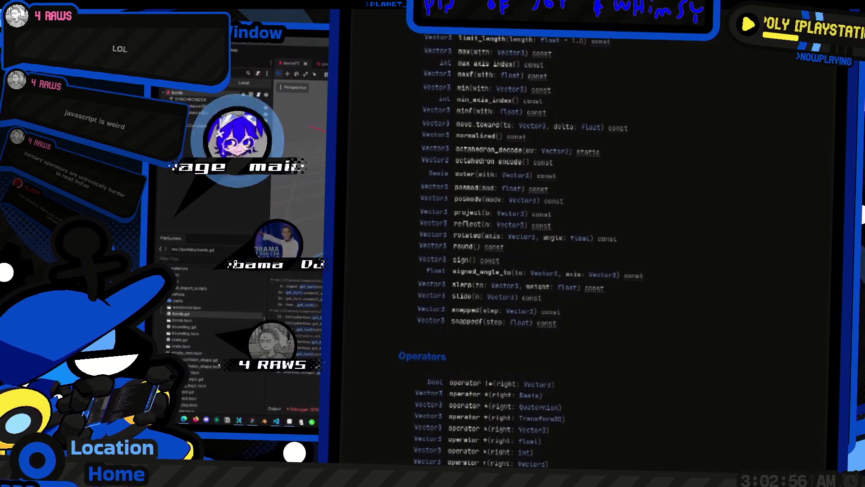
mouse_move(538, 243)
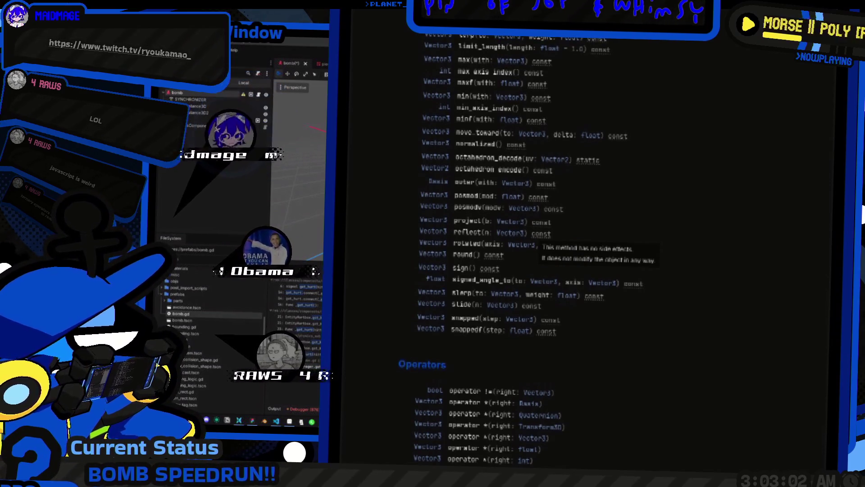
key(alt+Tab)
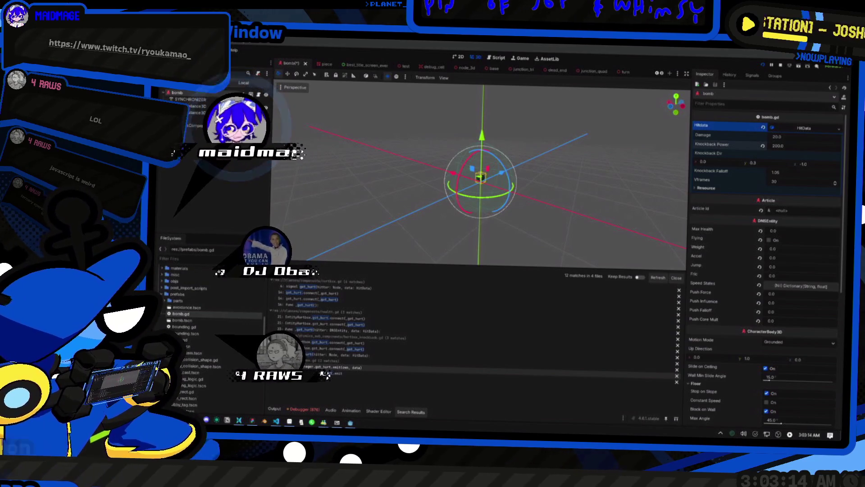
- Switch to the browser, bringing the Vector3 method list back into view
key(alt+Tab)
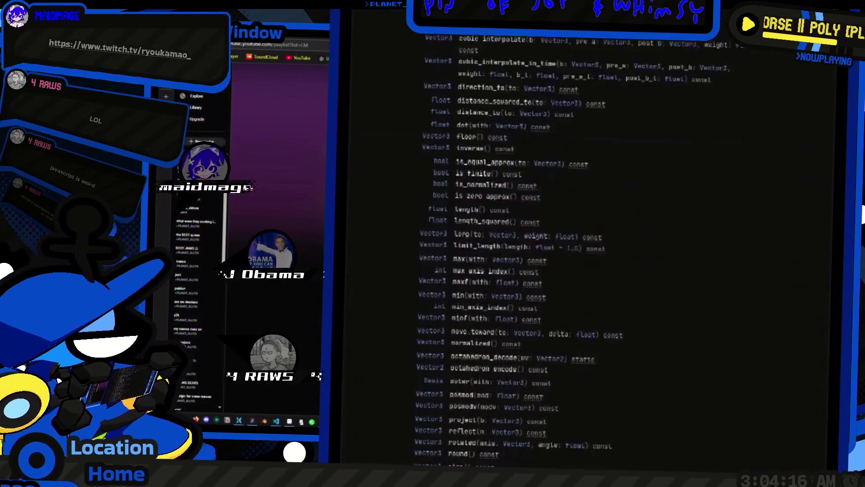
- Browse the Vector3 docs to the full direction_to method description
scroll(532, 248, up, 7)
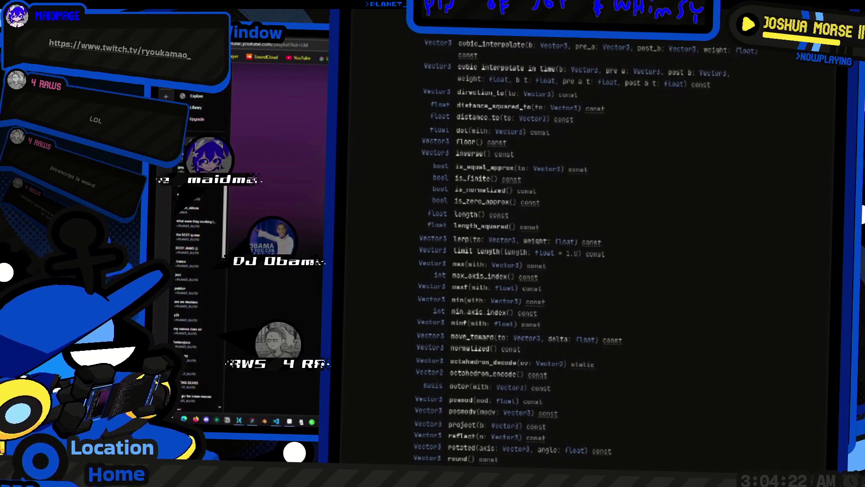
scroll(532, 248, up, 3)
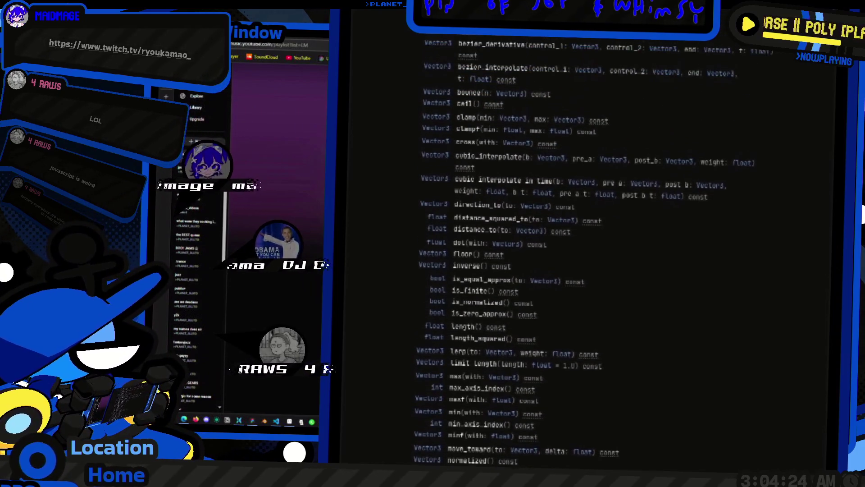
scroll(532, 248, up, 2)
click(464, 309)
scroll(586, 248, up, 3)
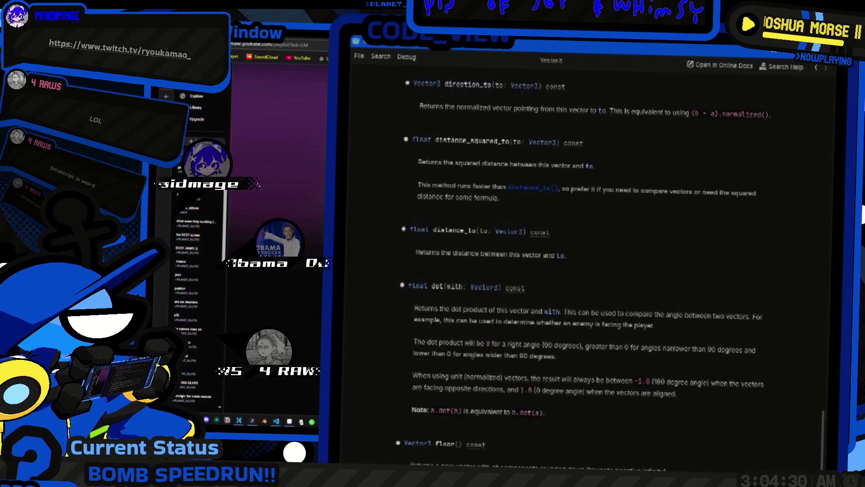
- Switch windows back to the bomb script in the Godot script editor
key(alt+Tab)
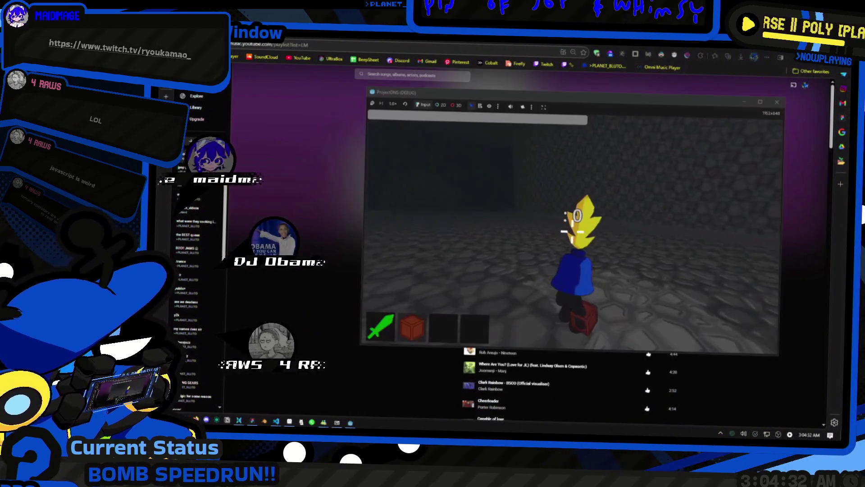
key(alt+Tab)
key(Down)
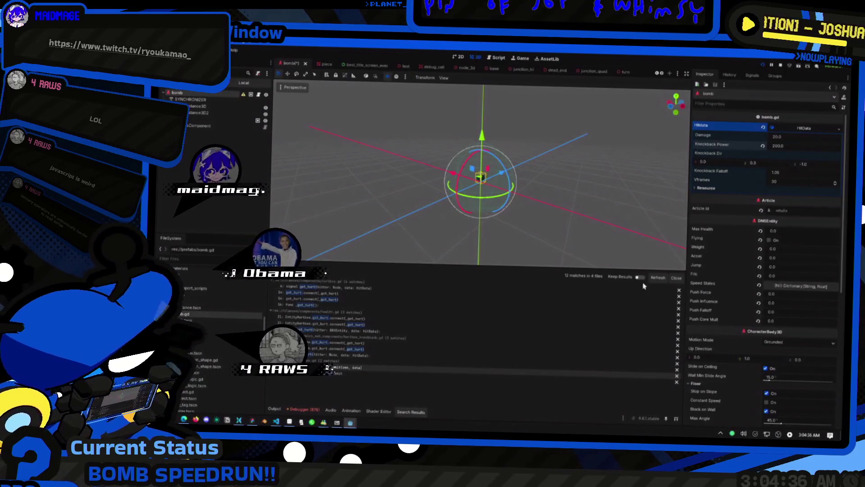
key(alt+Tab)
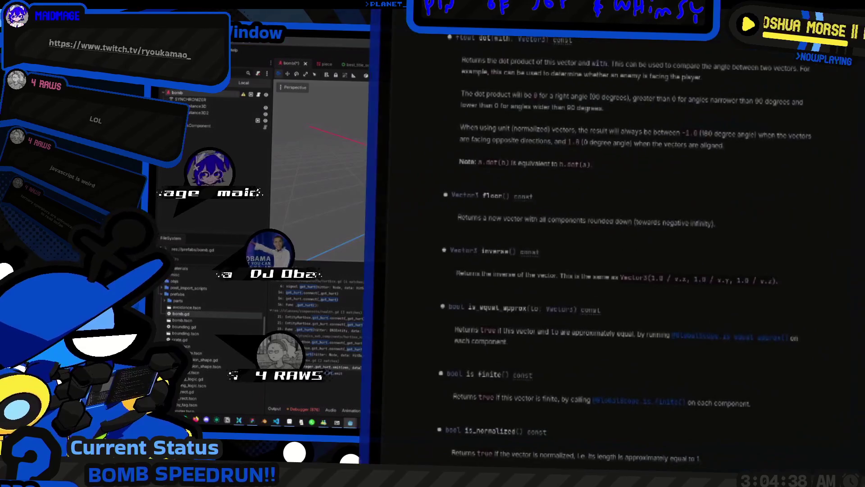
key(alt+Tab)
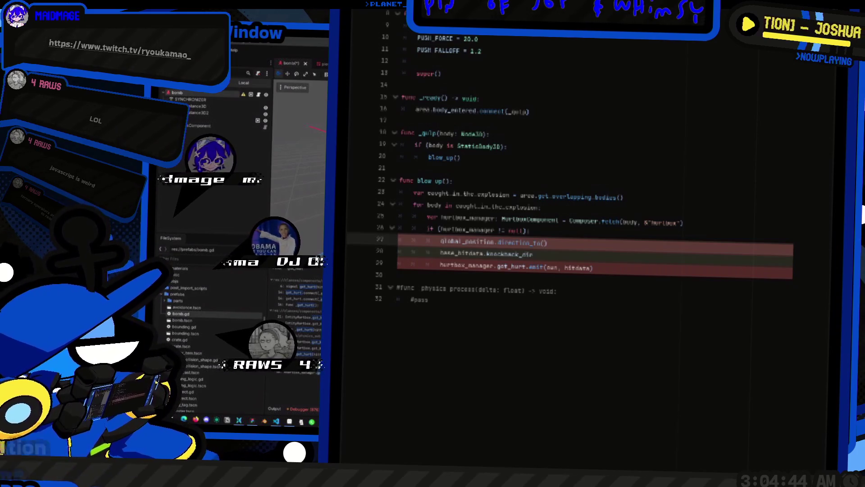
- Store global_position.direction_to(body.global_position) in var dir_vec and assign it to knockback_dir
text(body.globa)
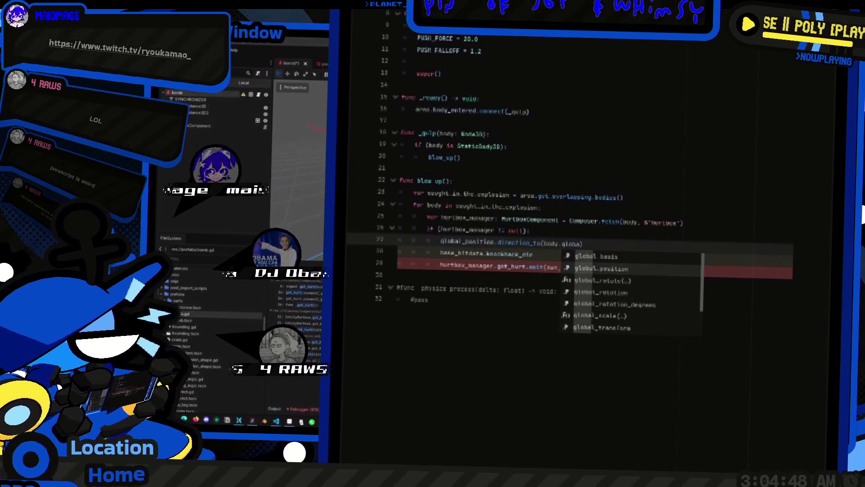
key(Return)
click(440, 242)
text(var dir_)
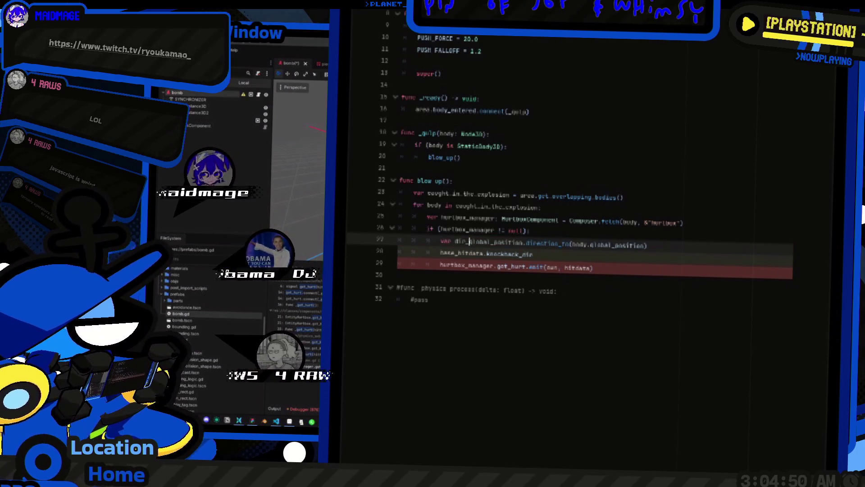
text(vec =)
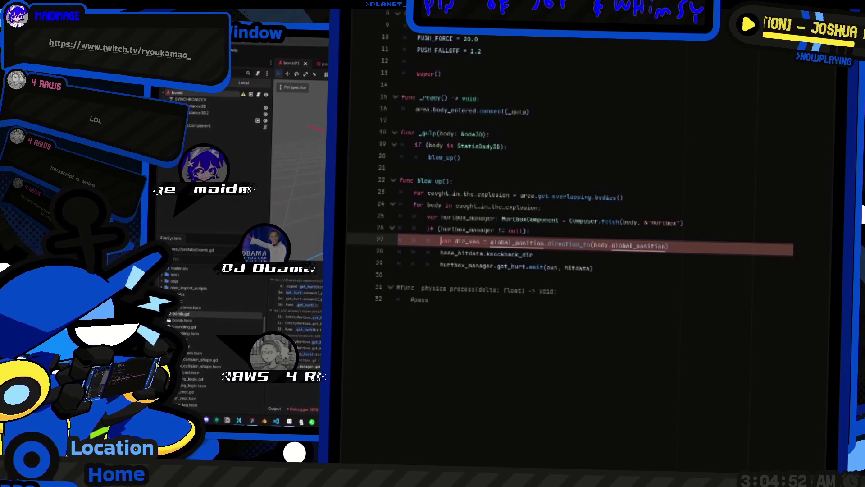
click(534, 254)
text(= dir_vec ()
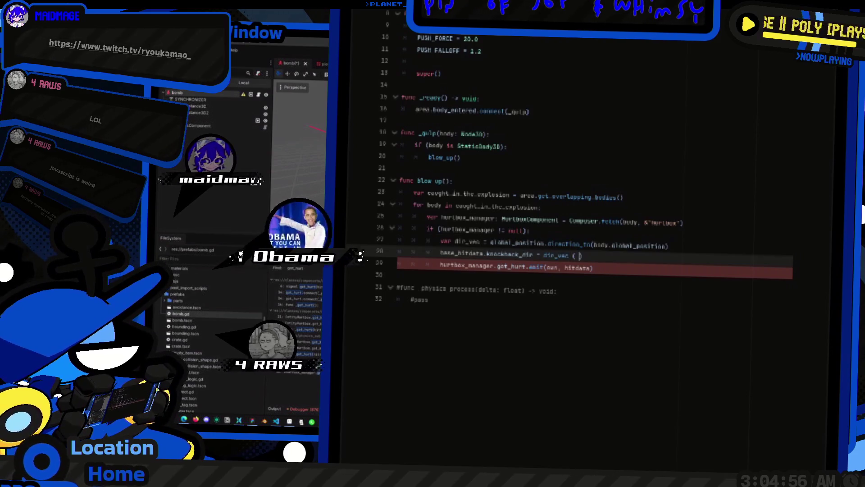
key(BackSpace)
key(BackSpace)
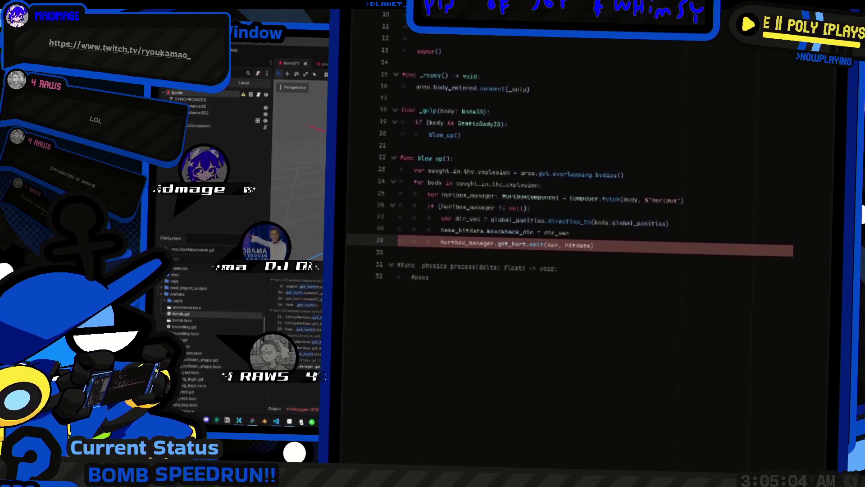
- Add var hitdata = base_hitdata.duplicate(true) and set knockback_dir on hitdata instead of base_hitdata
double_click(578, 246)
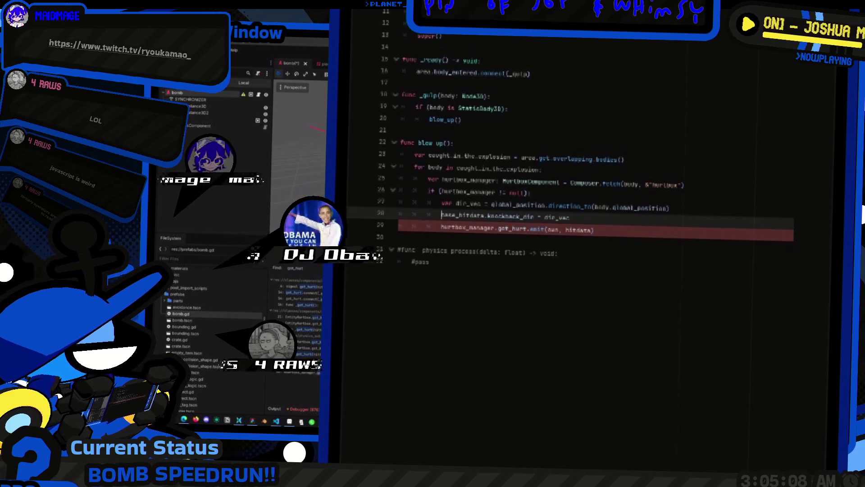
double_click(463, 216)
key(ctrl+shift+Return)
text(var t)
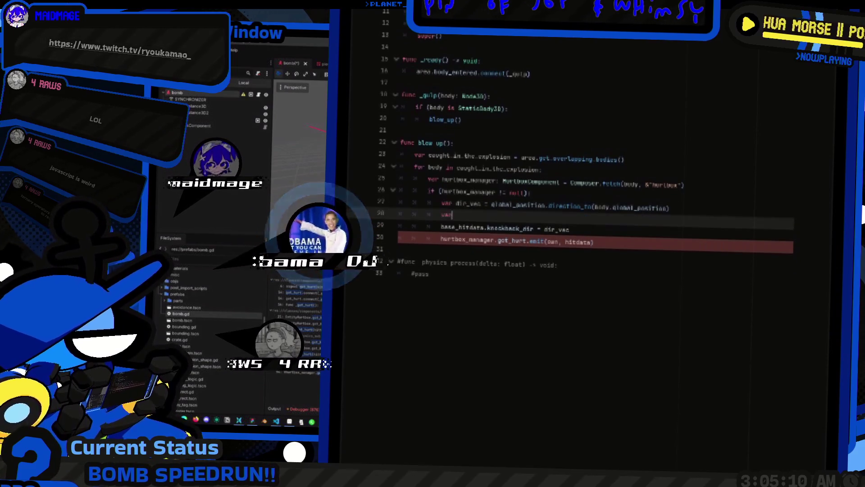
key(BackSpace)
text(hit_)
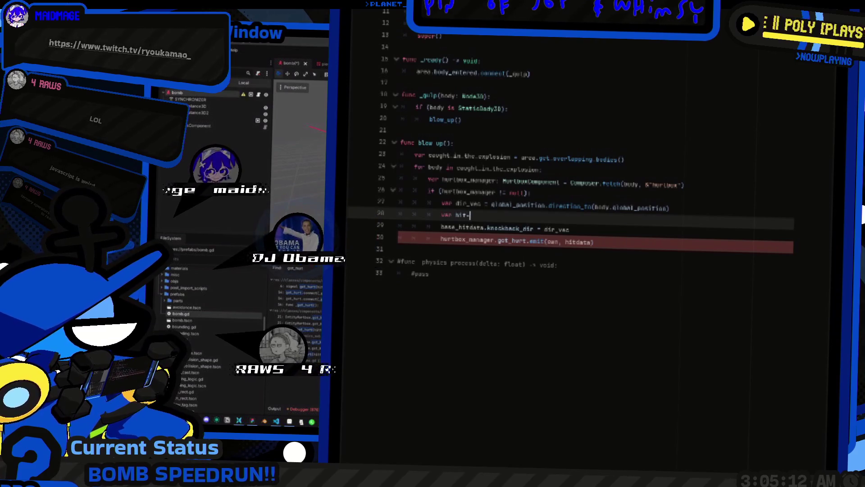
text( = base_hitdata)
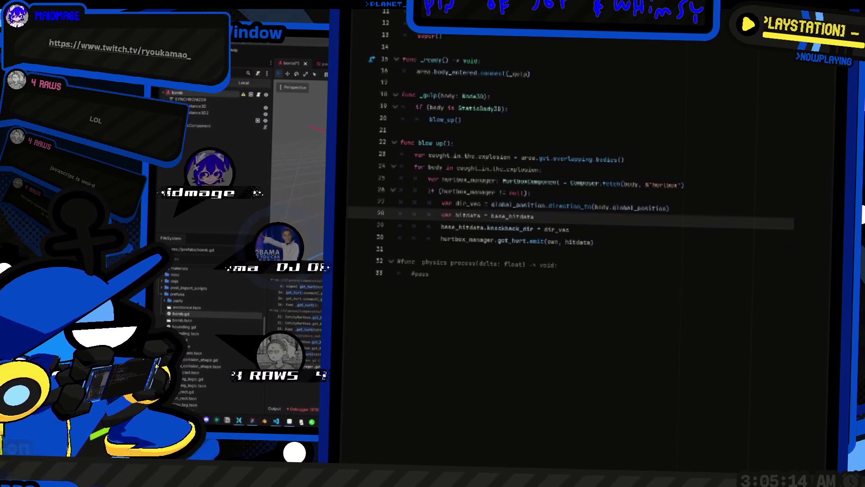
text(dup)
key(Return)
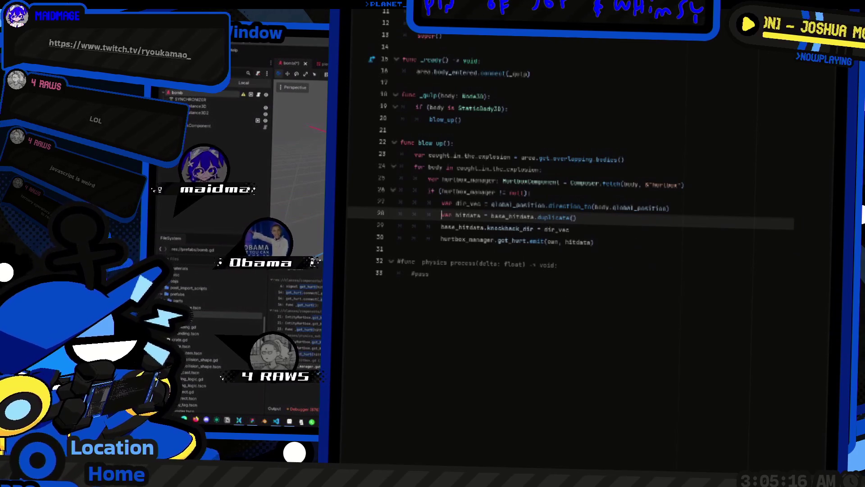
text(true)
key(Down)
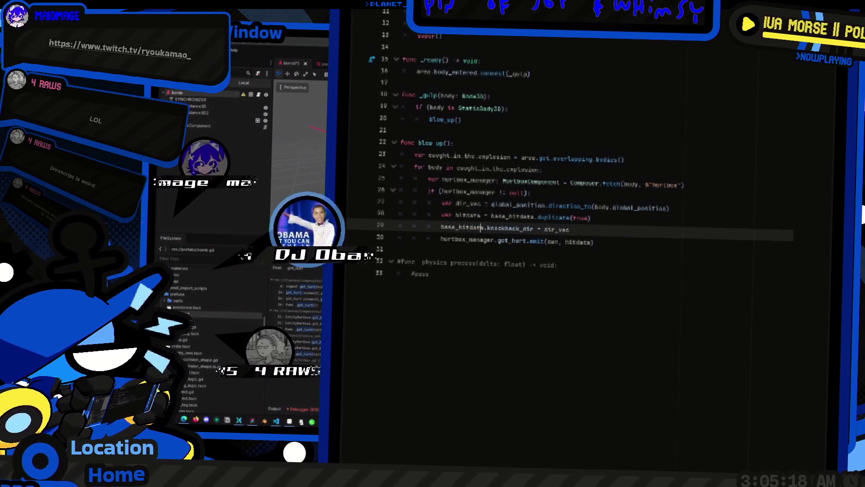
key(BackSpace)
key(BackSpace)
key(BackSpace)
key(Delete)
key(Delete)
- Review the emit line and return to the bomb's 3D scene
scroll(571, 142, down, 1)
click(595, 224)
scroll(571, 143, up, 1)
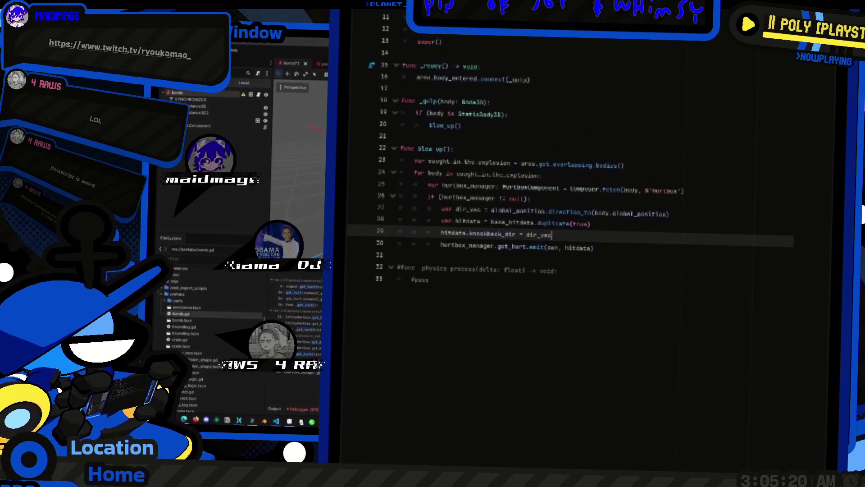
key(alt+Tab)
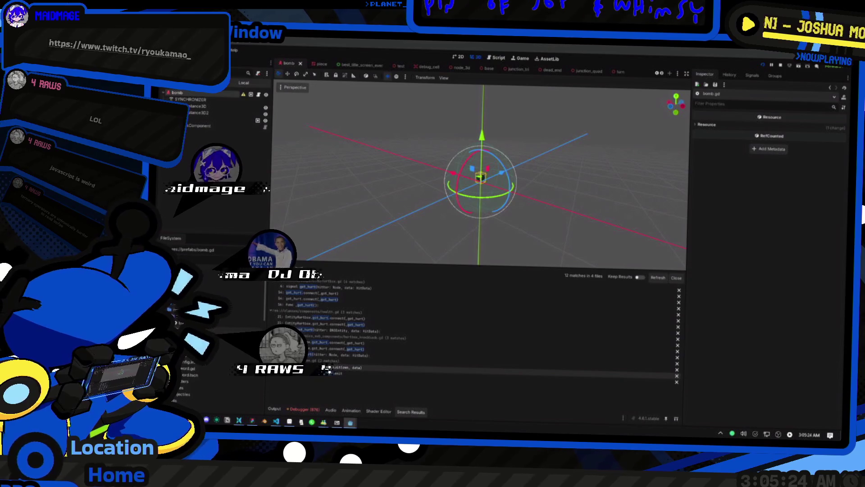
- Copy the box's config.ini into the bomb folder and change its name to "Bomb"
click(191, 350)
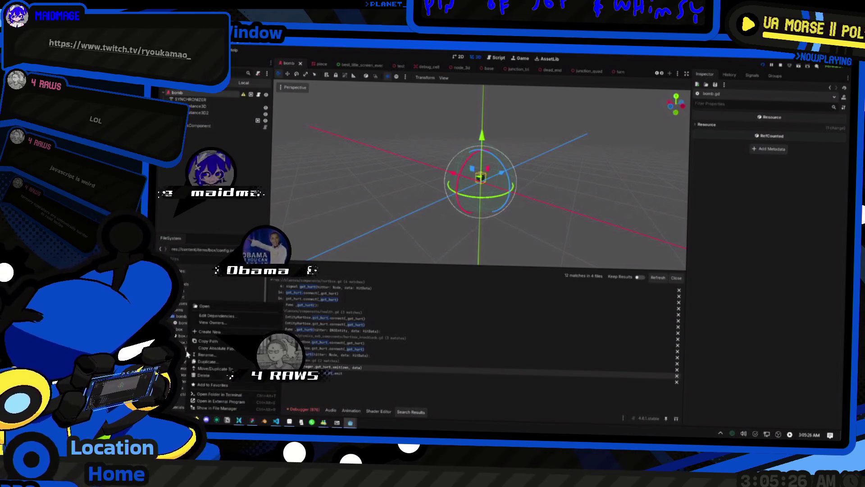
click(212, 359)
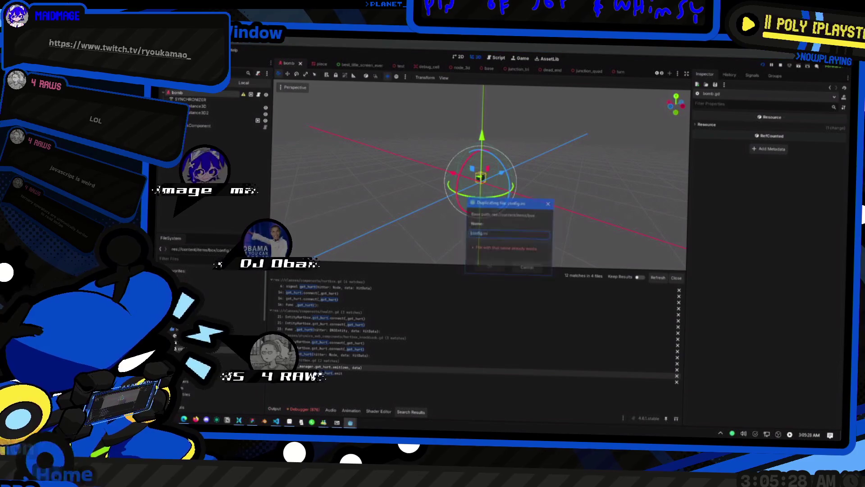
click(526, 268)
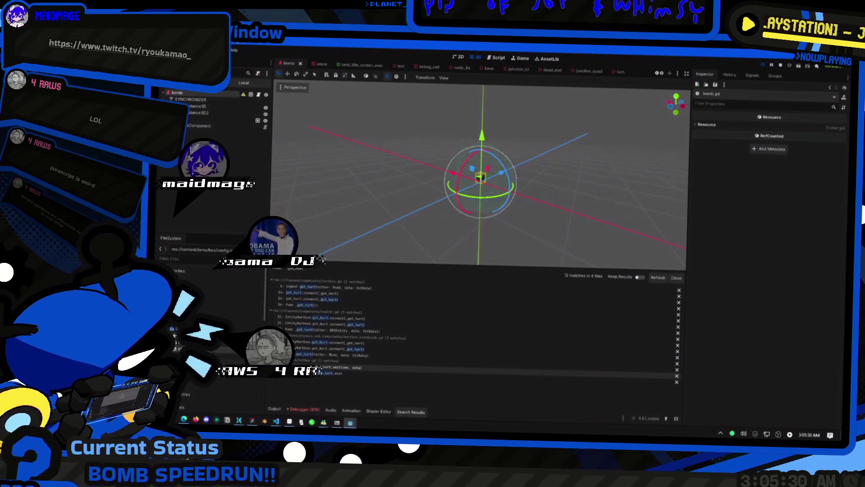
right_click(204, 303)
click(174, 322)
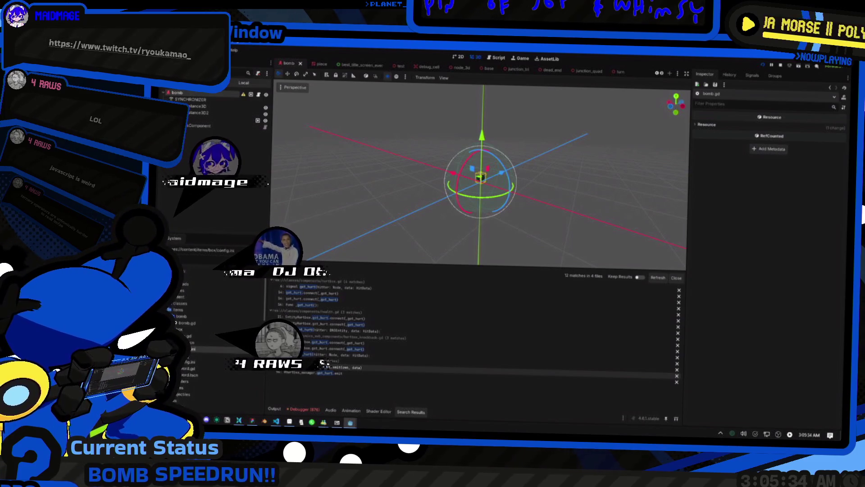
click(208, 368)
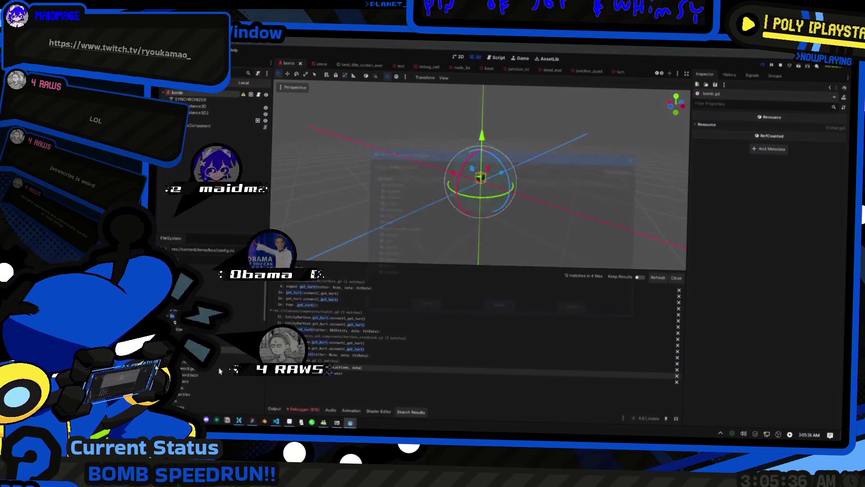
click(376, 209)
click(393, 216)
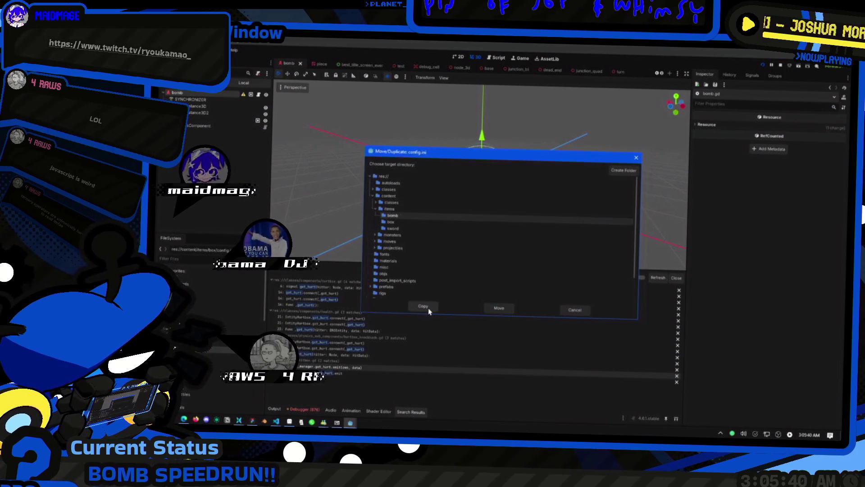
click(423, 306)
double_click(199, 330)
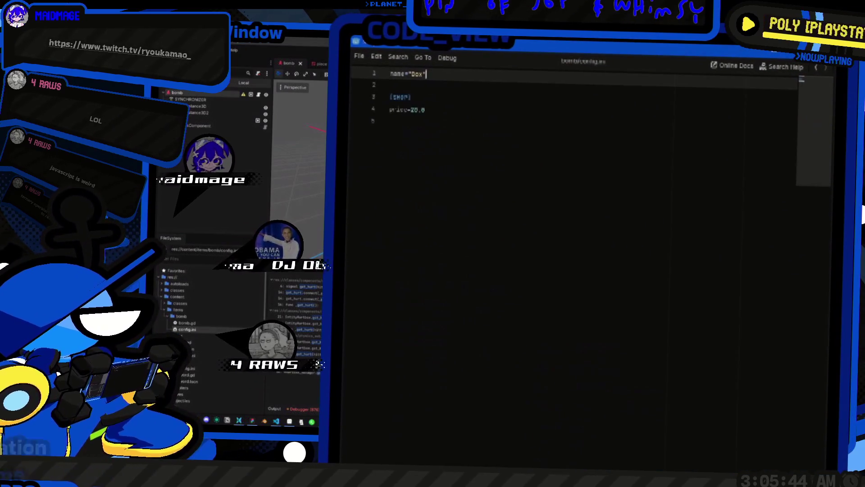
text(B)
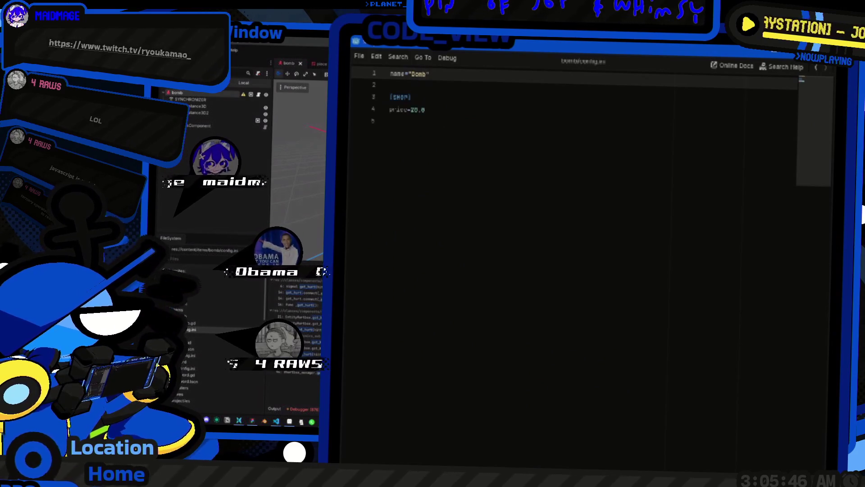
click(185, 323)
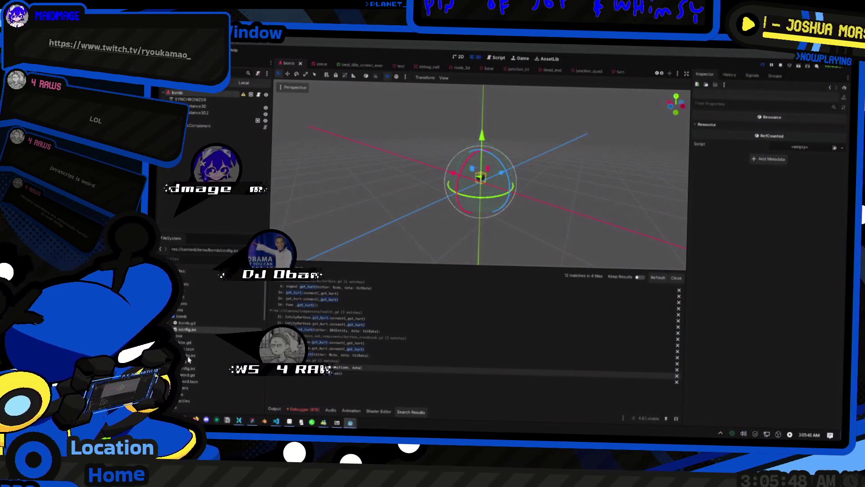
- Copy box.tscn into the bomb folder and save the scene
right_click(196, 350)
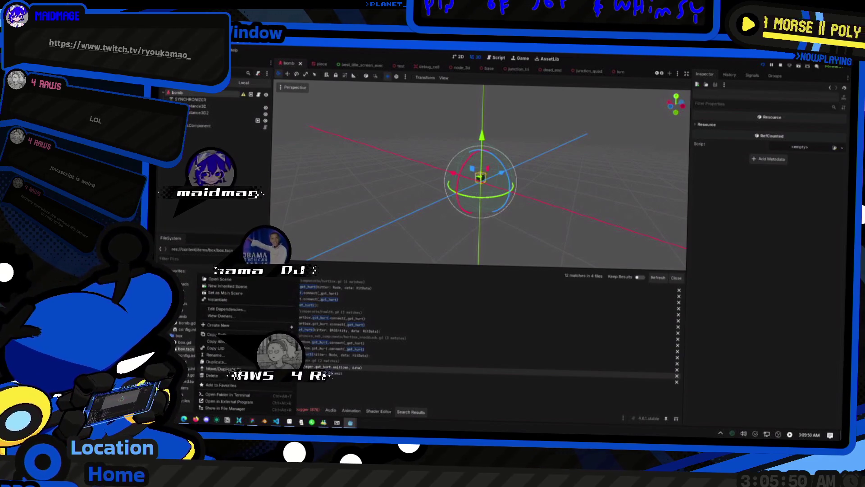
click(220, 369)
click(391, 216)
click(419, 309)
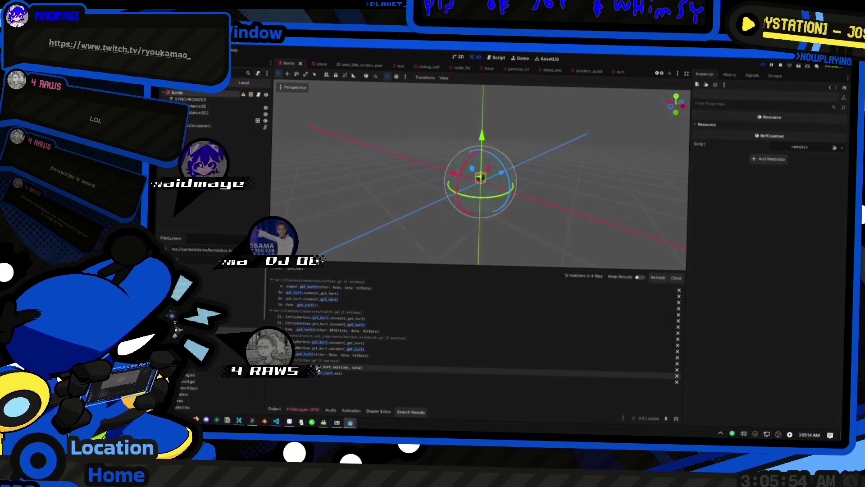
key(ctrl+s)
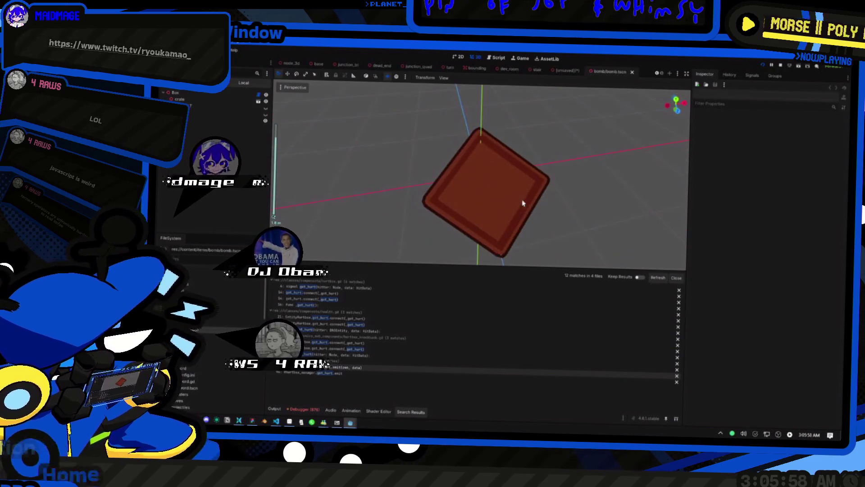
- Move the unsaved scene tab to the front and switch to bomb.tscn
mouse_move(563, 72)
mouse_down()
mouse_move(303, 65)
mouse_move(473, 79)
mouse_up()
scroll(547, 72, down, 5)
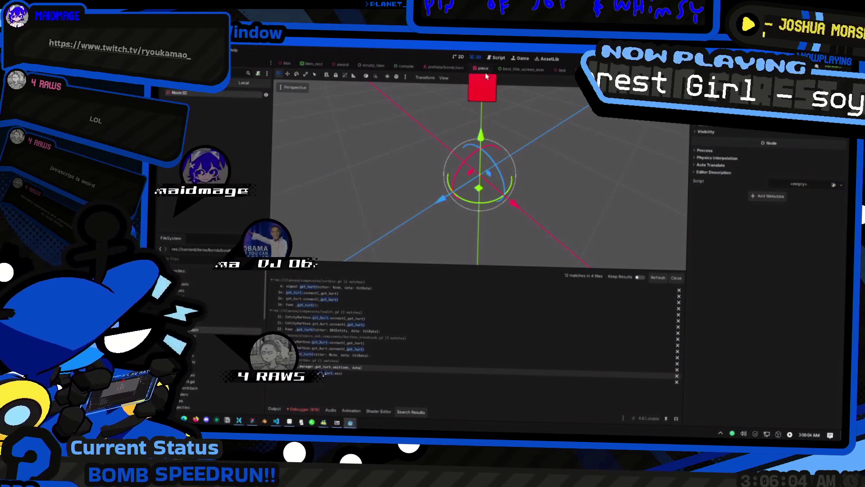
scroll(548, 72, up, 5)
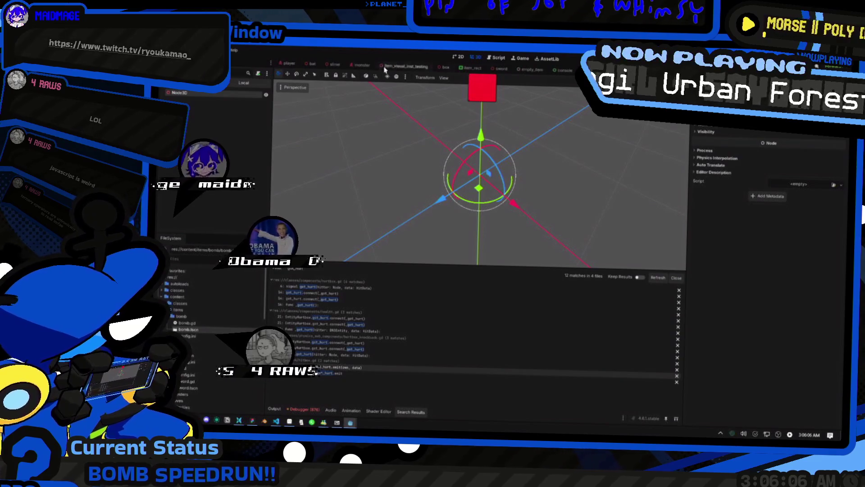
scroll(302, 66, down, 5)
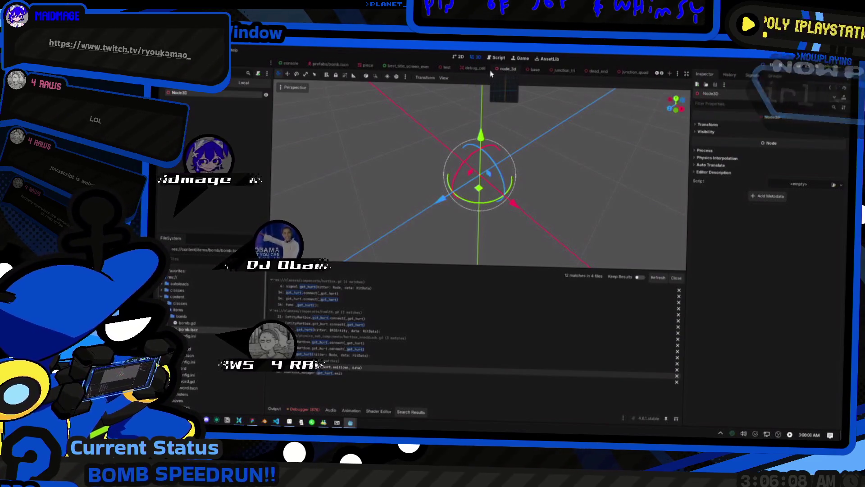
click(333, 64)
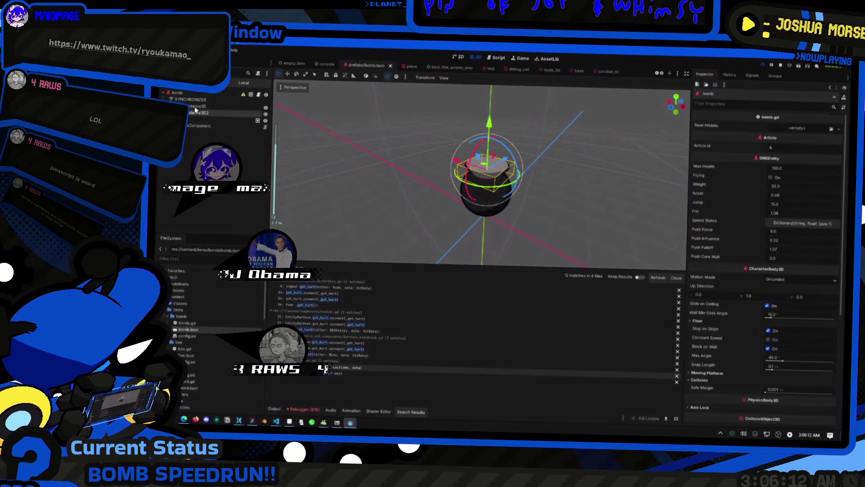
- Add a child mesh node under both MeshInstance3D nodes, then undo it
drag(536, 230, 345, 128)
right_click(209, 113)
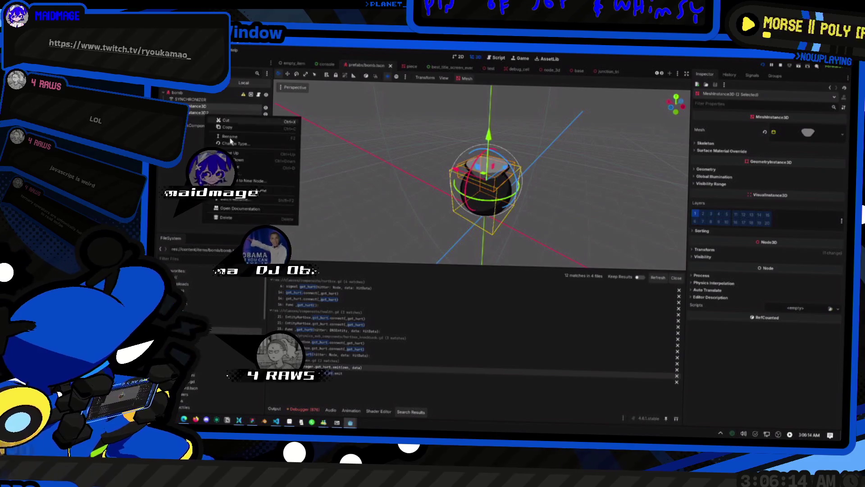
click(252, 180)
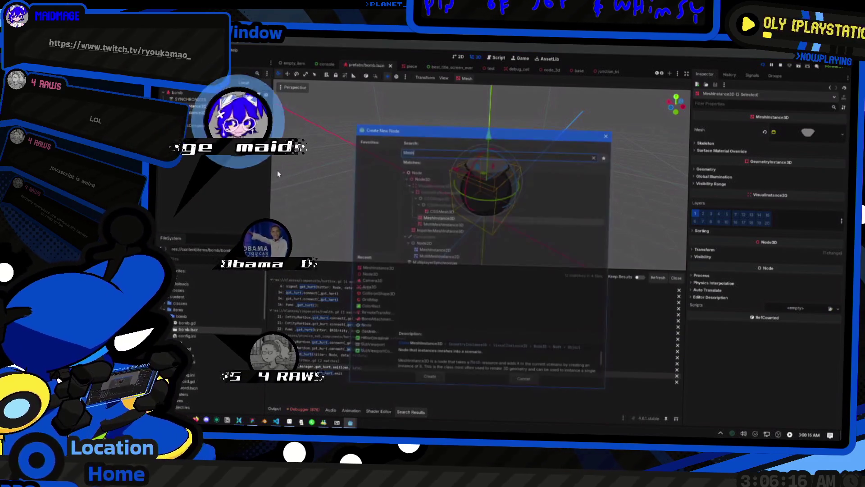
key(Return)
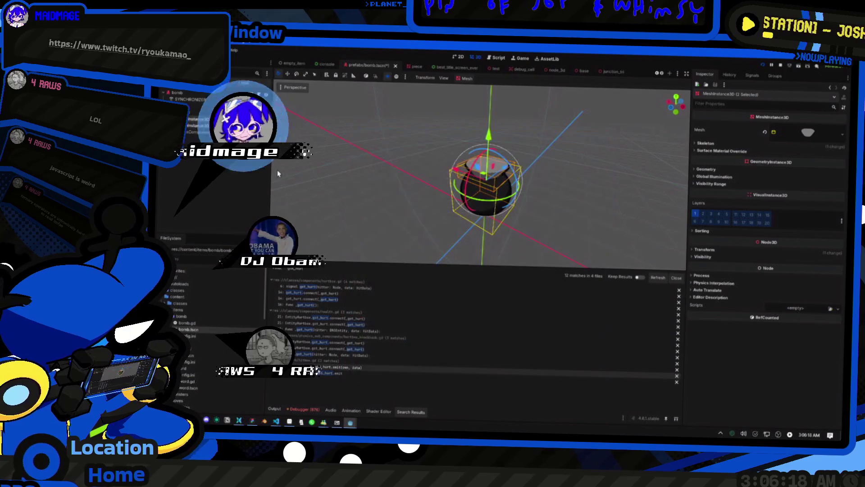
key(ctrl+z)
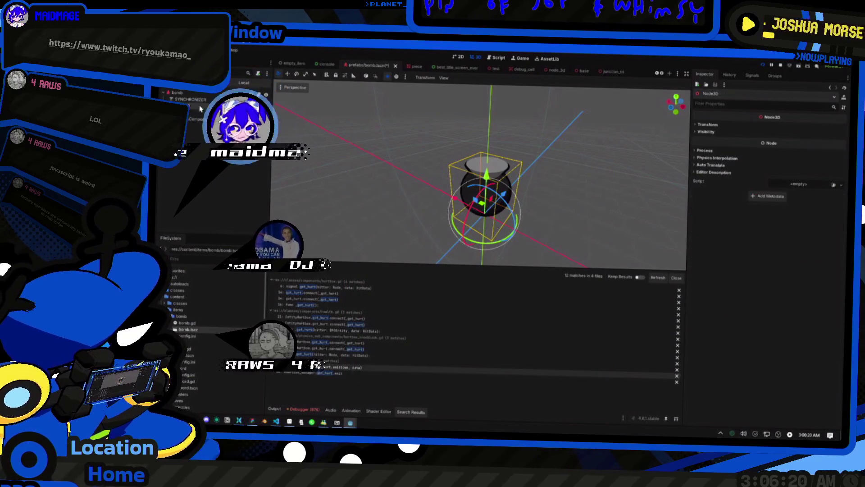
- In the crate-based bomb scene, rename the root node Box to Bomb
click(608, 71)
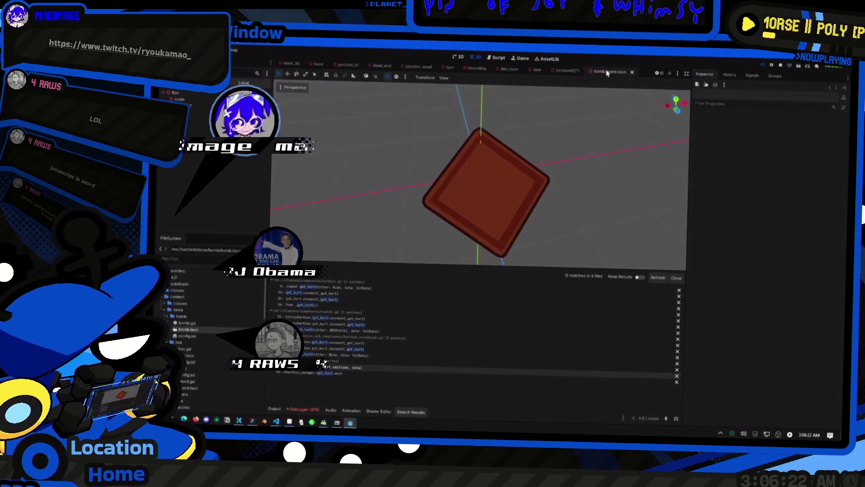
scroll(526, 186, down, 5)
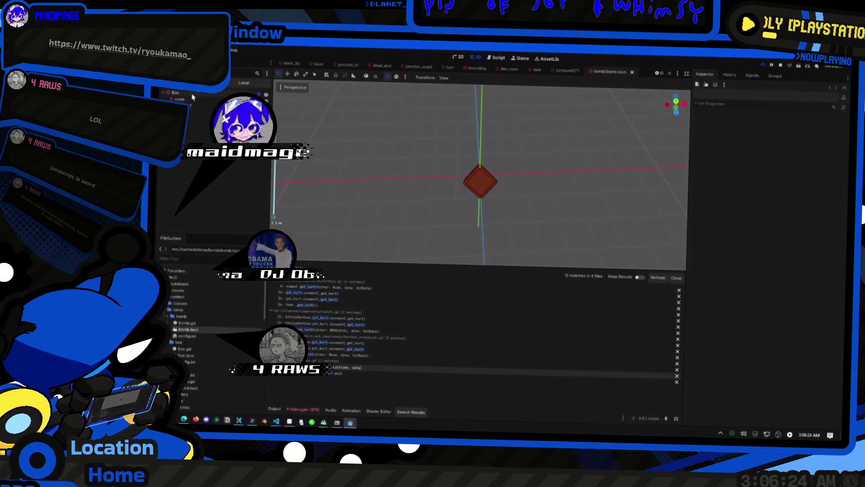
double_click(203, 105)
click(186, 93)
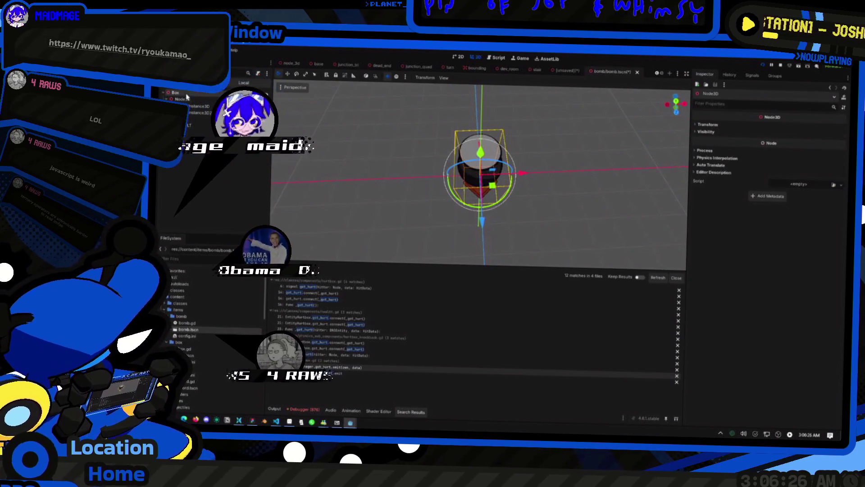
text(Bomb)
key(Return)
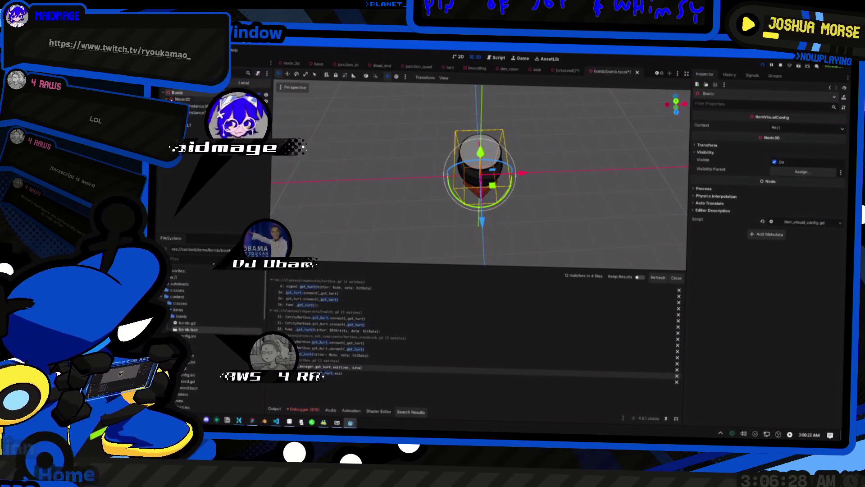
- Scale the bomb mesh's Node3D to 0.77 and nudge it slightly along z and upward
scroll(482, 152, up, 5)
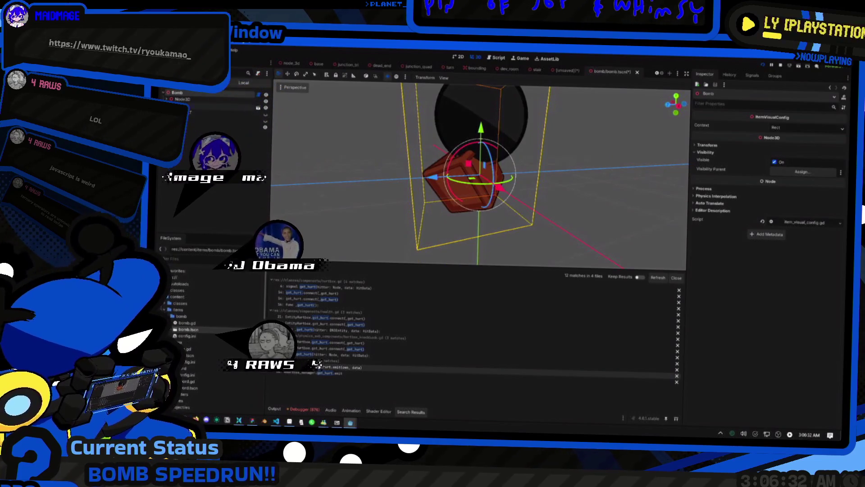
click(479, 141)
mouse_move(480, 141)
mouse_down()
mouse_move(482, 182)
mouse_move(574, 183)
mouse_move(484, 178)
mouse_move(471, 212)
mouse_move(477, 229)
mouse_move(443, 225)
mouse_move(417, 204)
mouse_move(614, 156)
mouse_up()
key(ctrl+z)
scroll(483, 178, up, 5)
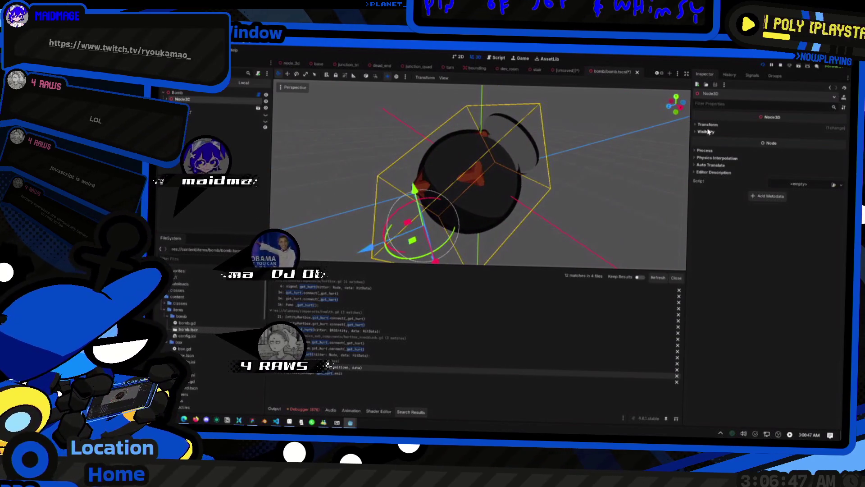
click(708, 126)
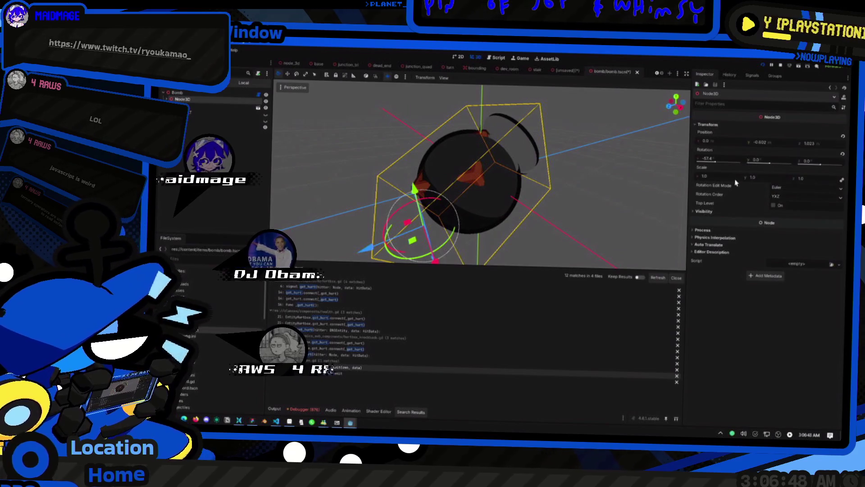
drag(736, 181, 721, 181)
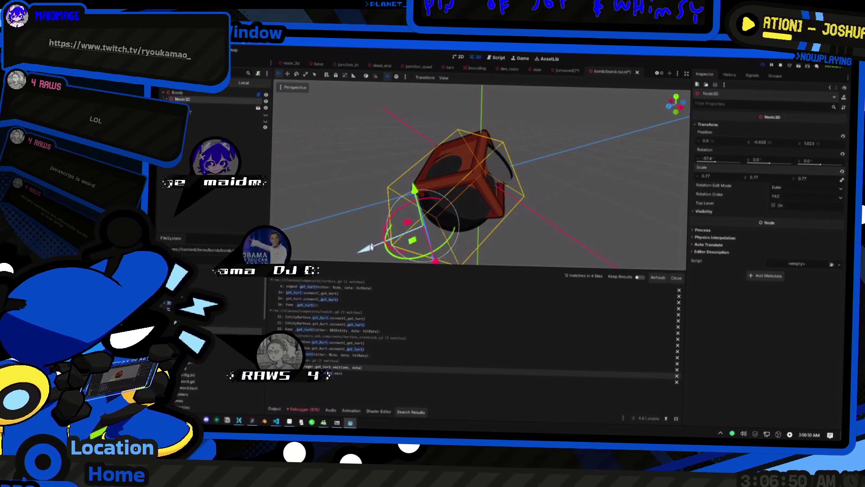
drag(372, 247, 387, 244)
drag(424, 184, 423, 178)
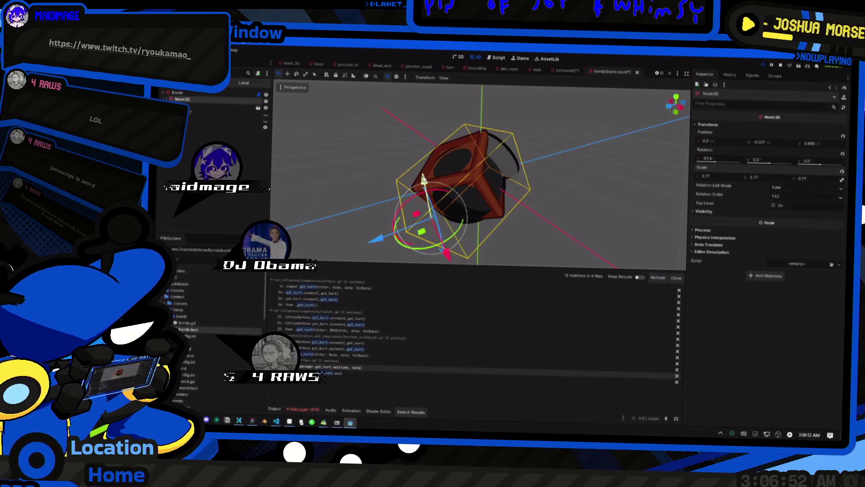
- Delete the crate node and reselect the Bomb root
click(199, 108)
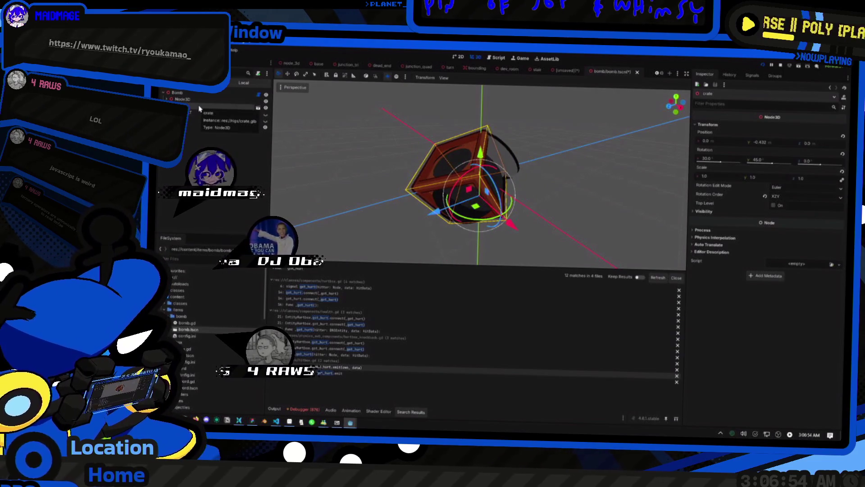
key(Delete)
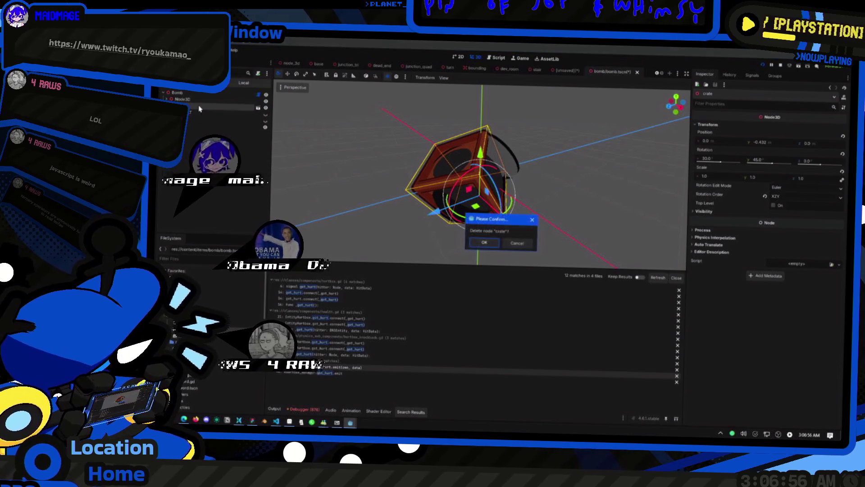
key(Return)
click(208, 100)
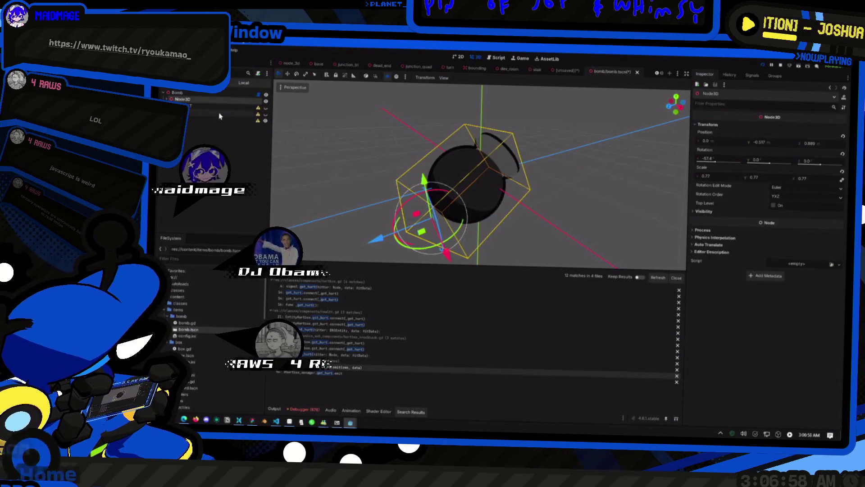
click(207, 93)
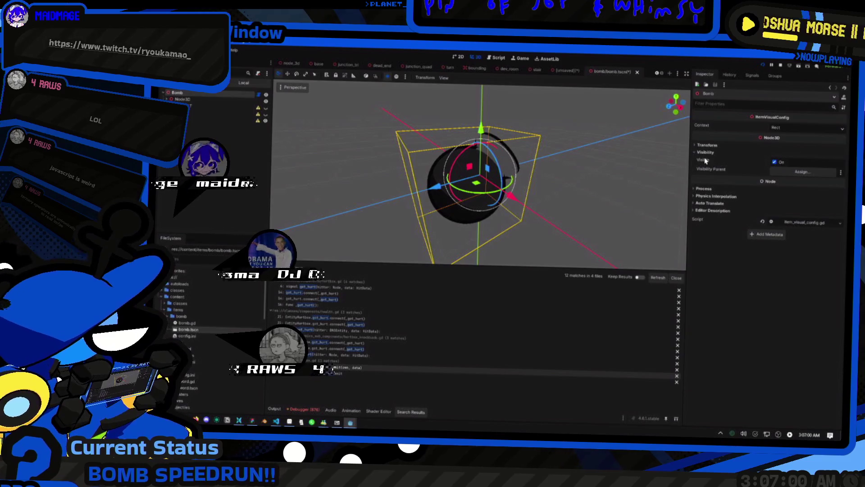
- Set the DEFAULT RemoteTransform3D's remote path to Node3D
click(707, 145)
click(703, 146)
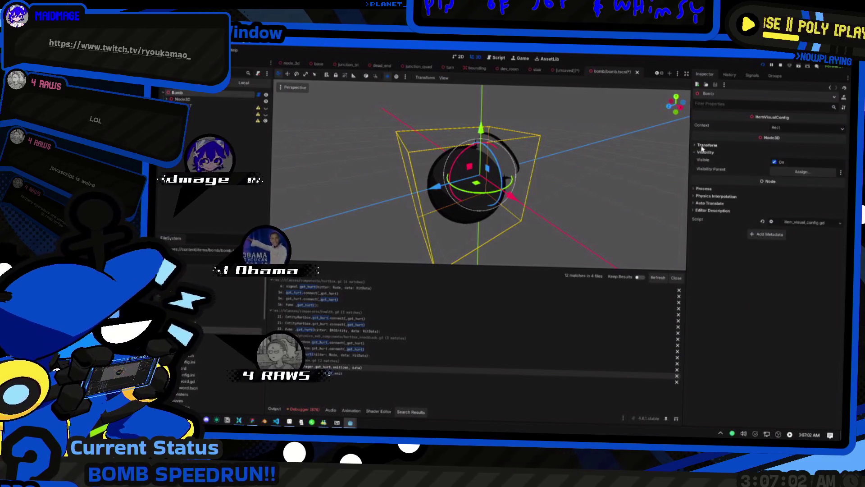
click(212, 108)
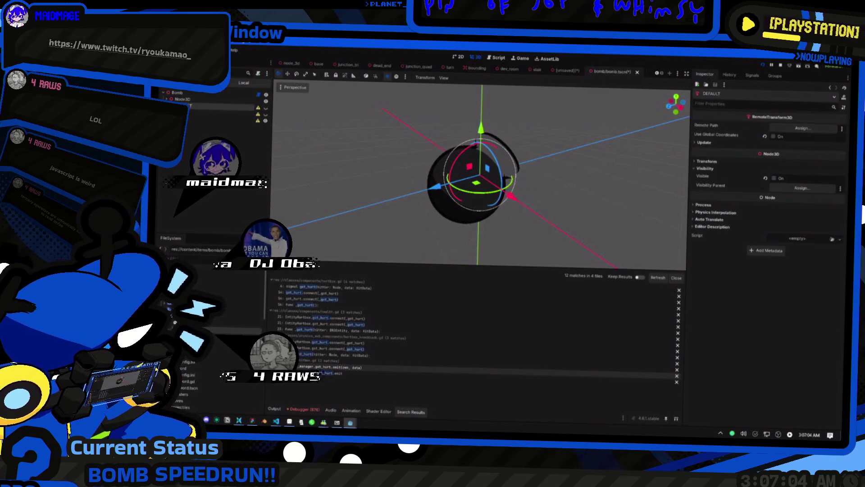
click(802, 128)
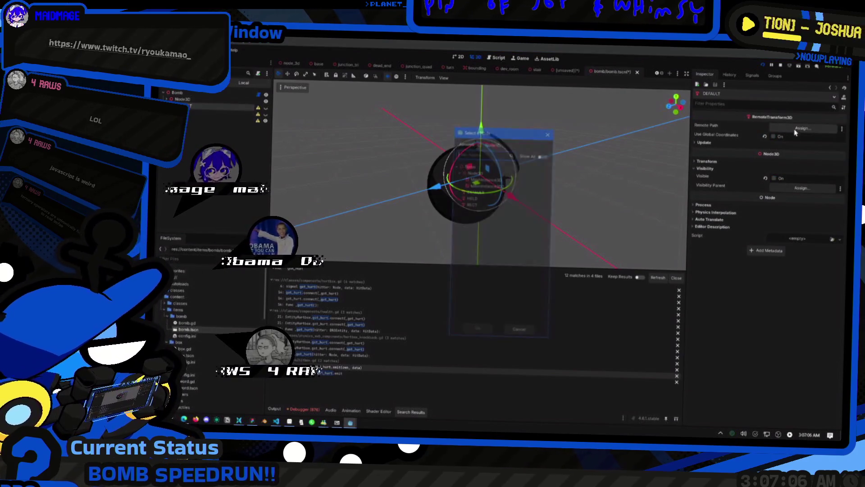
click(500, 173)
click(518, 331)
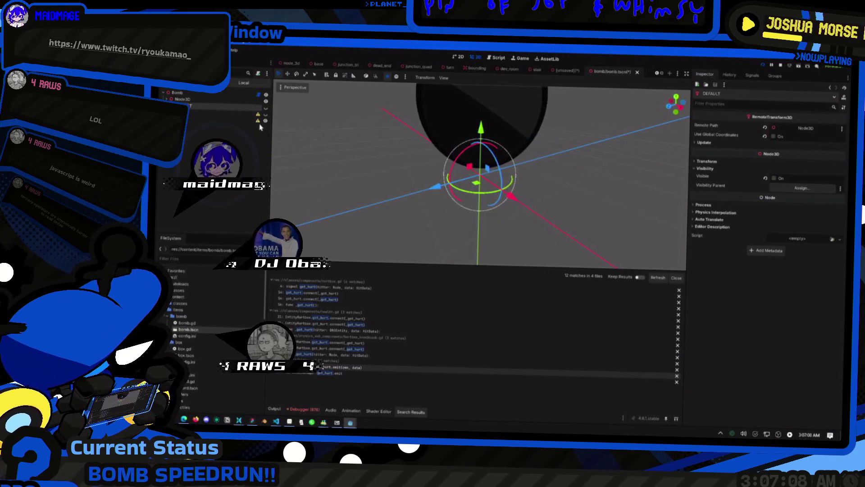
- Point HELD's remote path at Node3D and assign RECT's remote path target
click(231, 114)
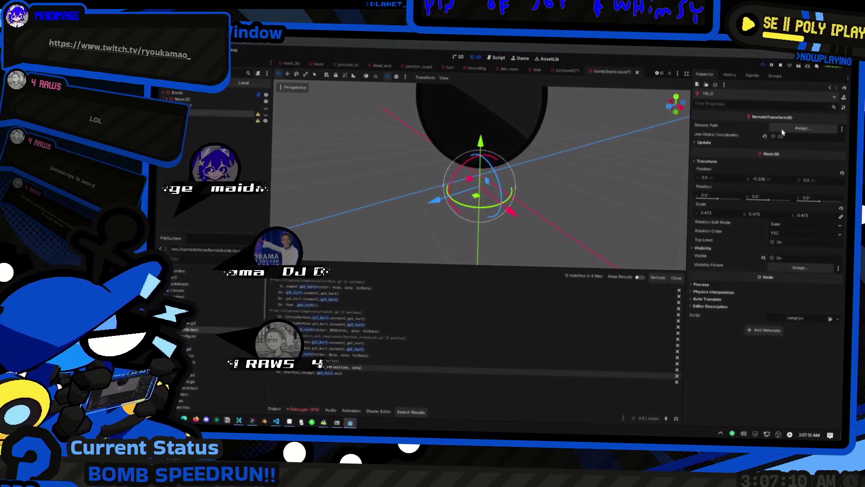
click(784, 130)
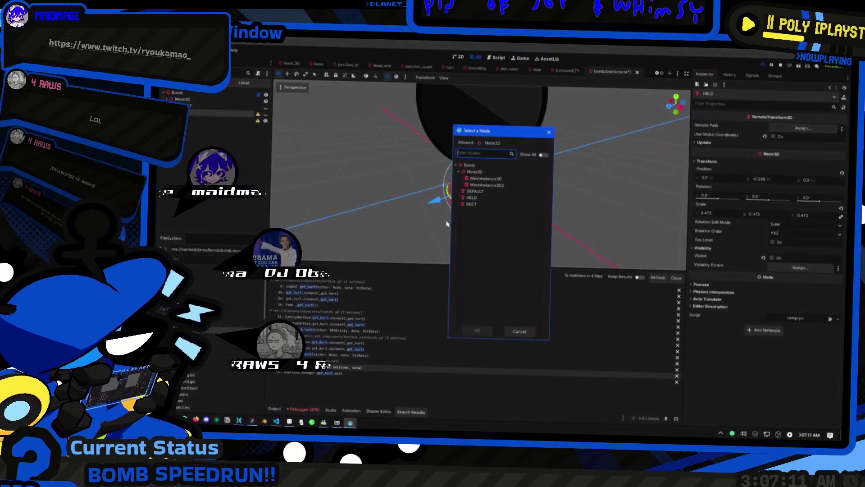
double_click(474, 172)
click(189, 120)
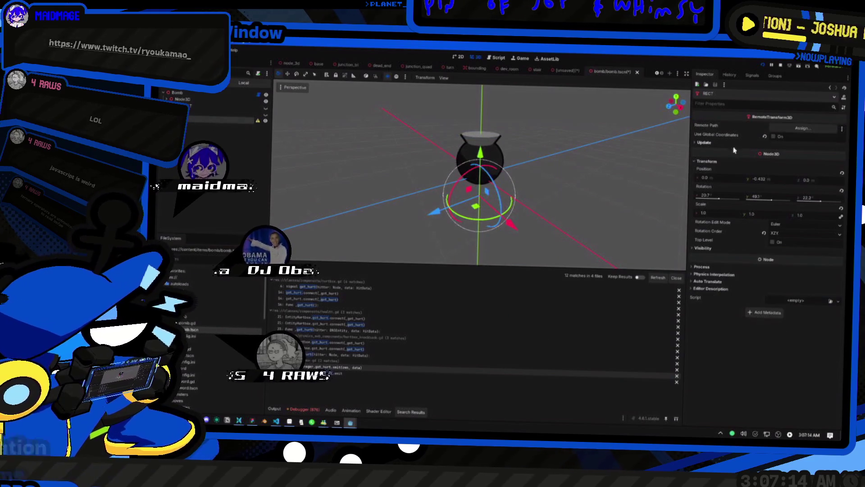
click(785, 130)
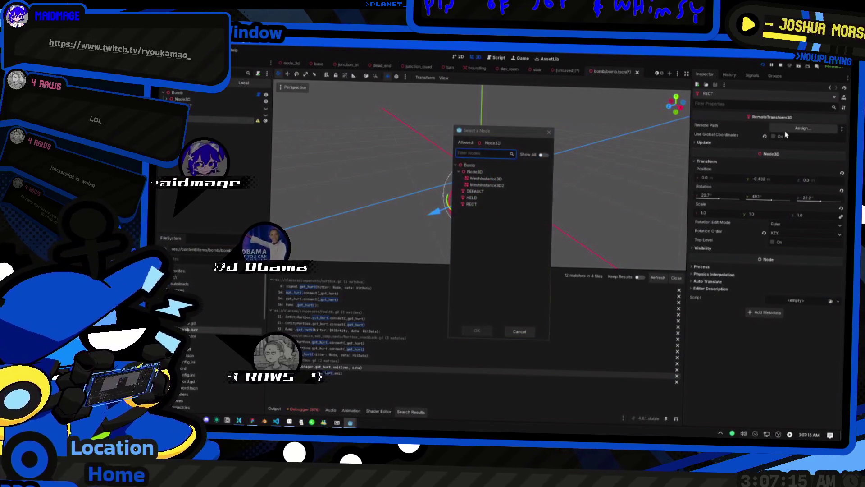
double_click(481, 206)
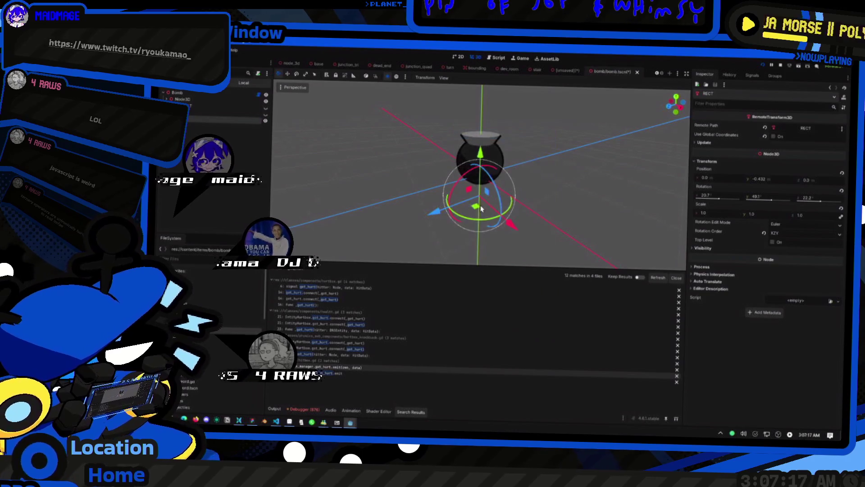
- Preview the bomb in DEFAULT's pose and save bomb.tscn
click(725, 142)
click(774, 141)
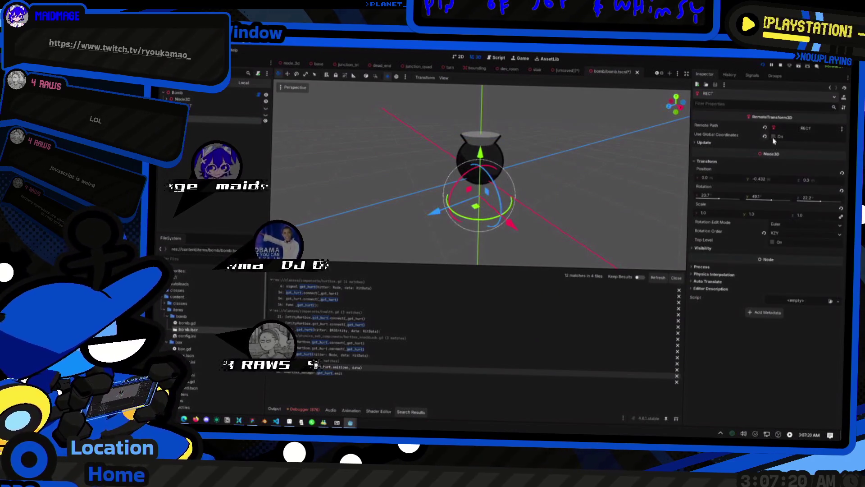
drag(705, 144, 451, 190)
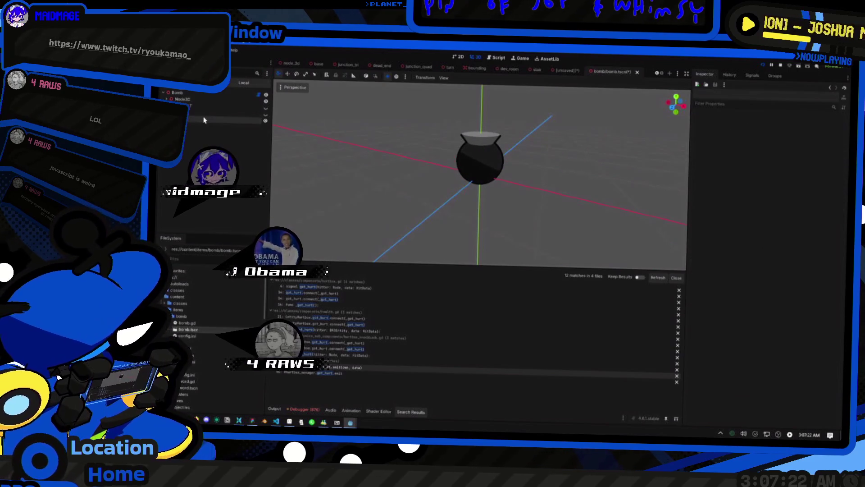
click(206, 108)
key(ctrl+s)
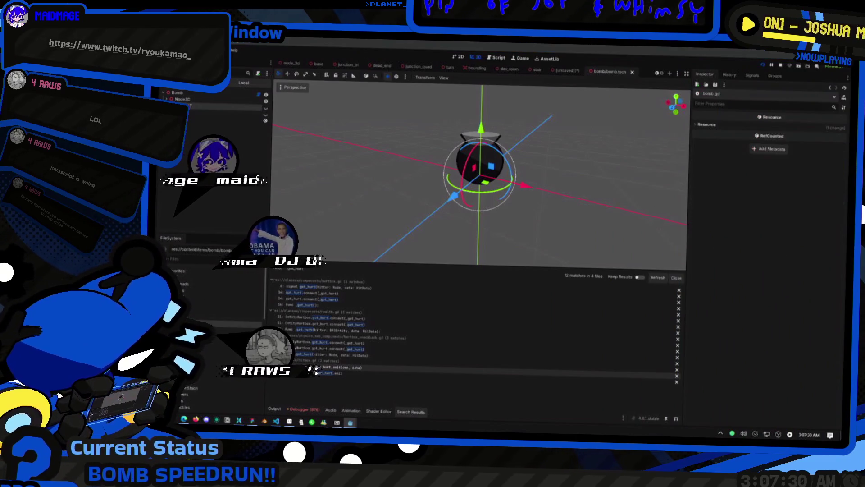
- In bomb.gd, uncomment the instantiation line on line 9 and rename box_entity to bomb_entity
key(ctrl+F3)
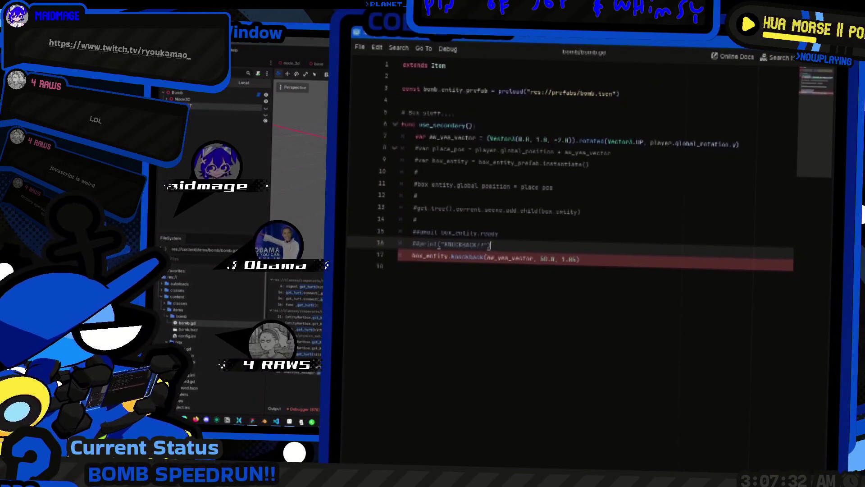
double_click(425, 264)
double_click(453, 99)
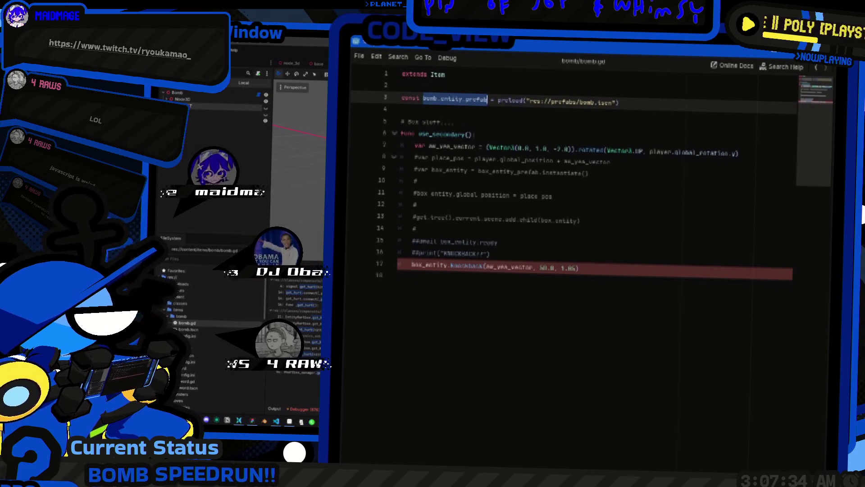
click(611, 162)
click(413, 169)
key(Delete)
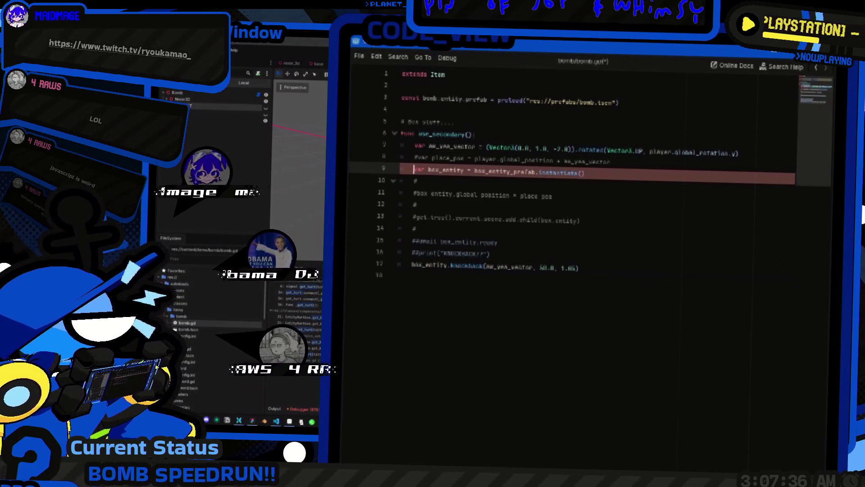
double_click(445, 170)
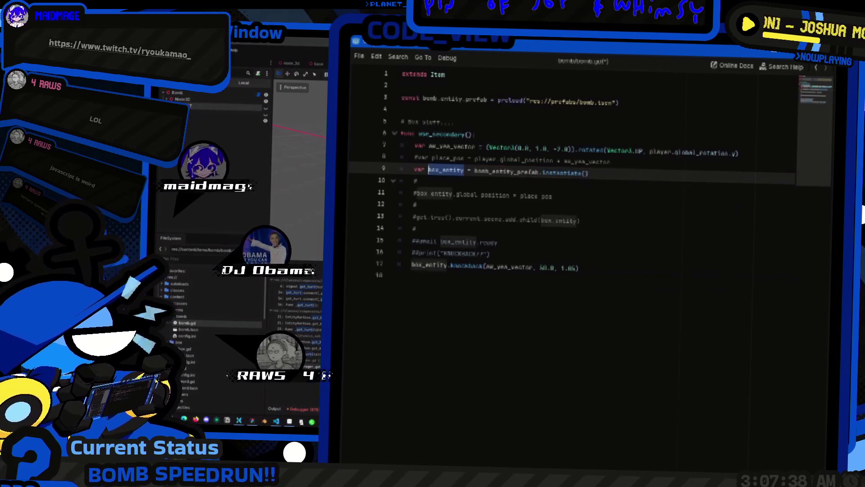
text(bomb)
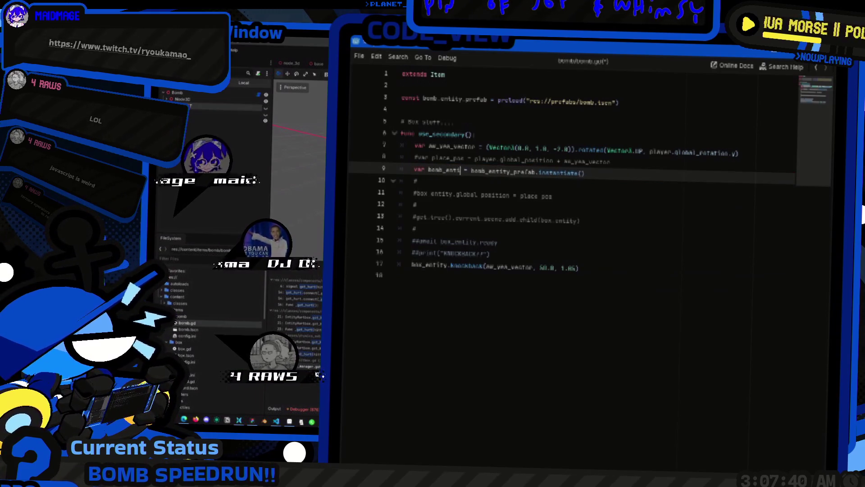
key(ctrl+c)
- Use bomb_entity in the knockback and add_child lines and uncomment the await ready line
double_click(428, 267)
key(ctrl+v)
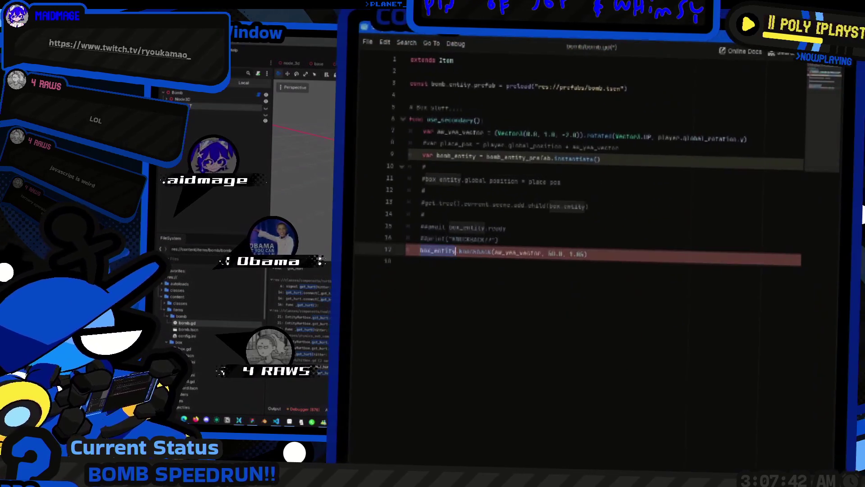
click(498, 242)
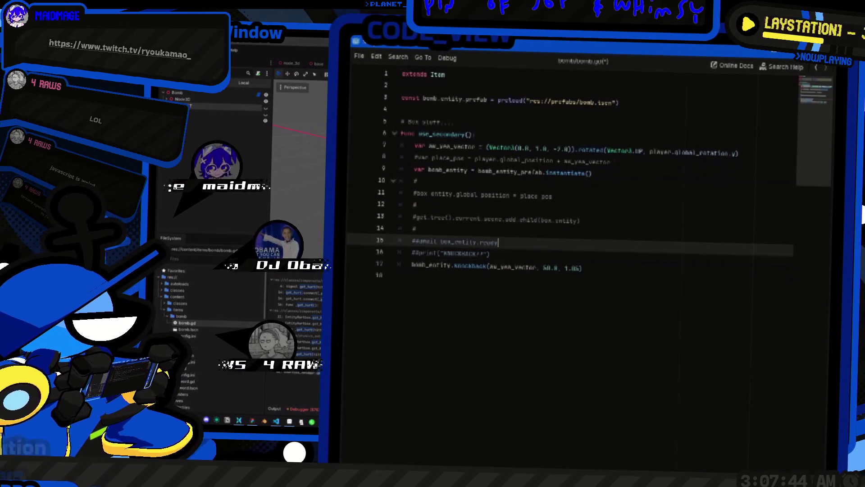
key(ctrl+k)
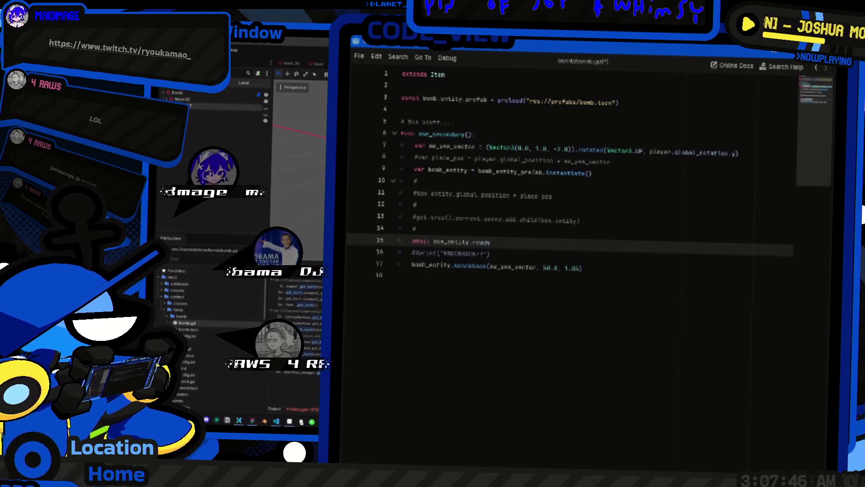
click(495, 218)
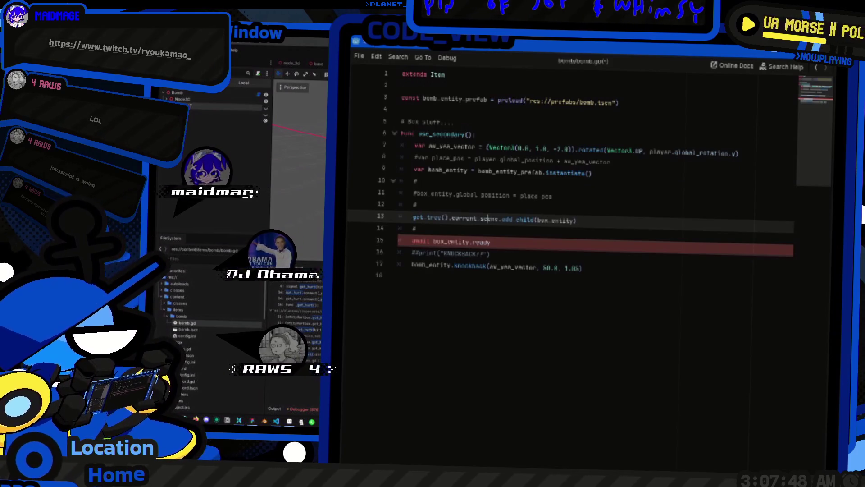
click(488, 195)
click(415, 204)
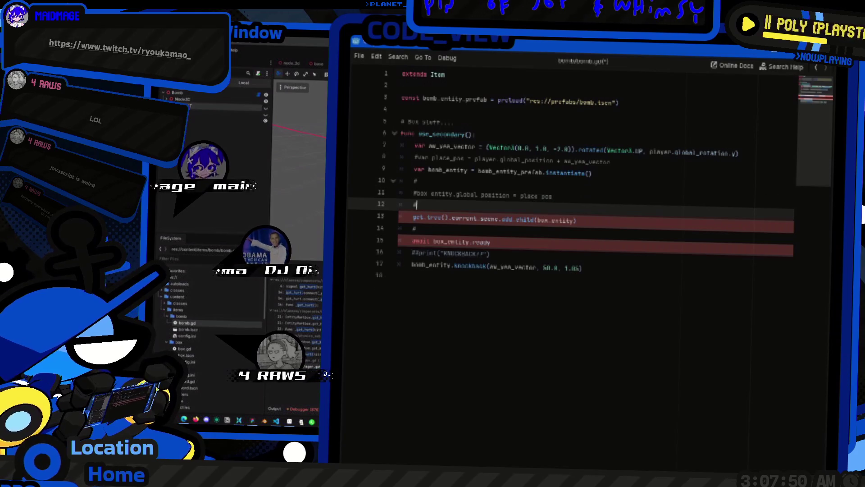
double_click(448, 170)
key(ctrl+c)
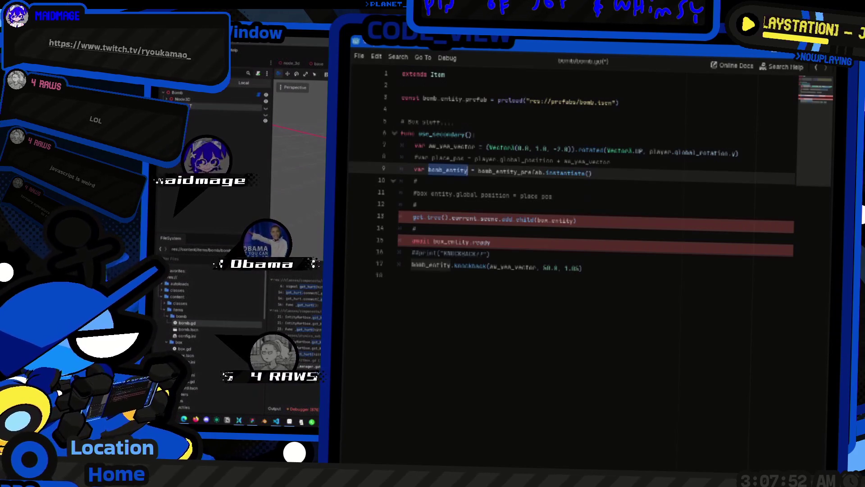
double_click(556, 220)
key(ctrl+v)
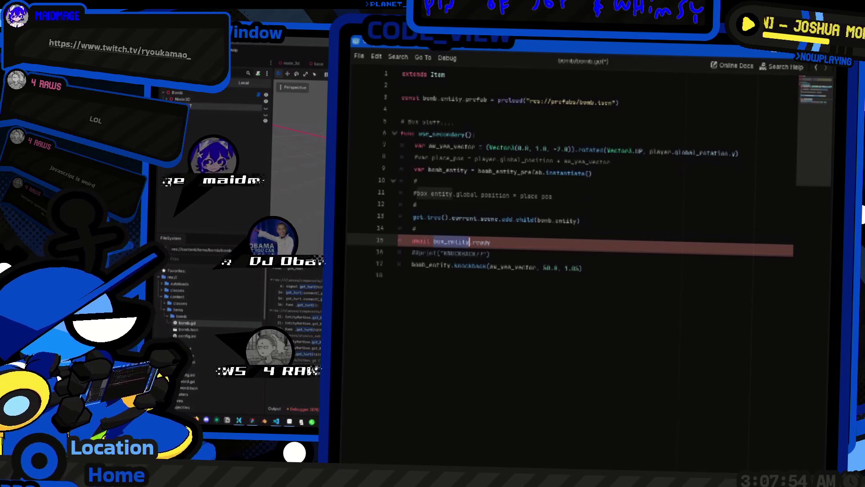
- Uncomment the place_pos and global position lines, switch them and the await line to bomb_entity, and run
click(417, 158)
key(ctrl+k)
click(414, 194)
key(ctrl+k)
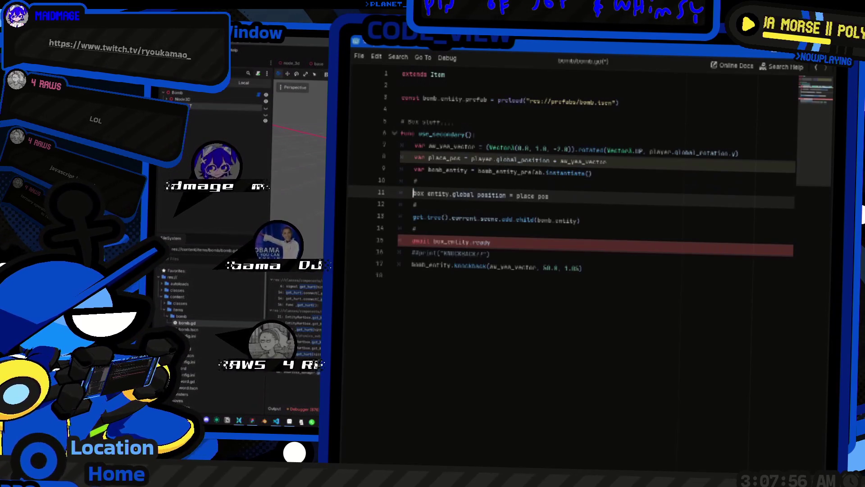
key(ctrl+v)
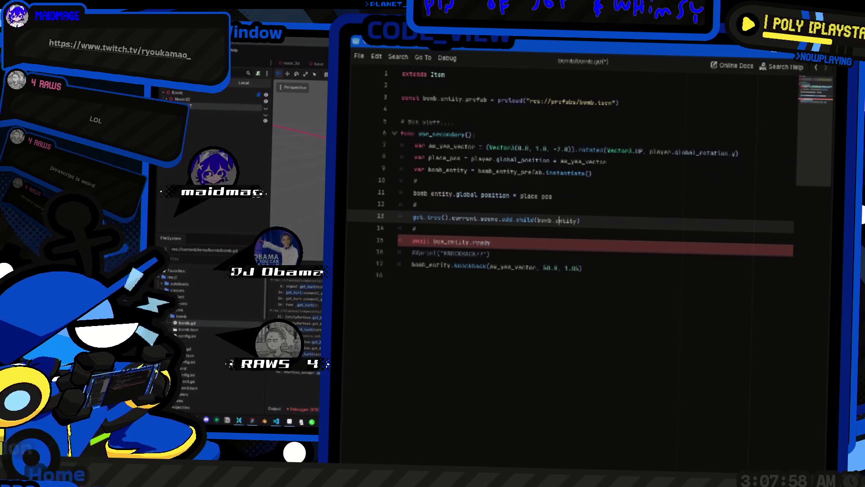
double_click(459, 253)
double_click(439, 242)
key(ctrl+v)
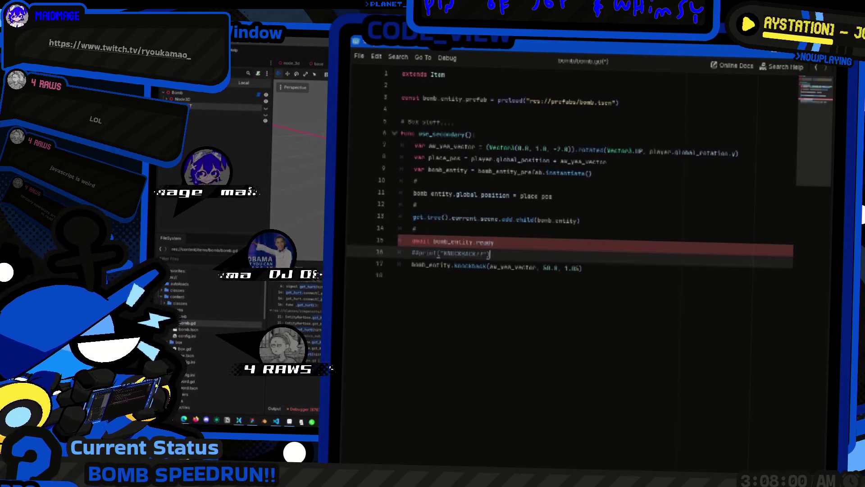
click(592, 173)
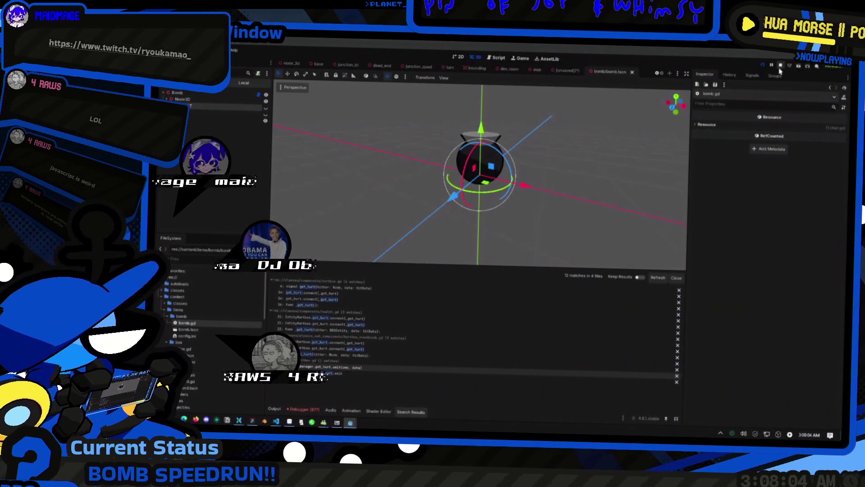
click(780, 69)
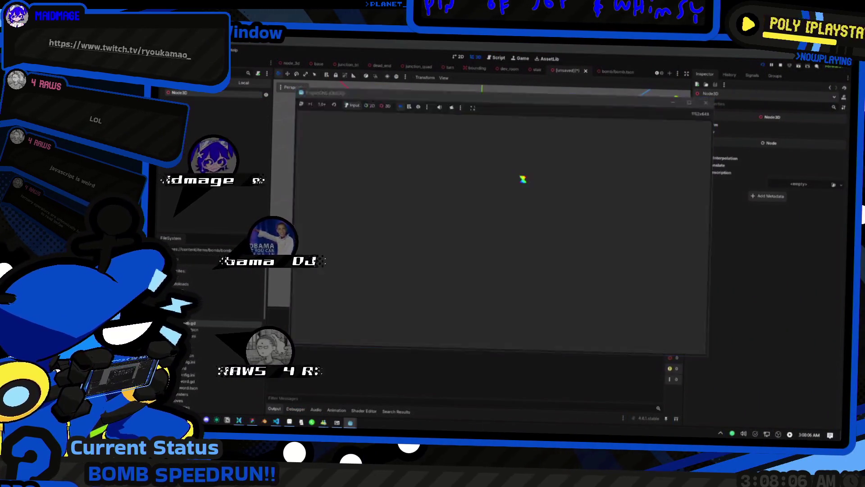
- Cancel the Save Scene As prompt and stop the running game
key(ctrl+s)
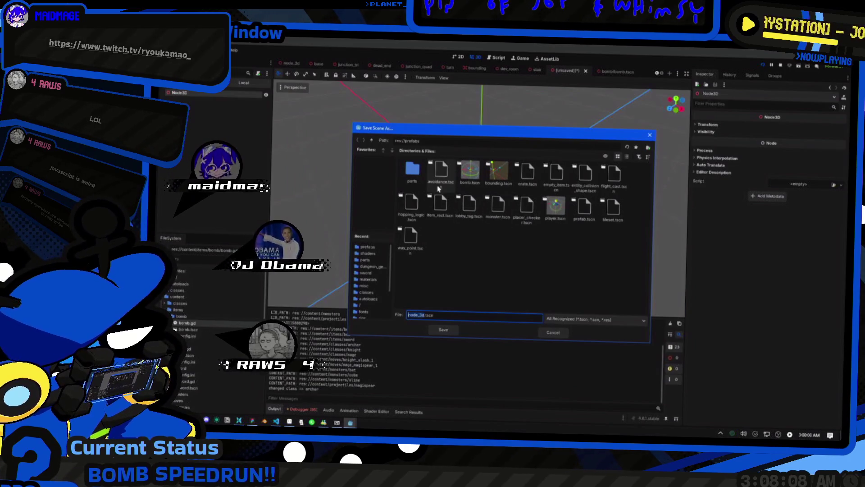
click(550, 334)
click(706, 103)
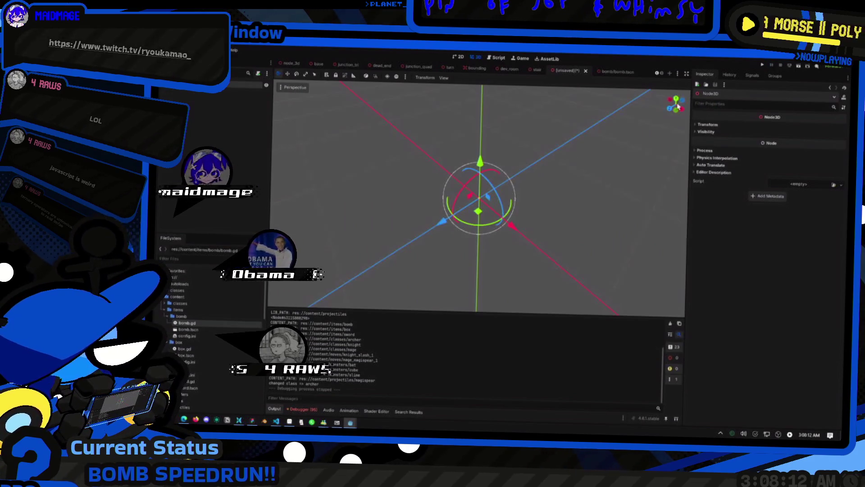
drag(550, 186, 574, 174)
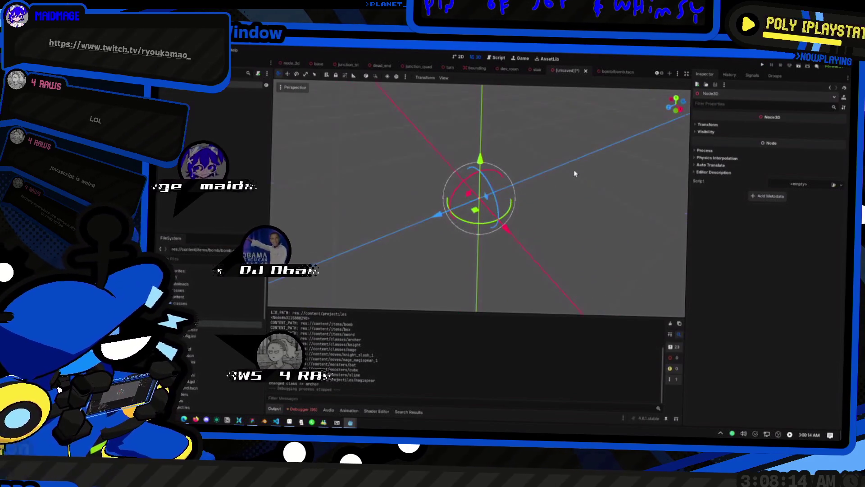
- Close the unsaved empty scene with Don't Save and launch the project again
click(586, 71)
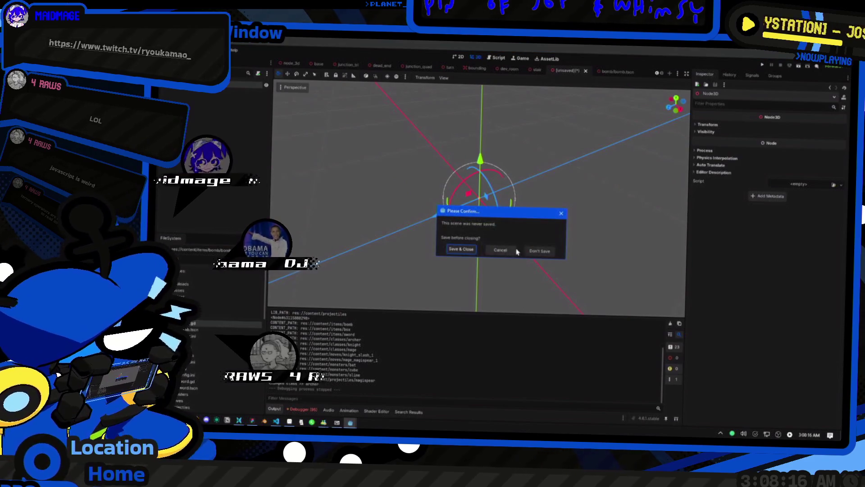
click(534, 254)
click(761, 66)
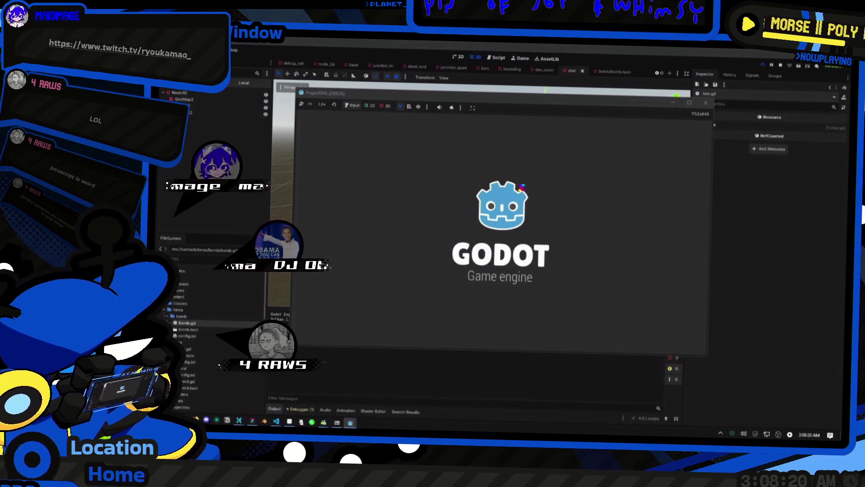
click(388, 148)
- Start a Knight session, spawn slimes from the in-game console, and run toward them
click(388, 171)
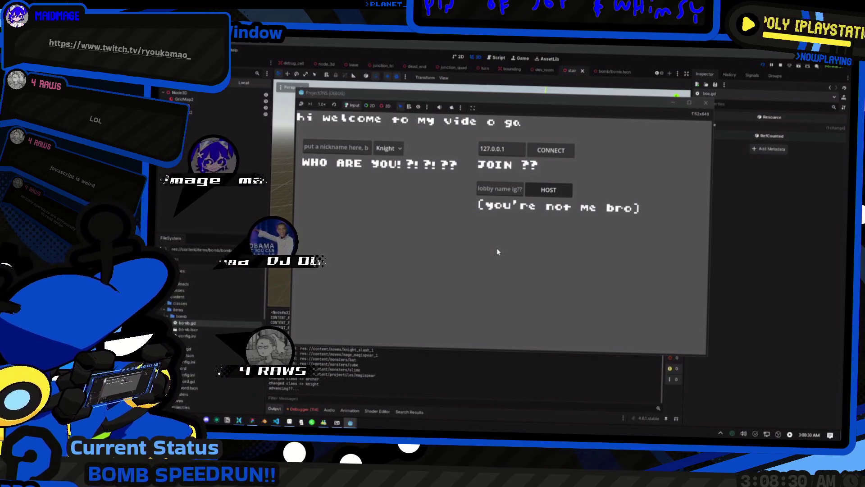
key(Return)
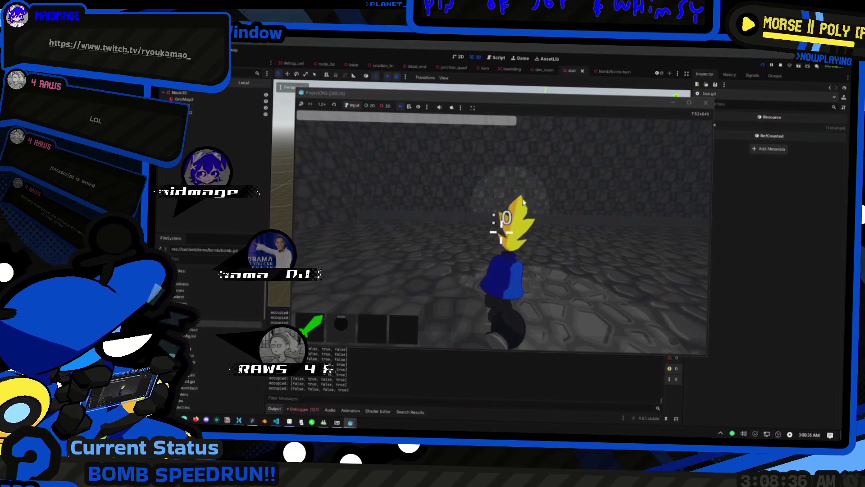
key(w)
key(w)
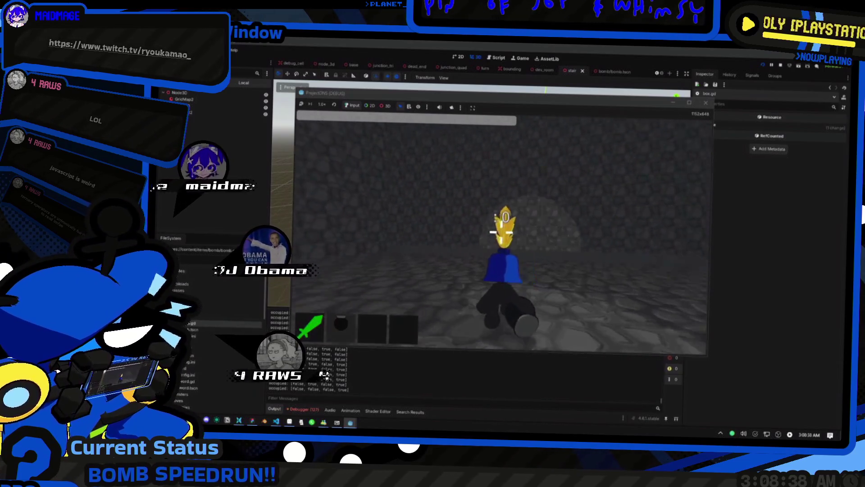
key(w)
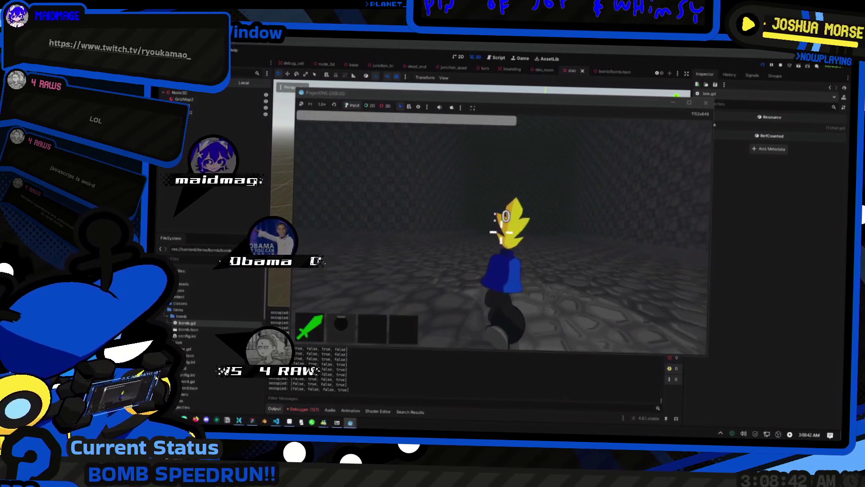
key(grave)
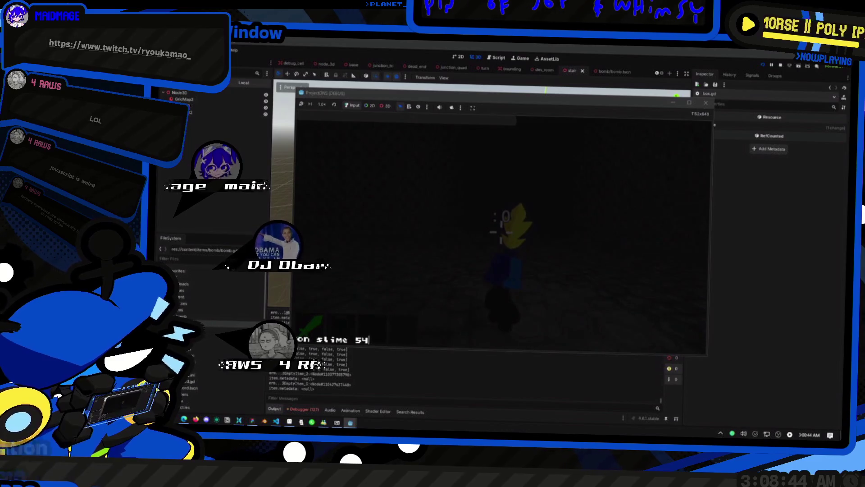
key(Return)
key(w)
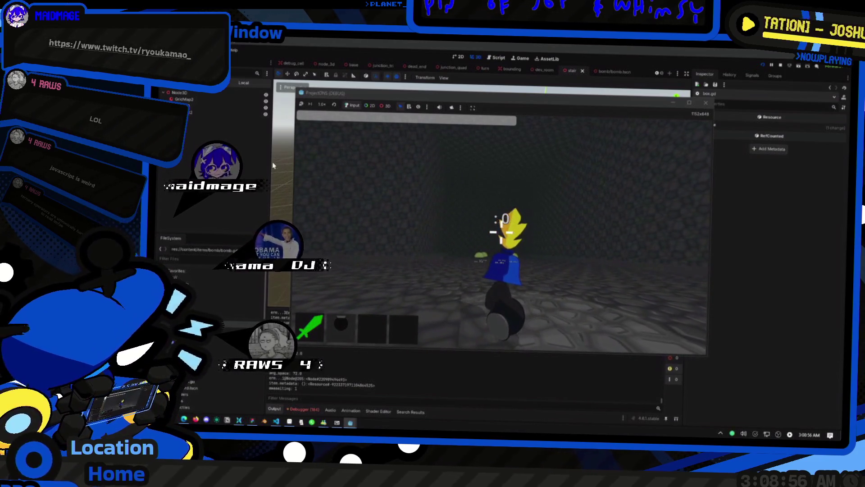
click(518, 127)
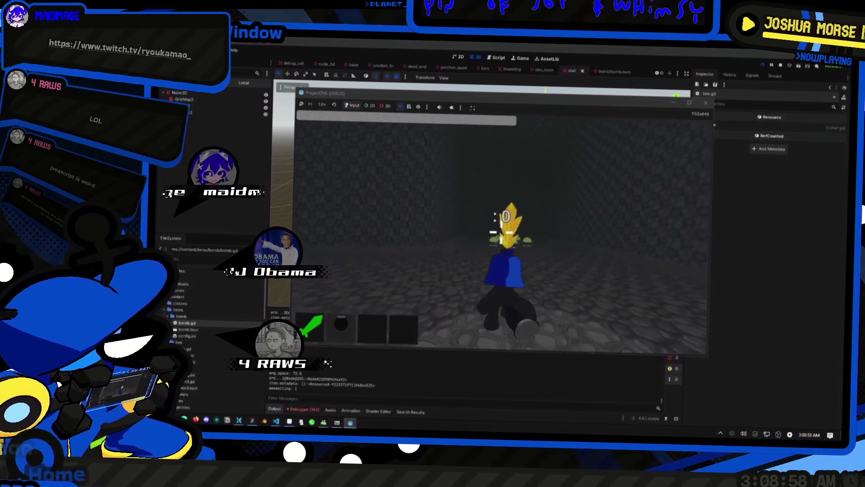
key(w)
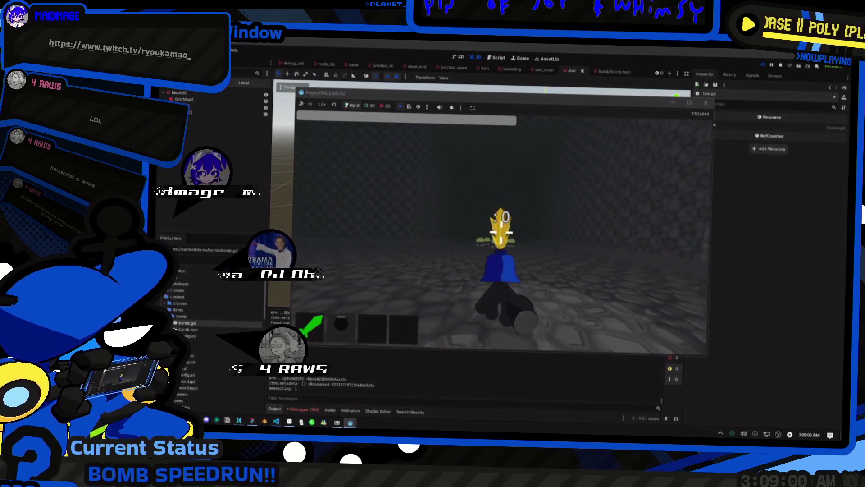
- Check bomb.gd's knockback line 17, then bring the bomb scene back into the editor
key(alt+Tab)
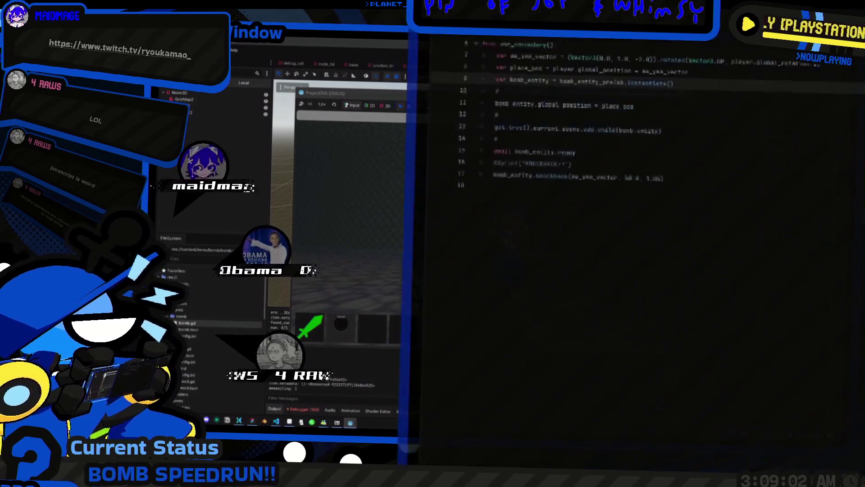
click(583, 253)
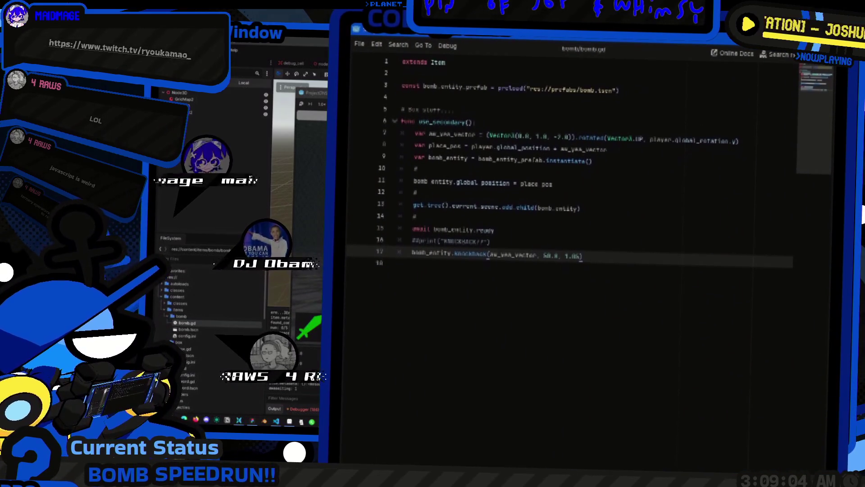
key(alt+Tab)
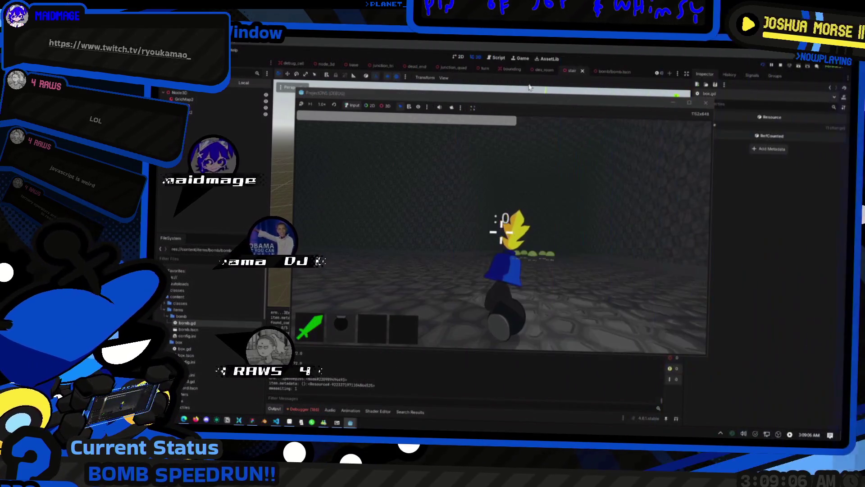
scroll(528, 74, down, 4)
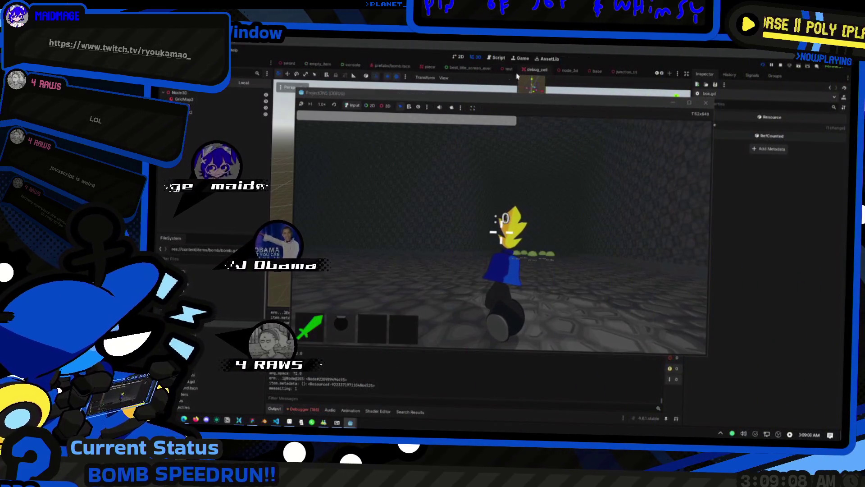
click(395, 67)
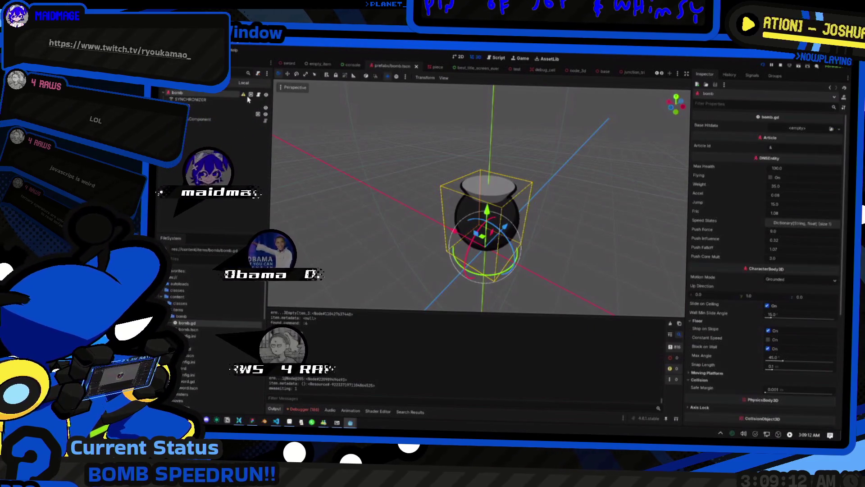
- Give the bomb's Base Hitdata a new HitData with Knockback Power 200
click(803, 130)
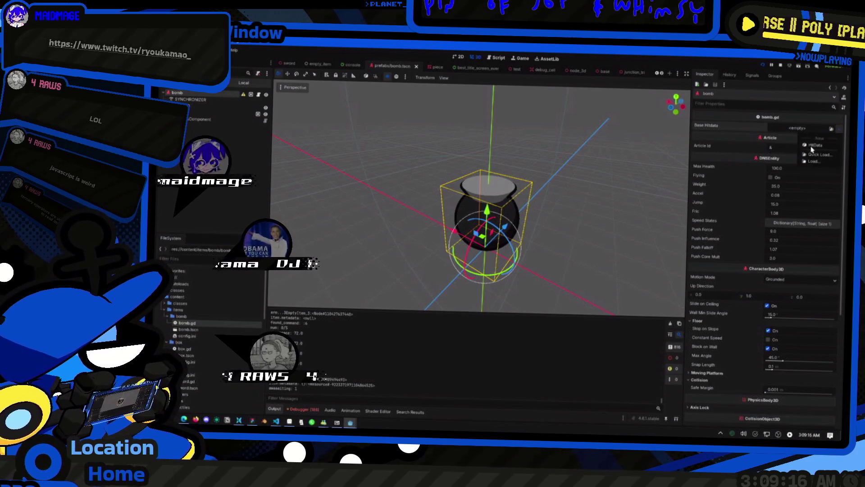
click(811, 150)
click(795, 145)
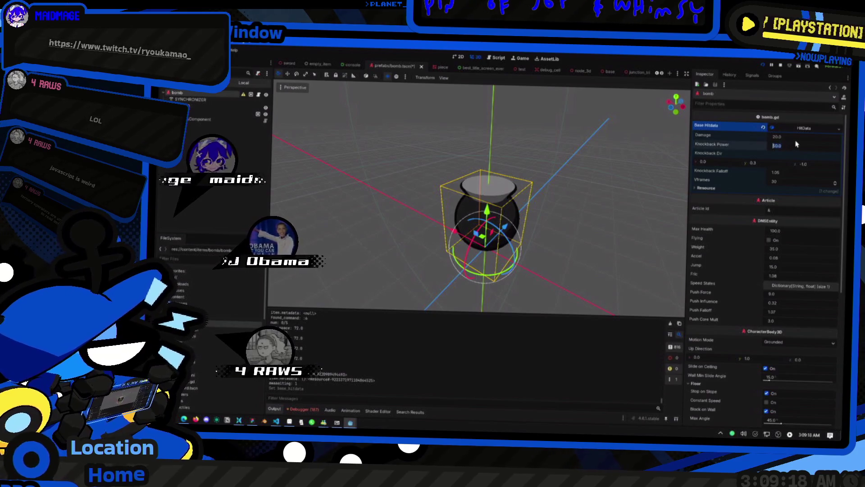
key(Return)
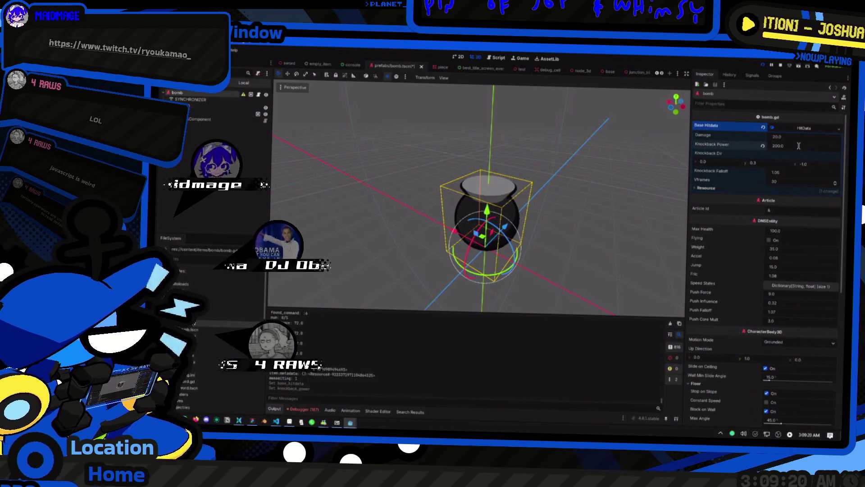
- Inspect the Area's collision sphere, then go to the body_entered connection line in bomb.gd
click(190, 119)
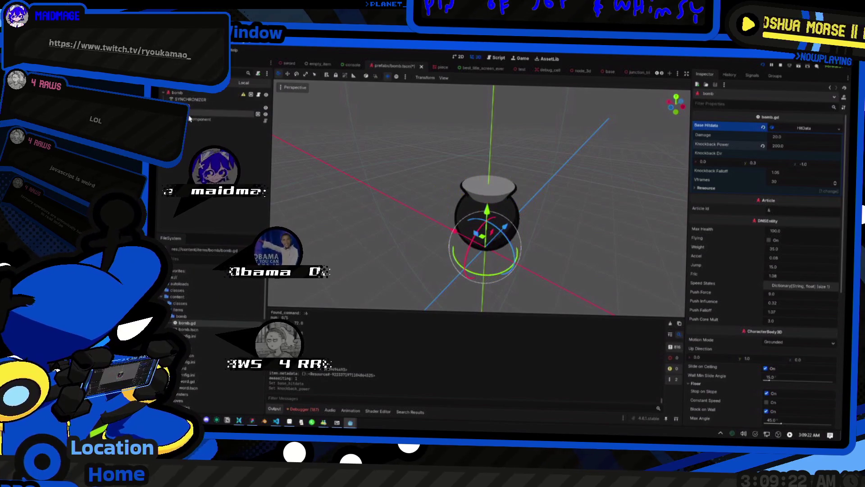
key(f)
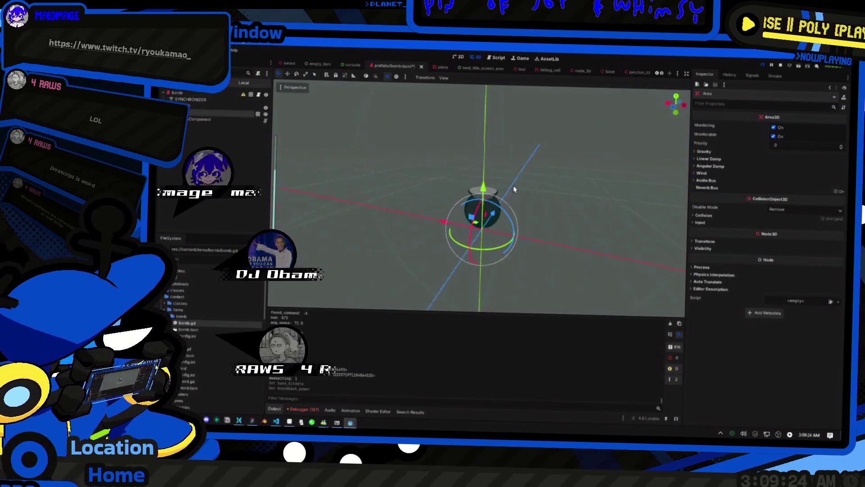
drag(304, 158, 517, 201)
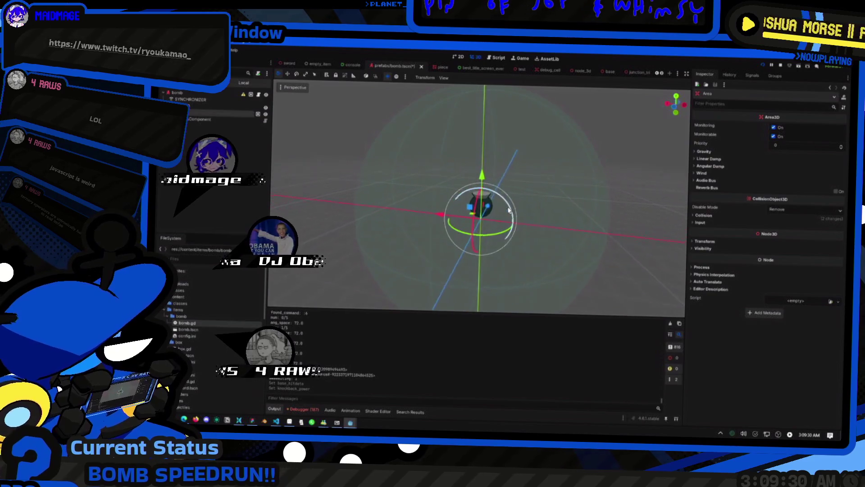
key(alt+Tab)
click(528, 251)
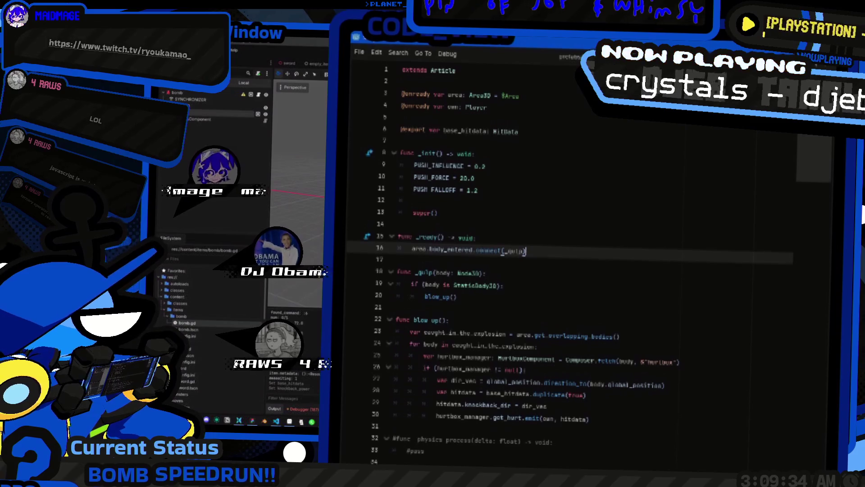
- Duplicate bomb.gd's area variable declaration and rename the copy to ground_area
click(519, 97)
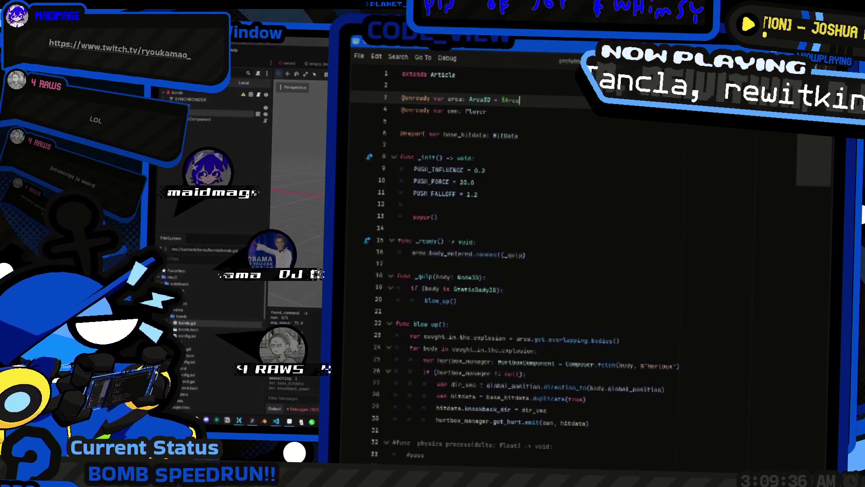
key(ctrl+shift+d)
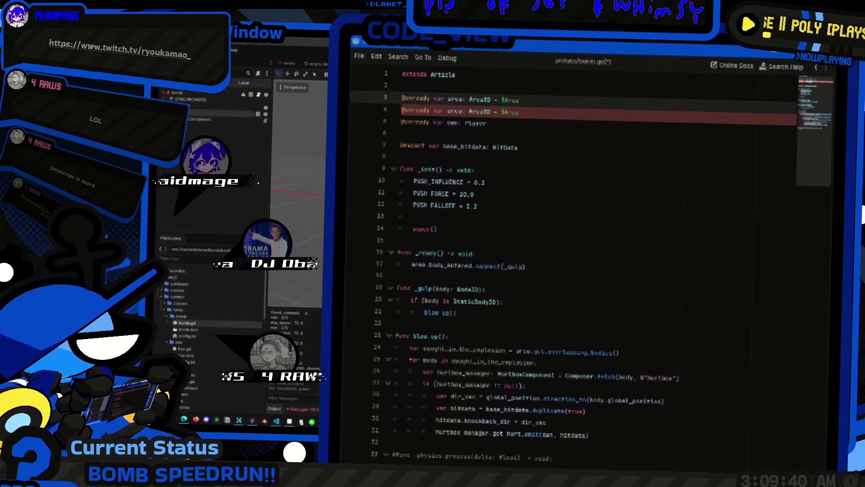
text(ground_)
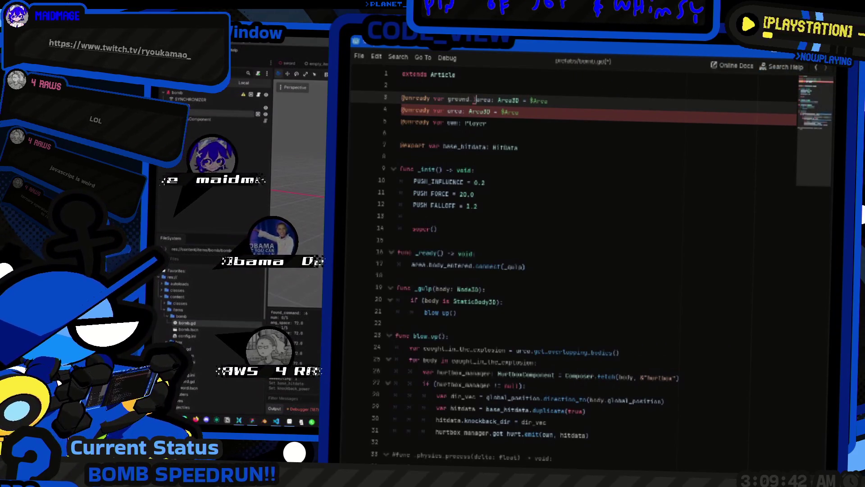
key(ctrl+shift+Left)
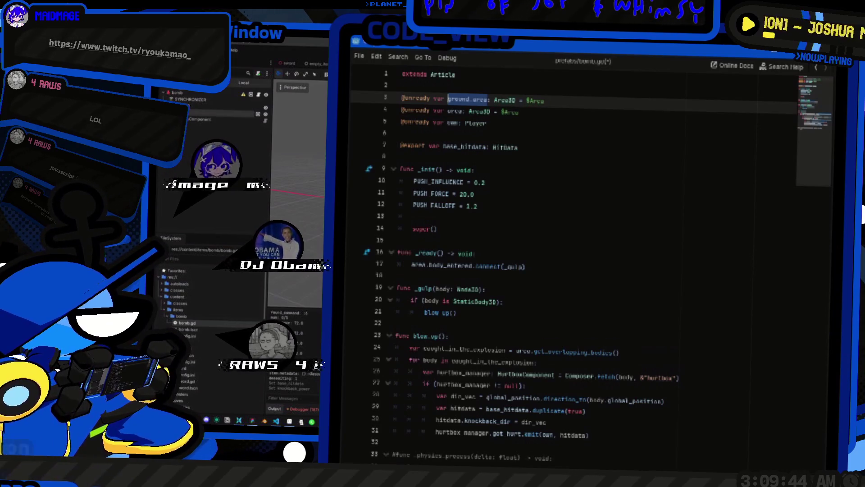
click(203, 121)
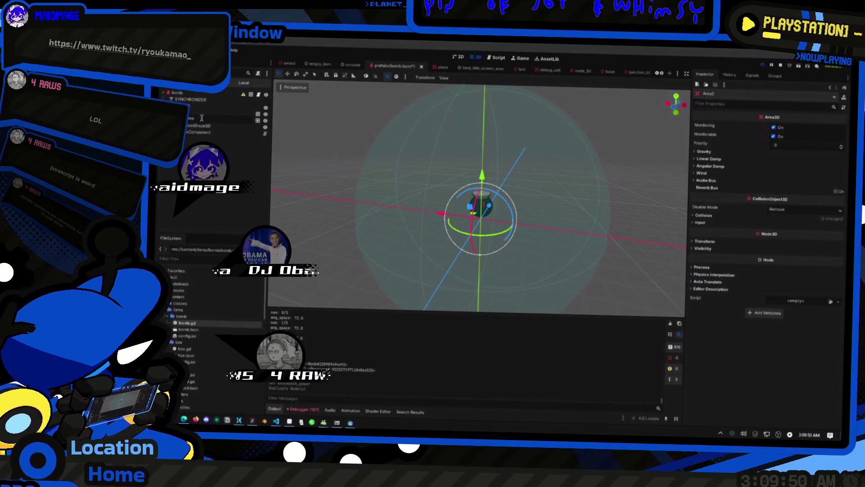
- Rename Area2 to ExplosionArea and Area to GroundArea, then return to ground_area in bomb.gd
key(Return)
click(210, 115)
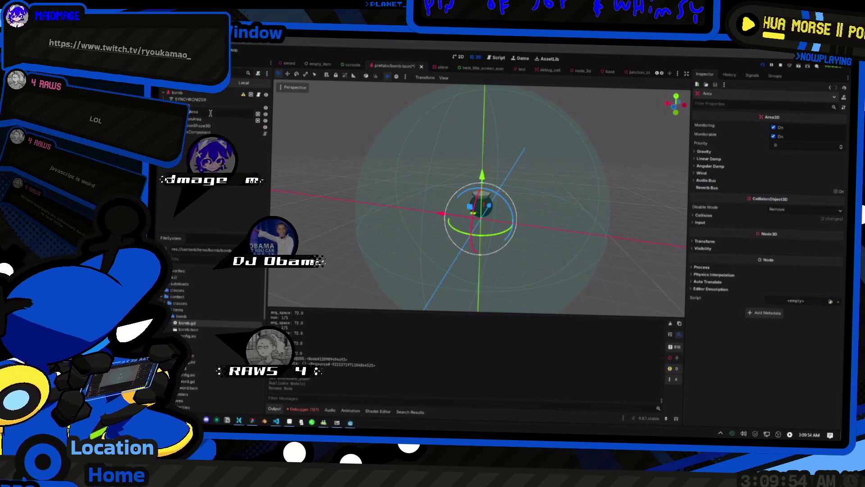
key(Return)
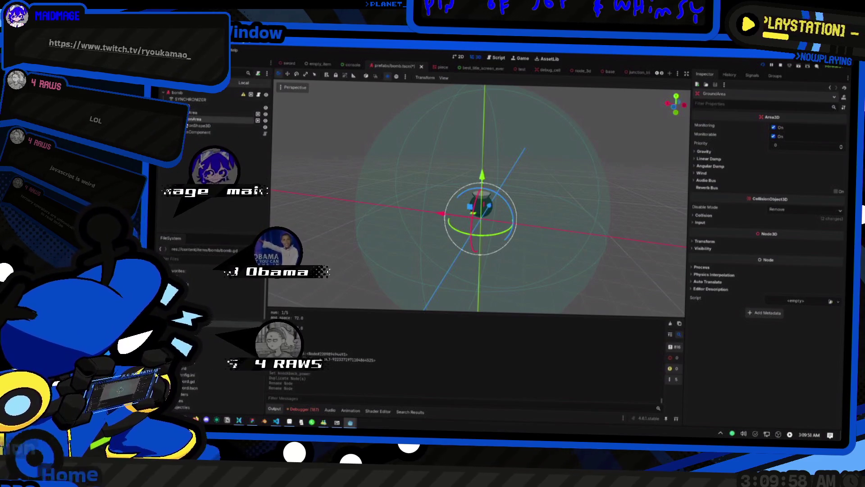
click(196, 113)
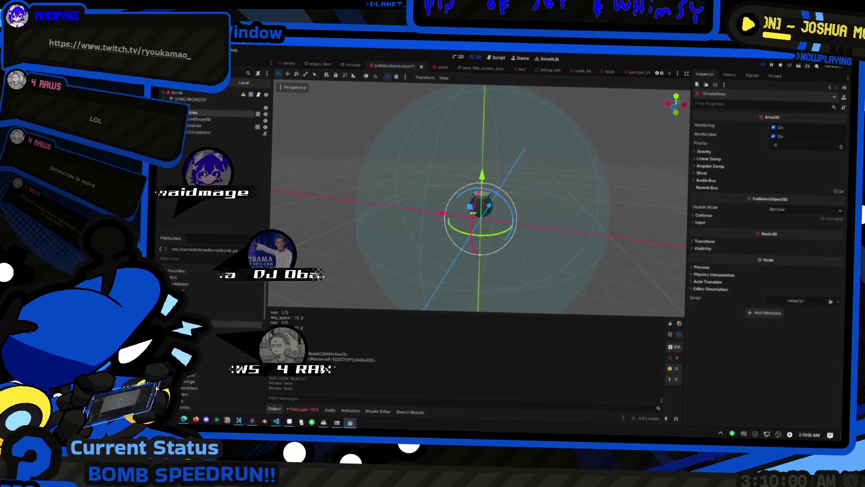
key(alt+Tab)
click(483, 95)
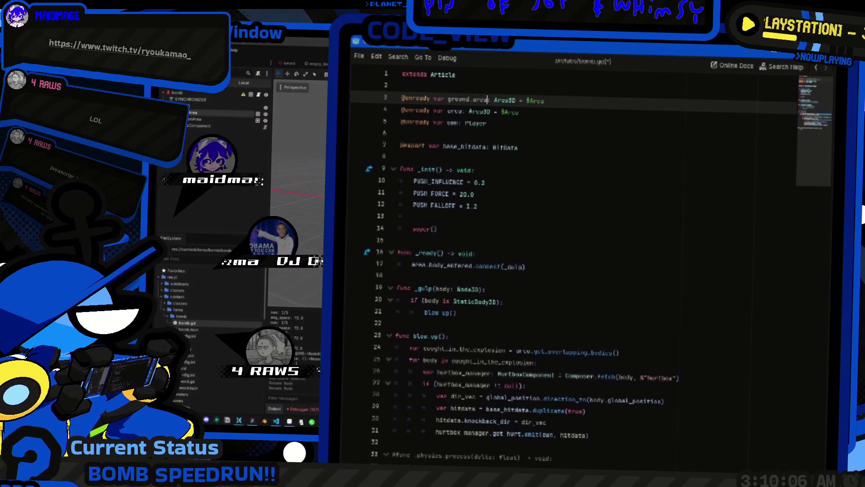
- Rename the area references to explosion_area on lines 4 and 24 and ground_area on line 17
click(447, 111)
text(explosion)
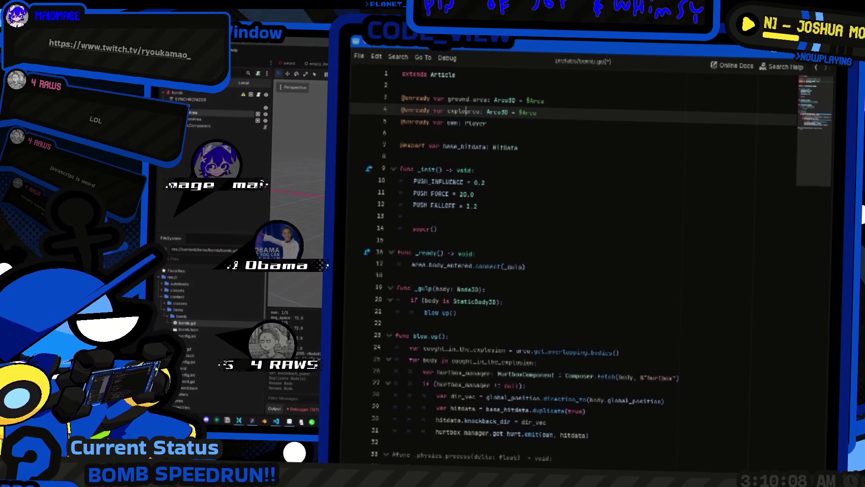
text(_)
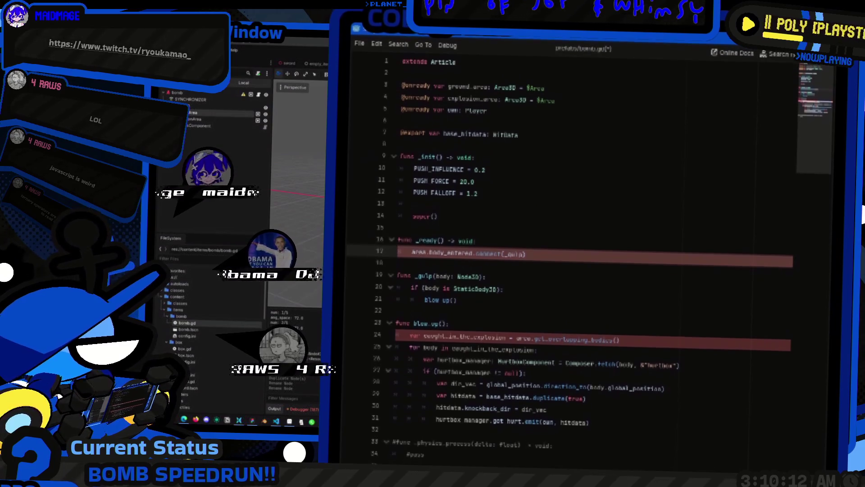
double_click(469, 87)
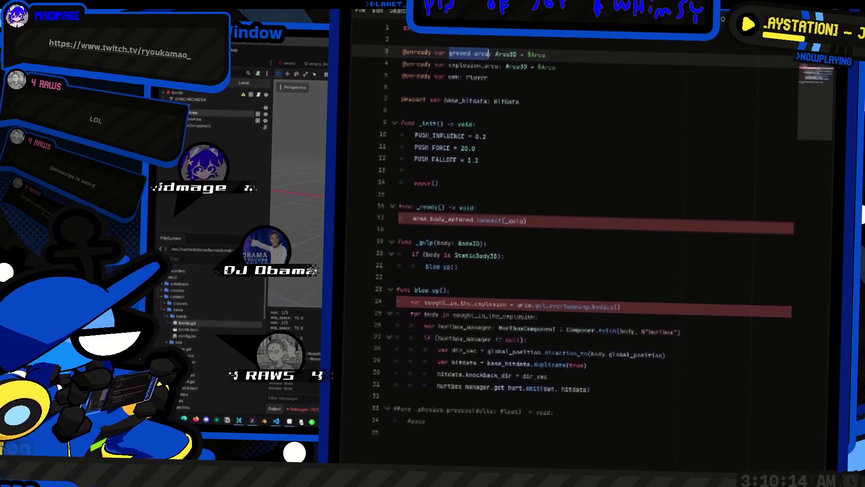
click(413, 219)
text(ground_)
click(505, 256)
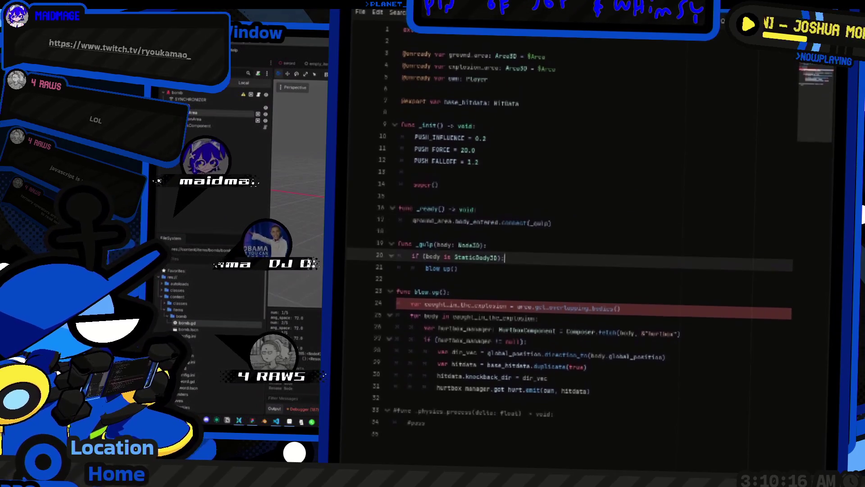
double_click(474, 68)
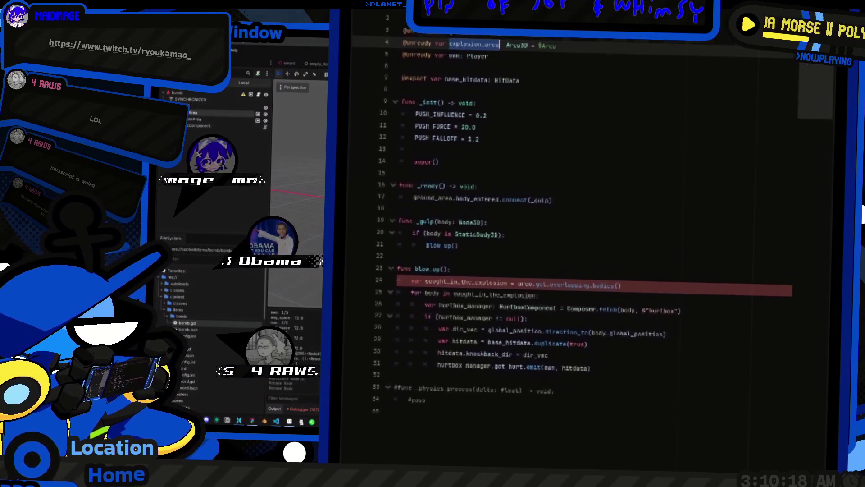
scroll(572, 226, down, 2)
double_click(525, 225)
key(ctrl+v)
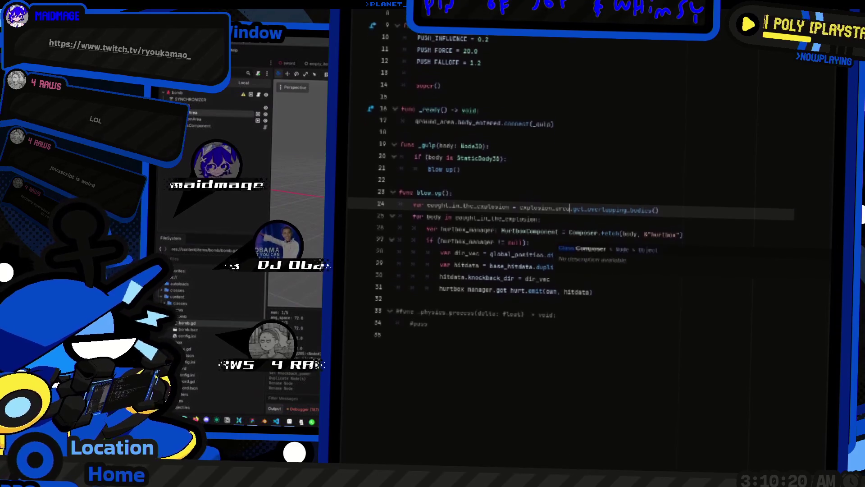
- Add queue_free() after the hurt emit call at the end of blow_up()
click(551, 278)
scroll(572, 226, down, 1)
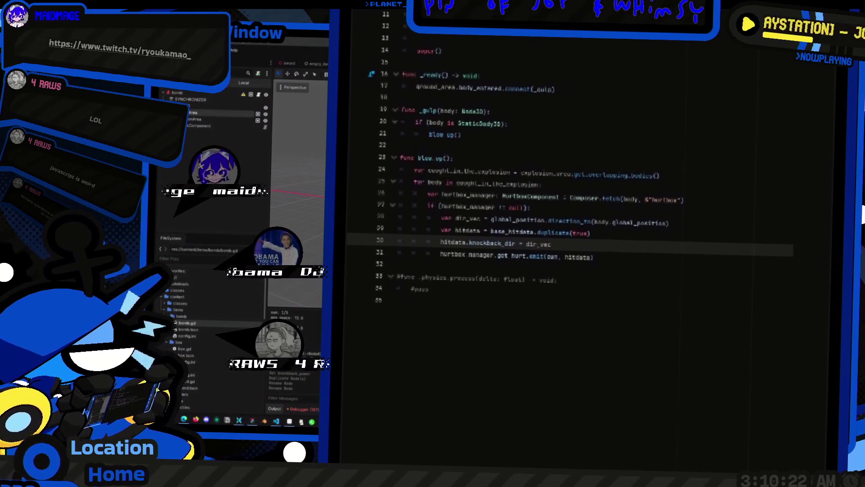
key(alt+Tab)
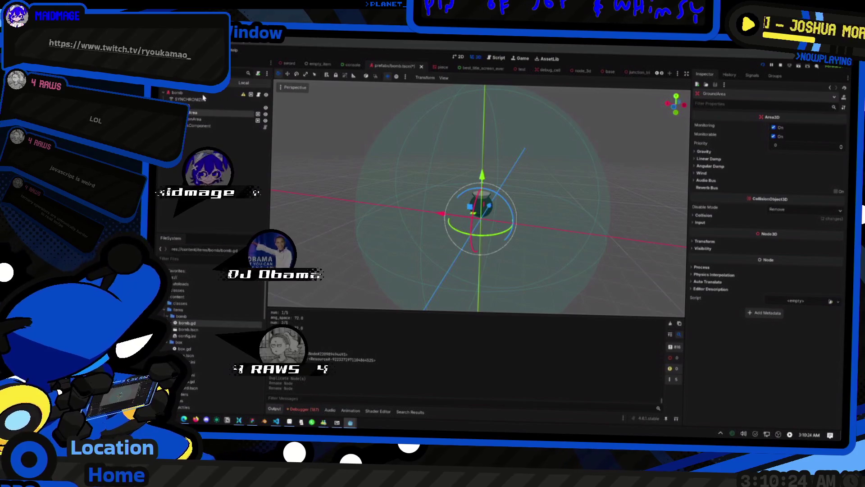
key(alt+Tab)
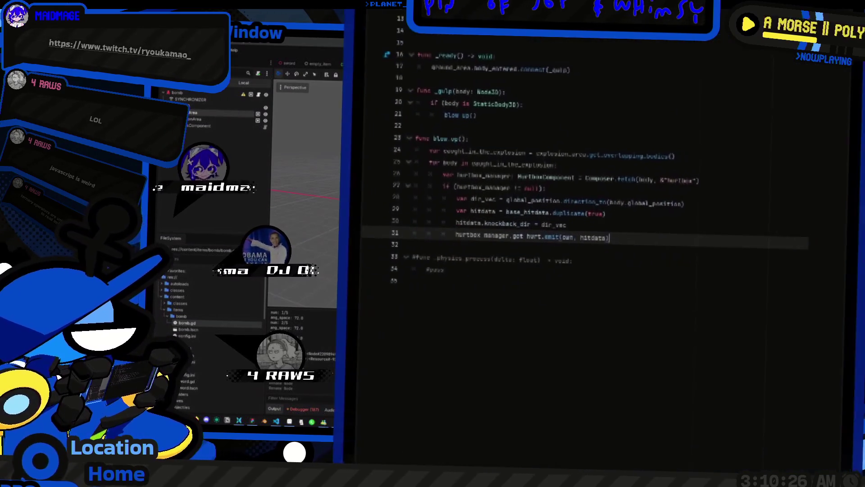
key(Return)
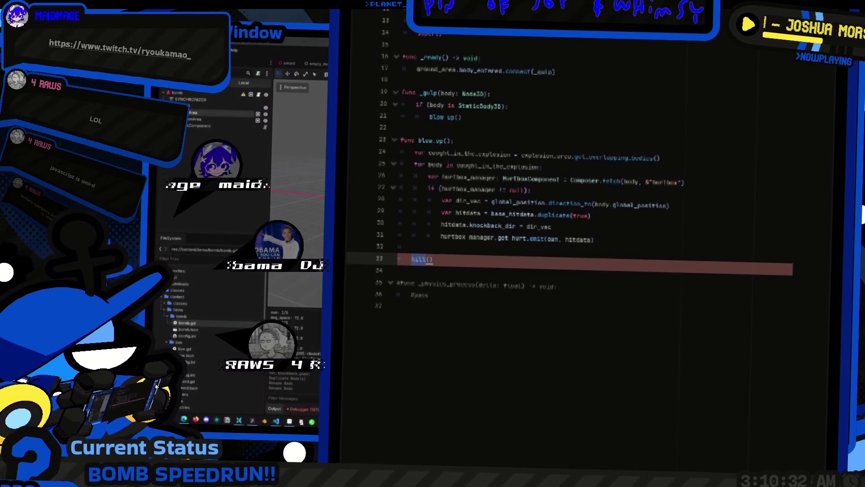
text(queu)
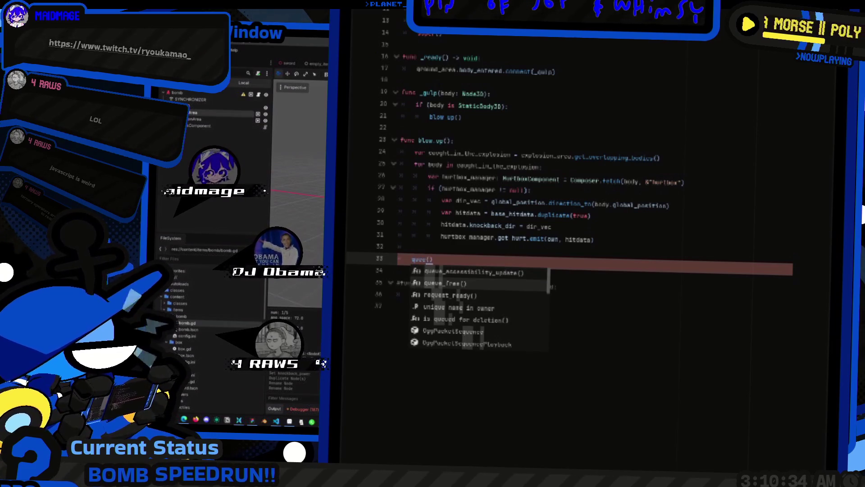
key(Return)
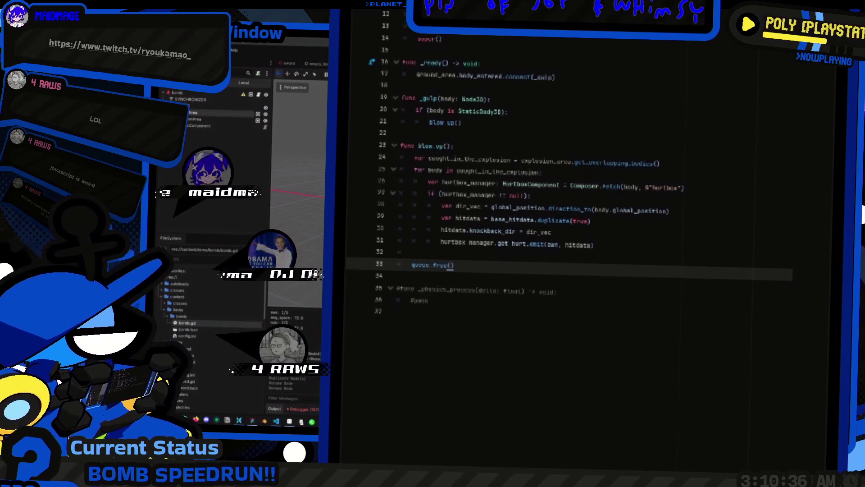
scroll(567, 248, up, 5)
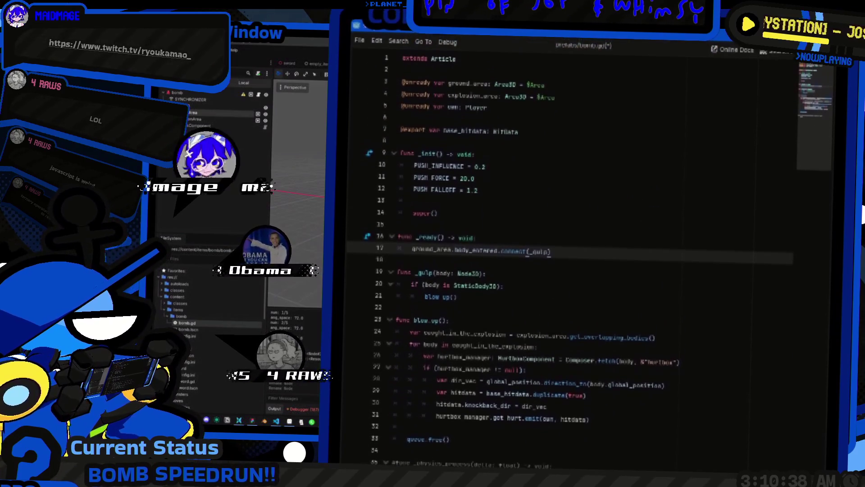
key(alt+Tab)
- Expand the bomb's physics subcomponents to check AddMotion and Gravity's Weight and Jump Power
click(720, 131)
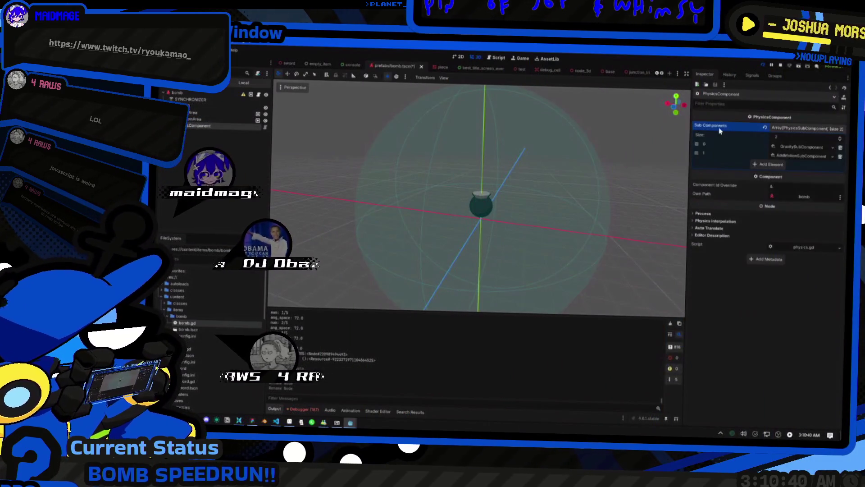
click(798, 156)
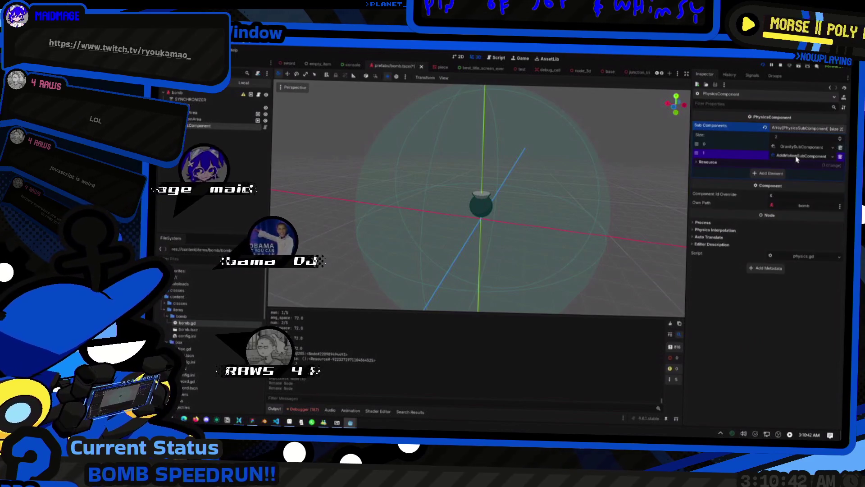
click(796, 156)
click(801, 152)
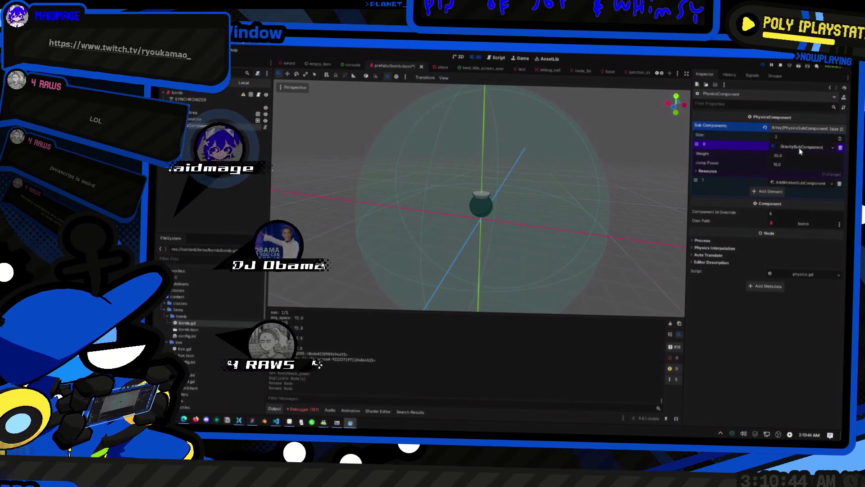
- Collapse the AddMotion and Gravity subcomponent entries and switch to the piece scene
click(784, 183)
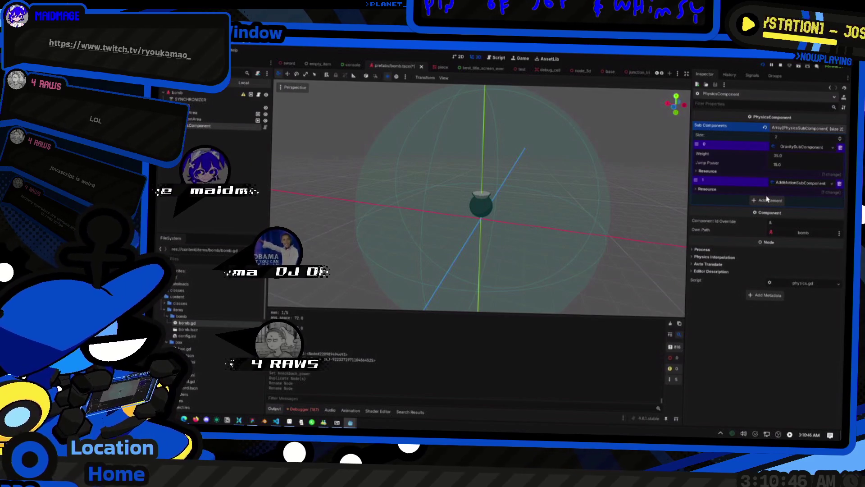
click(789, 183)
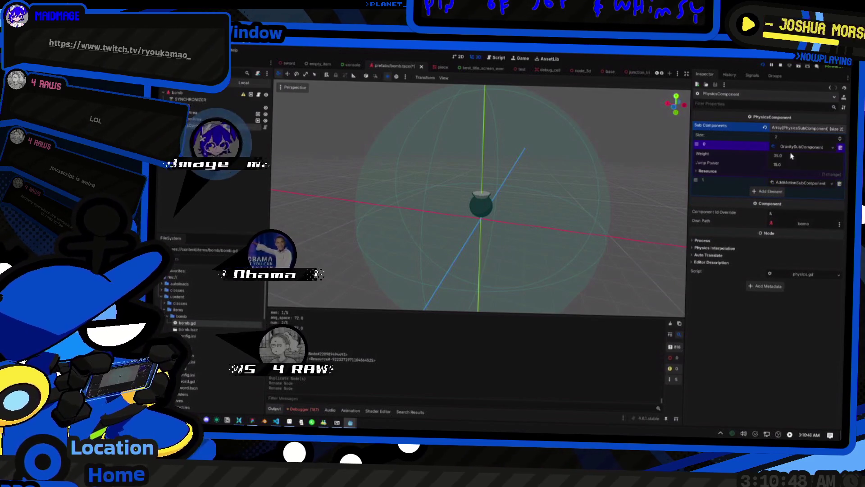
click(793, 147)
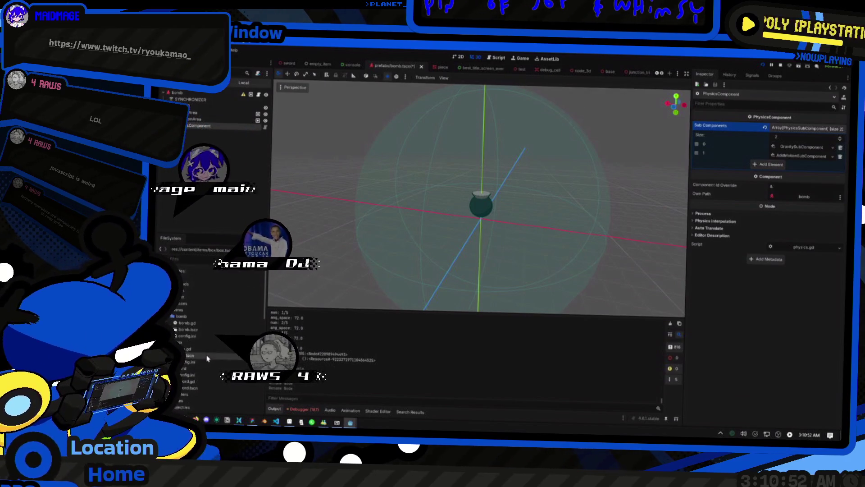
click(437, 67)
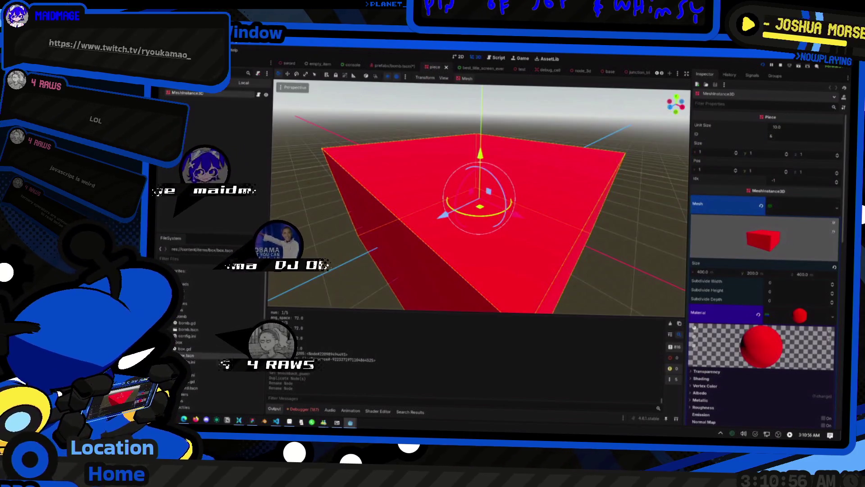
- Open the box scene and the crate prefab, selecting the crate's root node
double_click(187, 355)
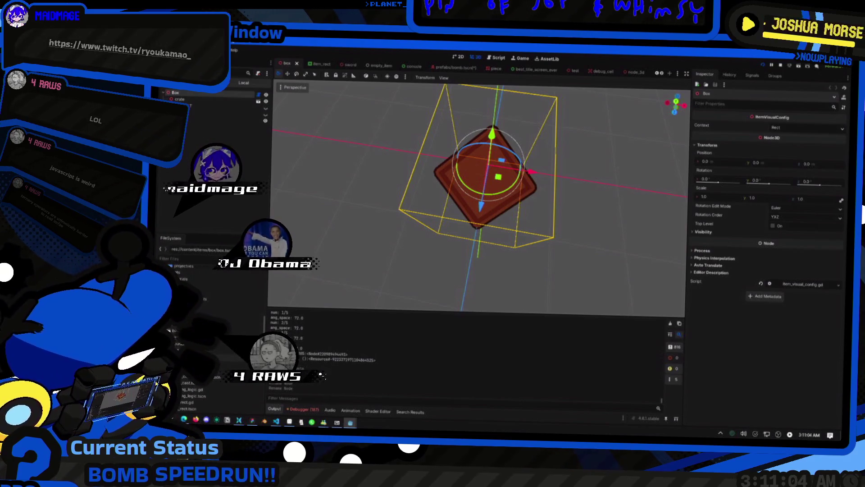
double_click(182, 356)
click(176, 93)
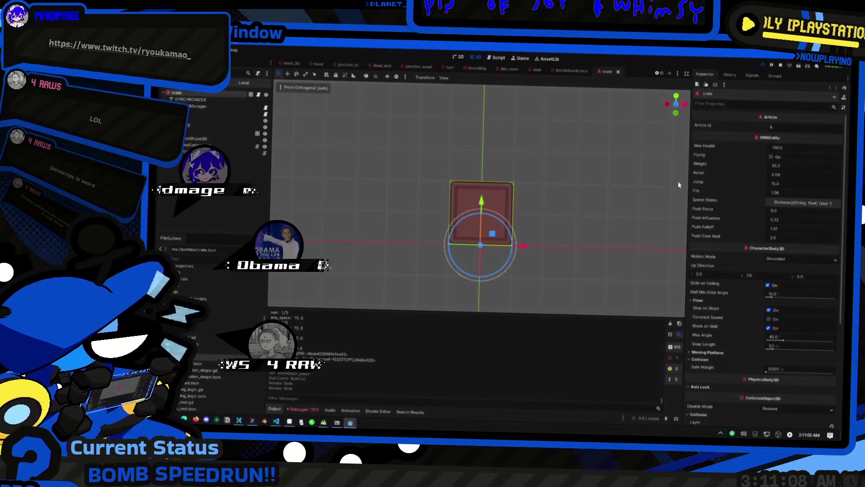
- Compare the crate's four PhysicsComponent subcomponents, including hurtbox knockback, then return to bomb.tscn
click(212, 152)
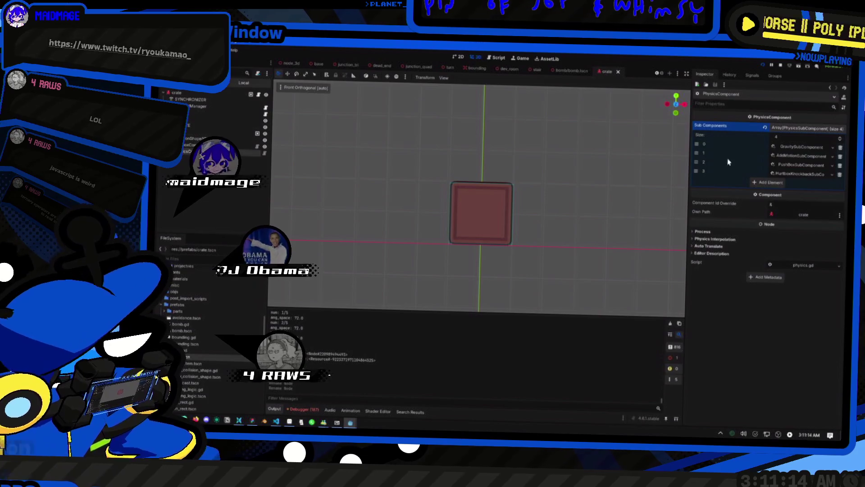
scroll(399, 69, down, 3)
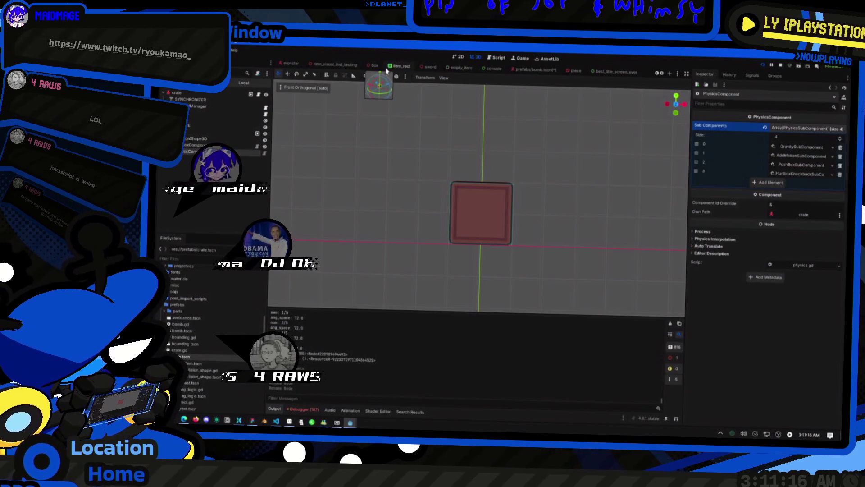
scroll(396, 67, up, 2)
click(809, 175)
click(810, 175)
scroll(357, 67, up, 1)
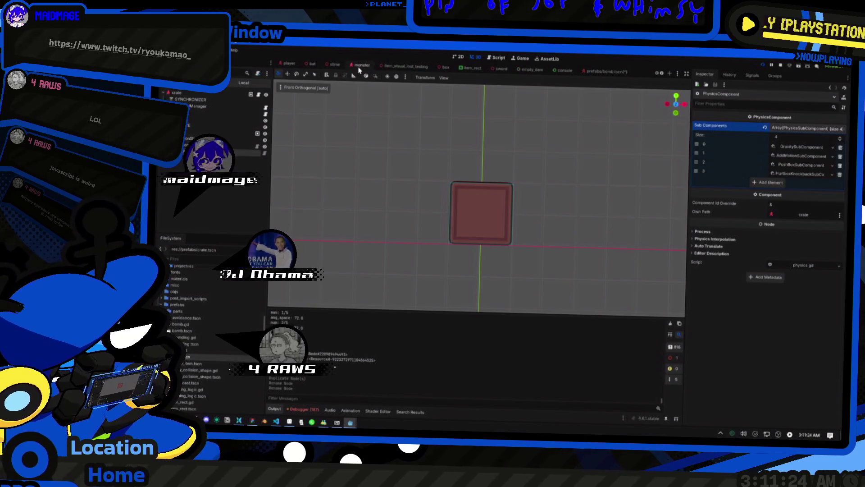
scroll(397, 69, down, 5)
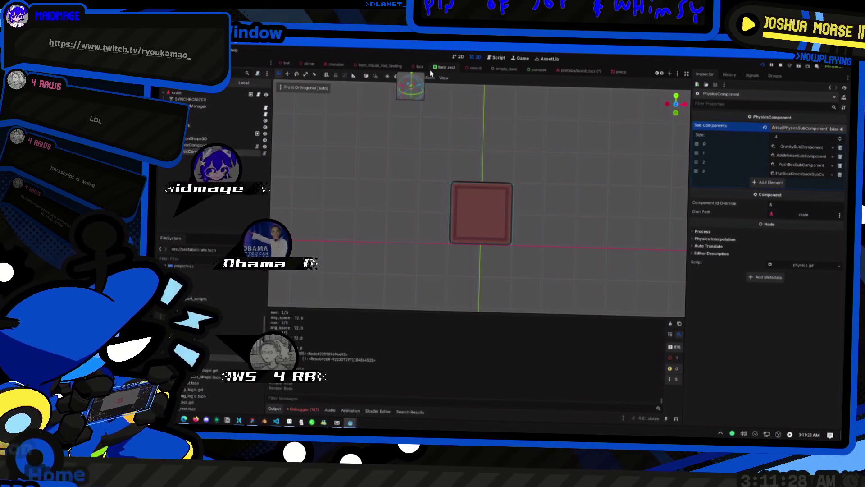
scroll(430, 69, up, 3)
click(534, 69)
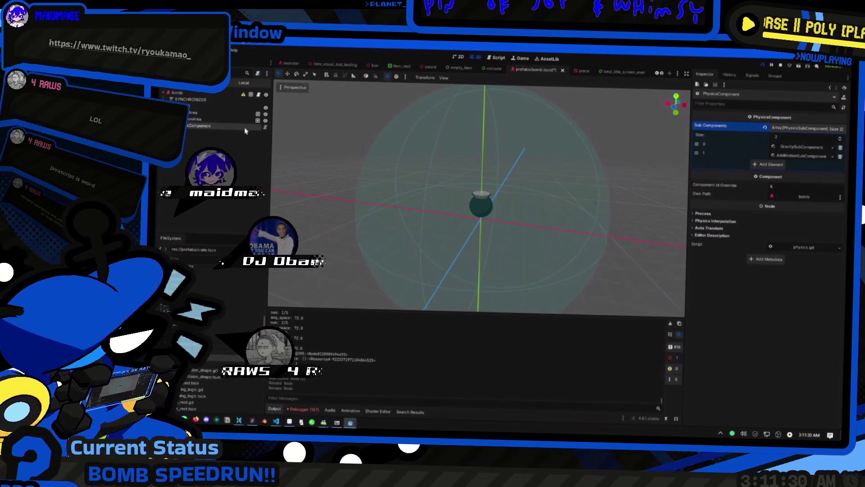
- Add a third Sub Components slot to the bomb as a new HurtboxKnockbackSubComponent
click(771, 164)
click(801, 165)
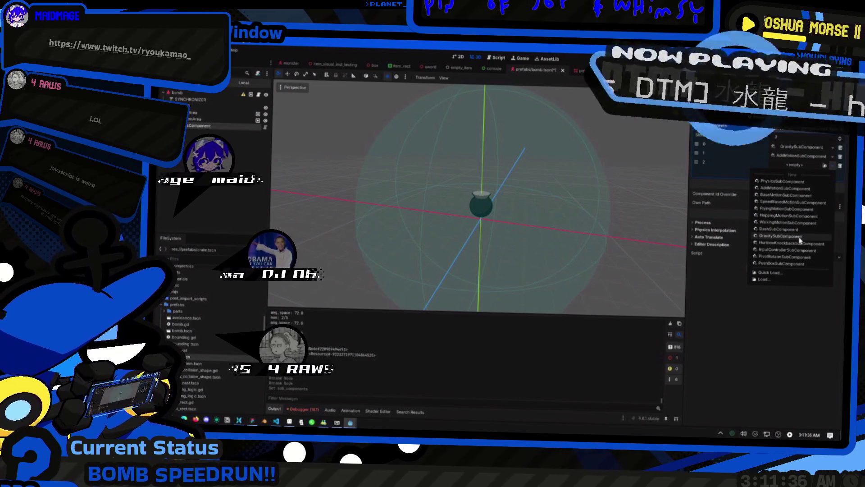
click(800, 245)
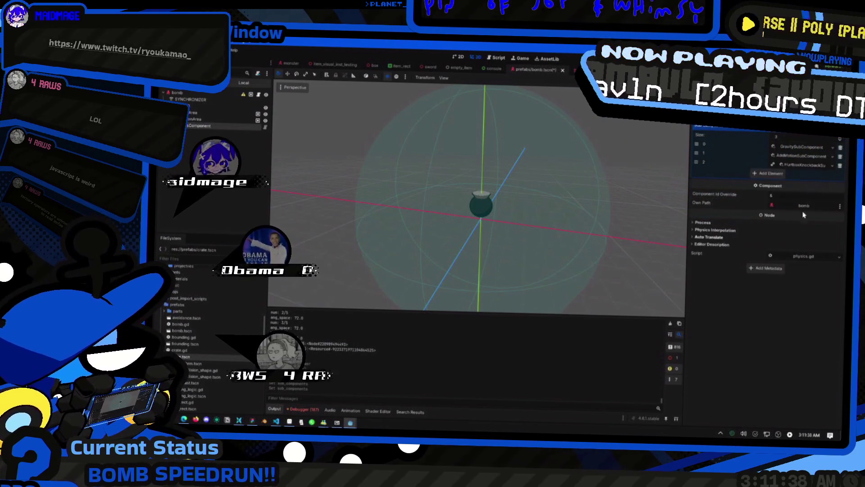
click(797, 170)
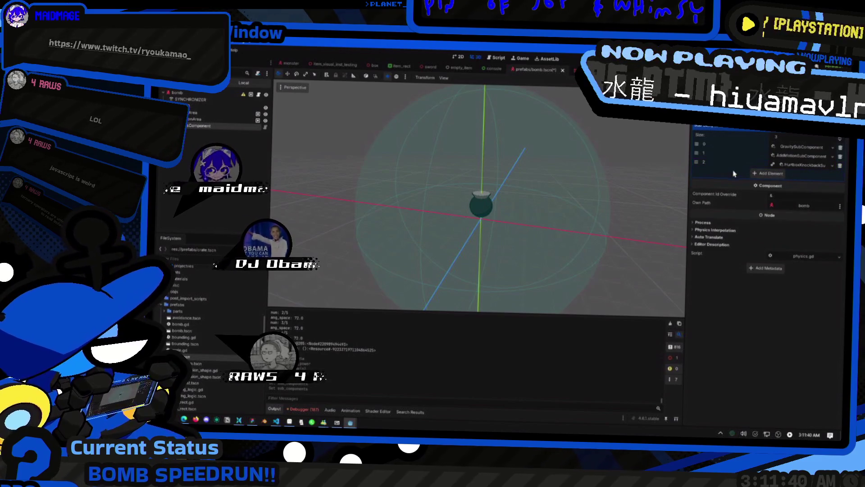
- Make the knockback subcomponent local to scene and unique, then run the project
click(792, 165)
click(788, 180)
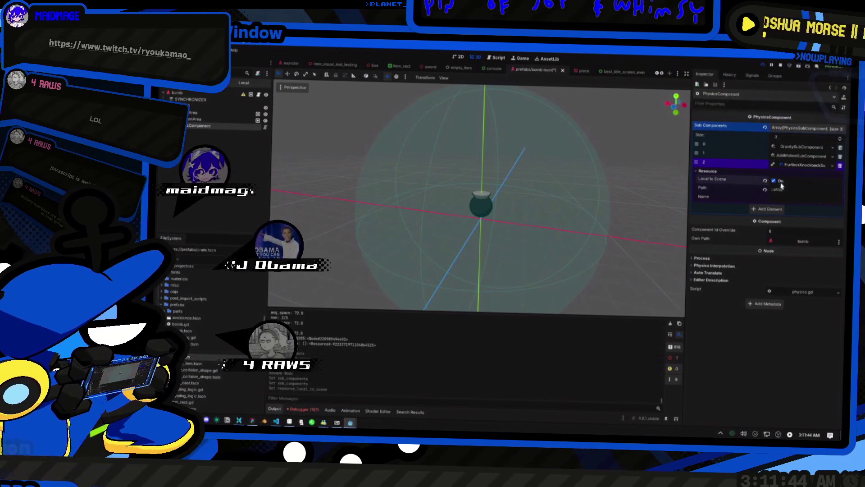
click(792, 156)
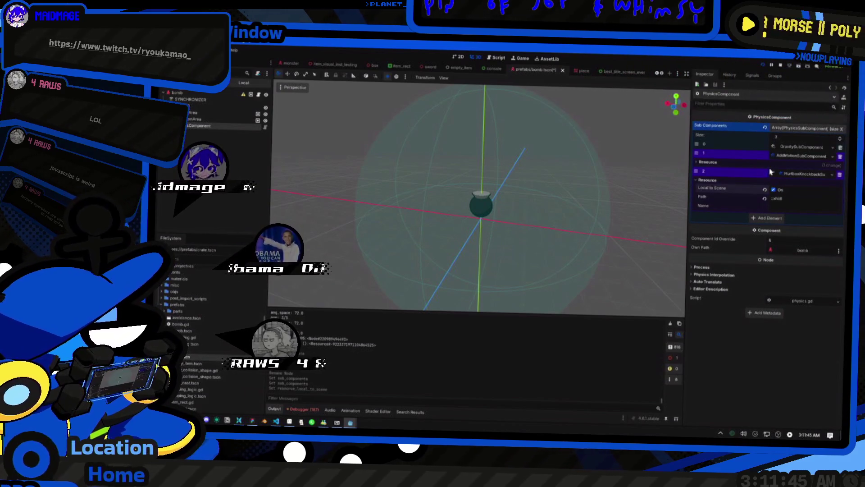
click(744, 165)
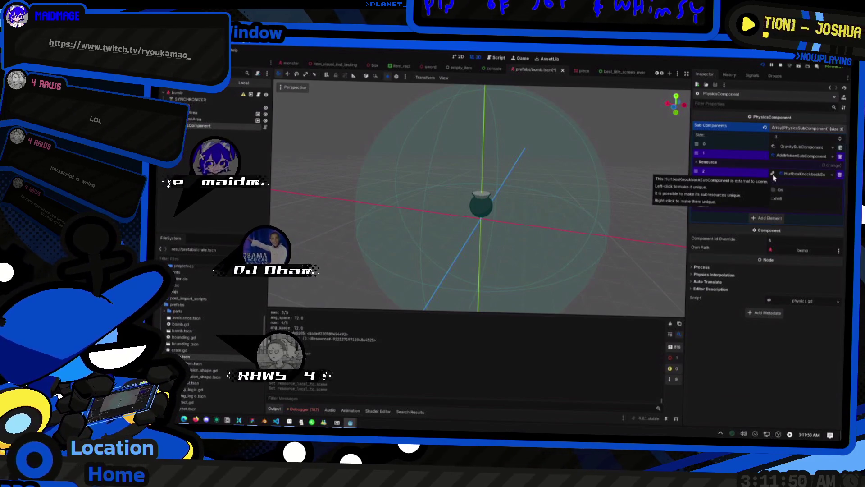
right_click(784, 179)
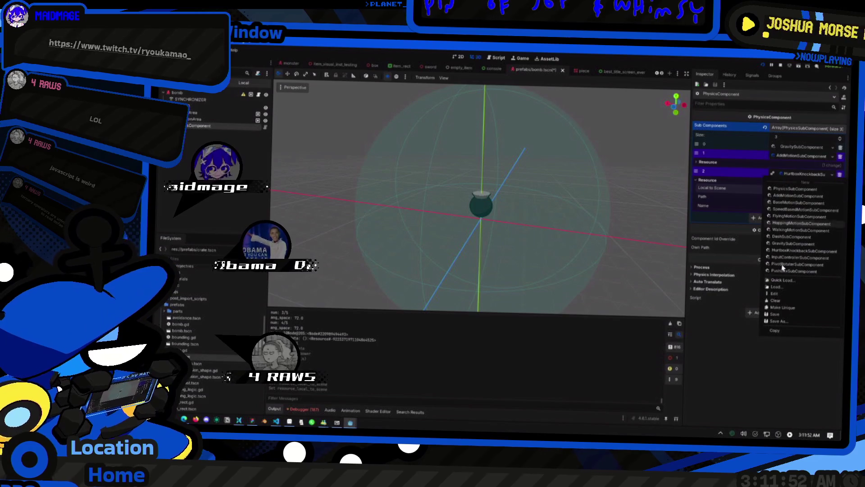
click(774, 309)
click(763, 65)
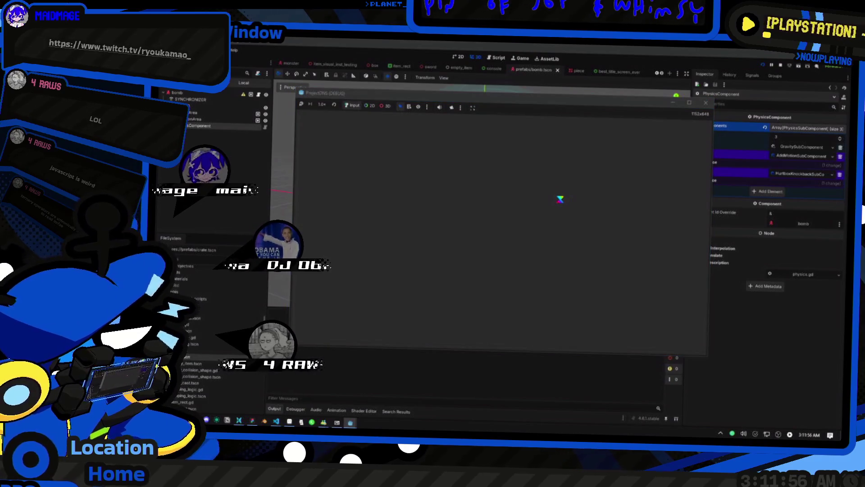
- Pick a character class, host a game session, then stop the test with F8
click(389, 149)
click(388, 174)
click(544, 191)
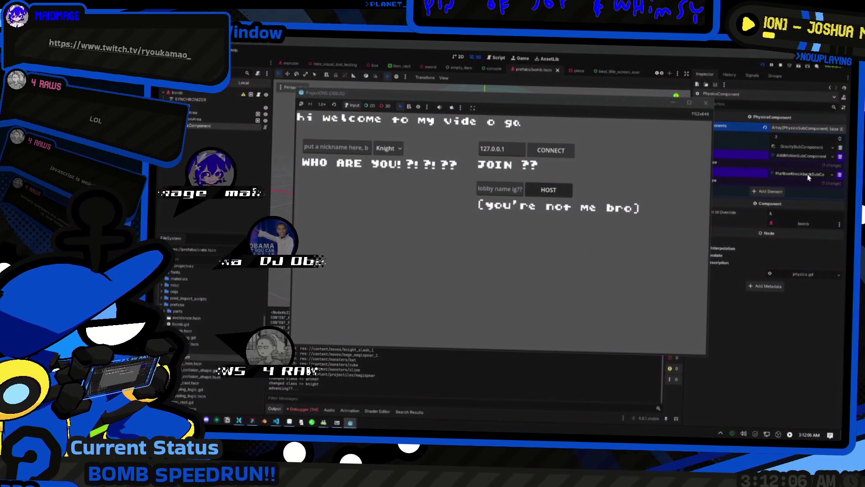
key(F8)
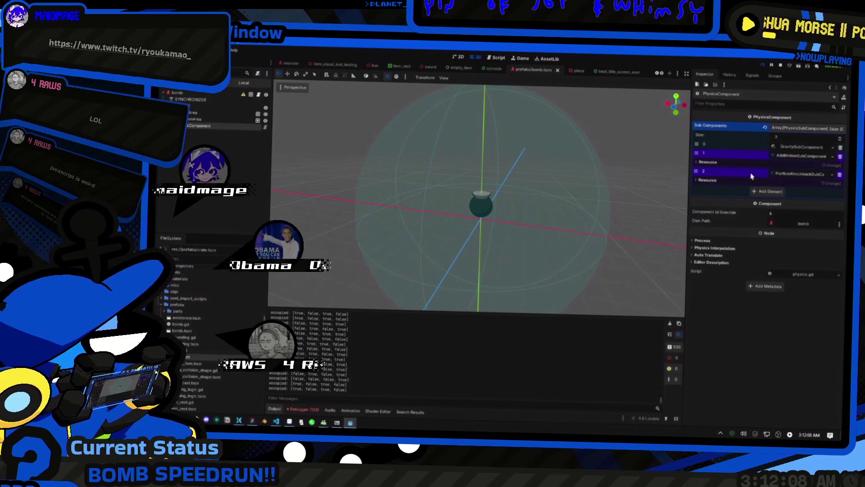
- Inspect slot 2's knockback subcomponent resource, dismissing its options menu unchanged
click(748, 181)
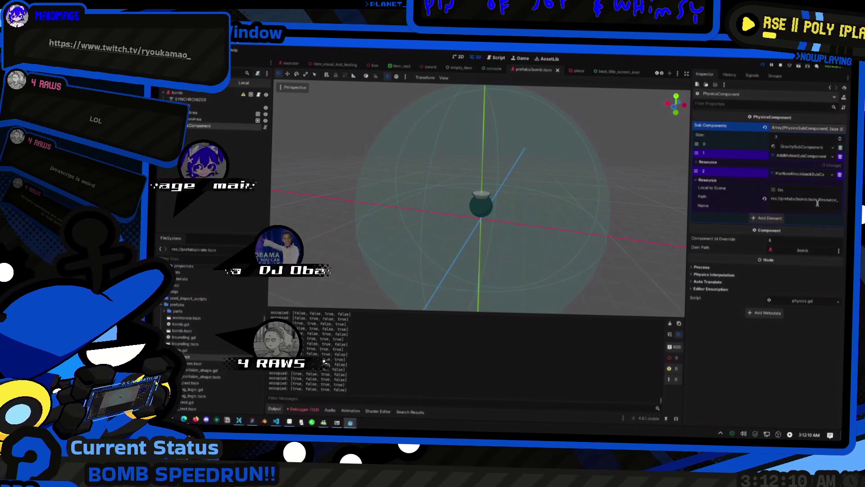
click(807, 177)
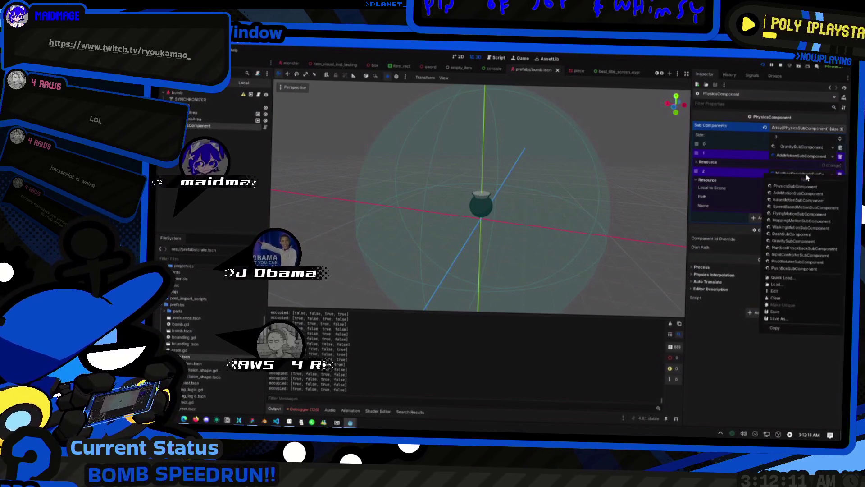
click(740, 183)
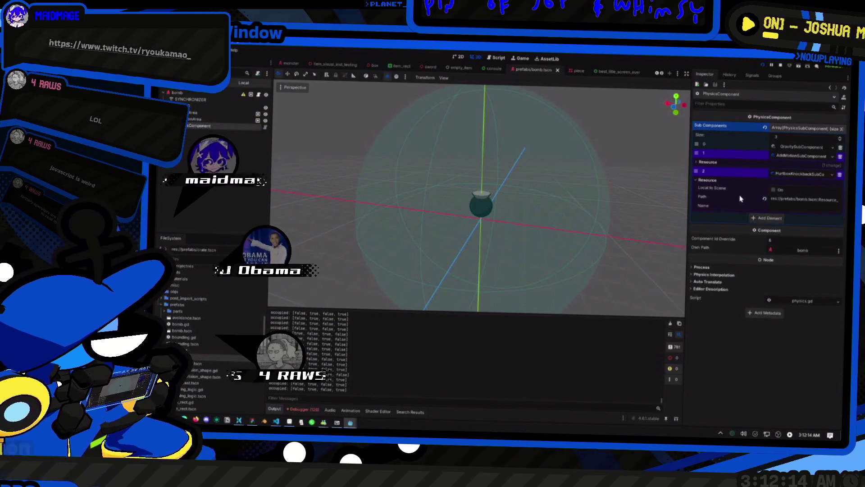
mouse_move(731, 206)
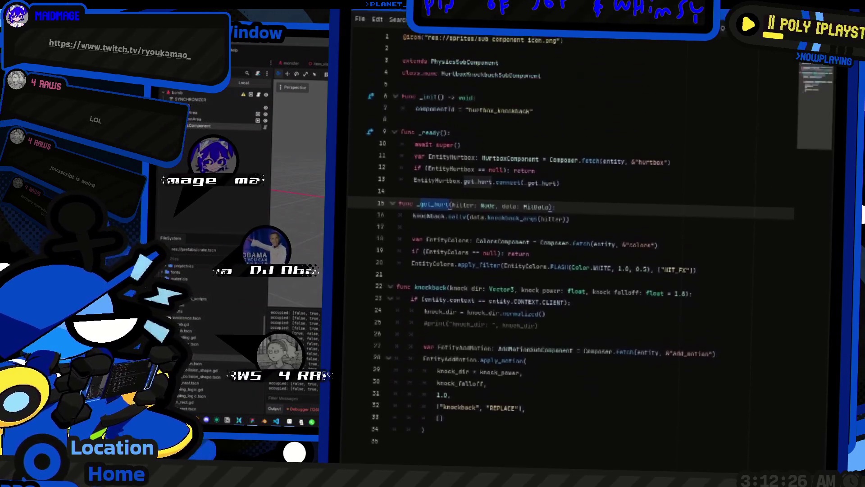
- Browse the hurtbox_knockback script's _init function and component id setup
click(475, 134)
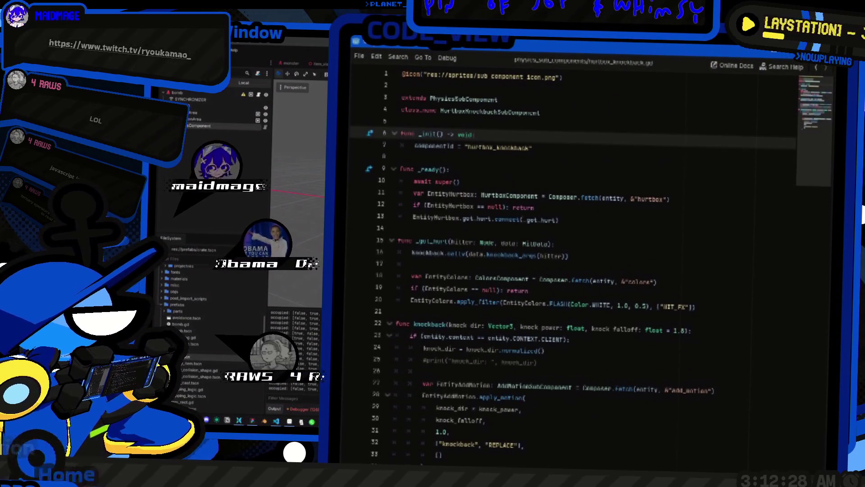
click(533, 148)
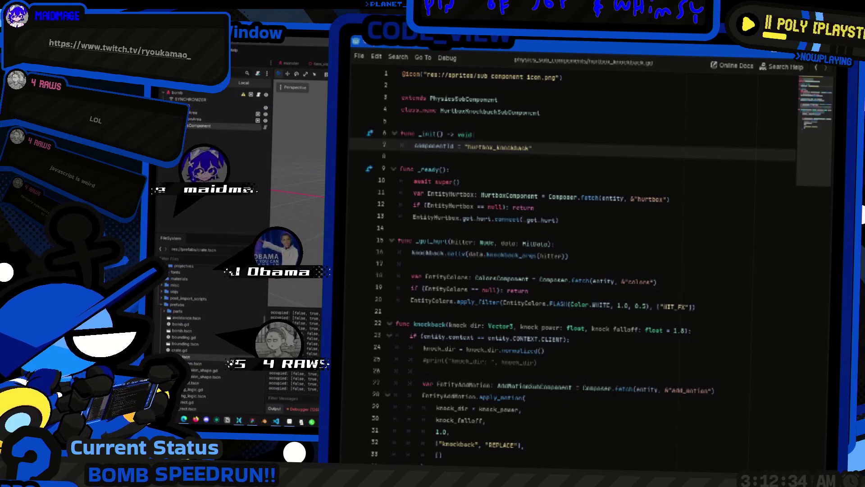
key(Down)
key(Down)
key(Down)
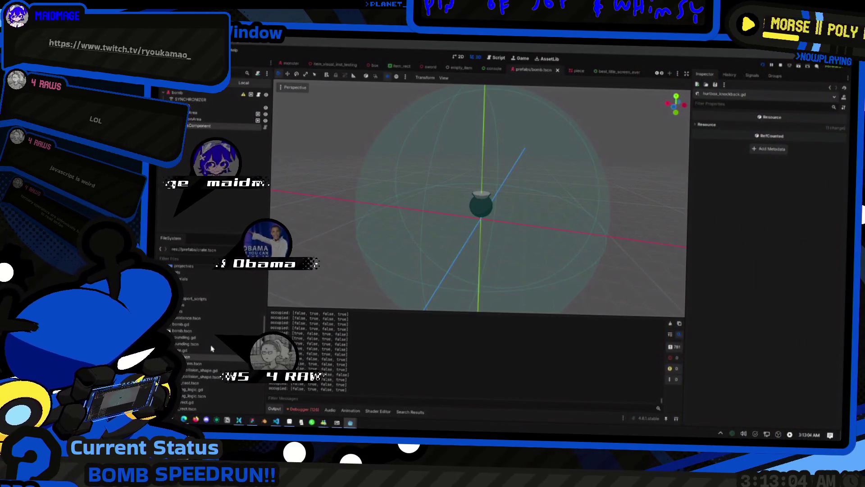
- Switch to the crate scene and open its script, scrolling to the knockback function
key(alt+Tab)
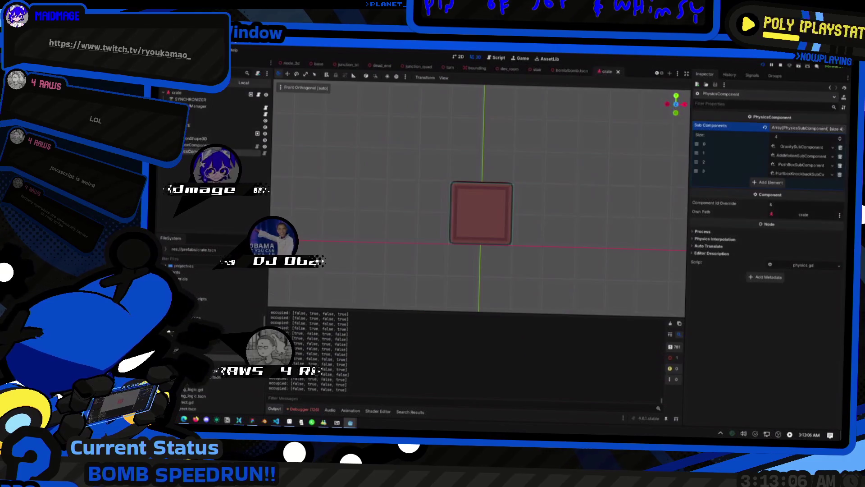
click(258, 96)
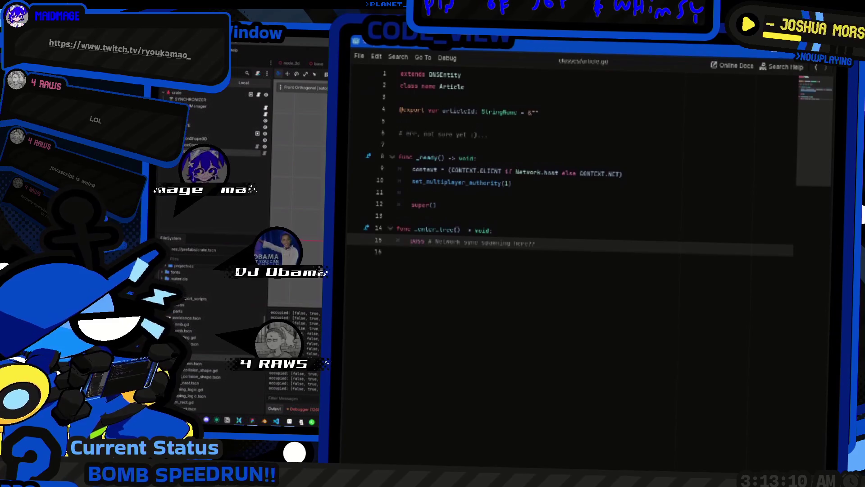
scroll(585, 270, down, 9)
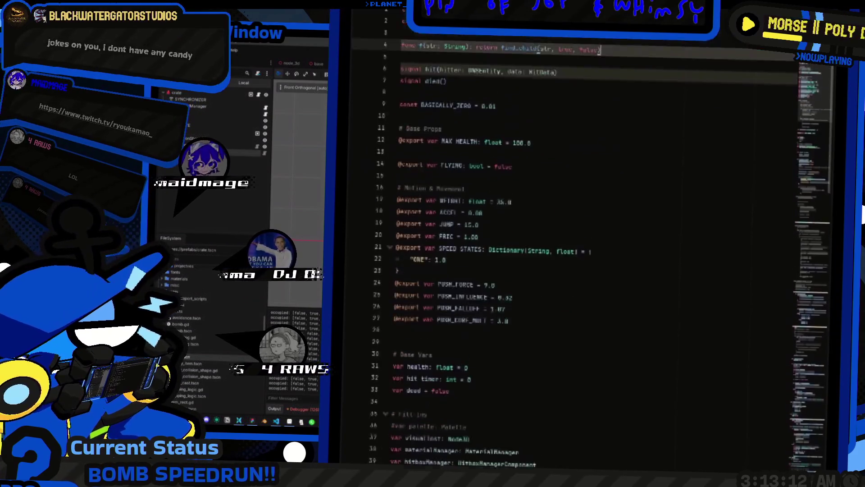
scroll(586, 270, up, 5)
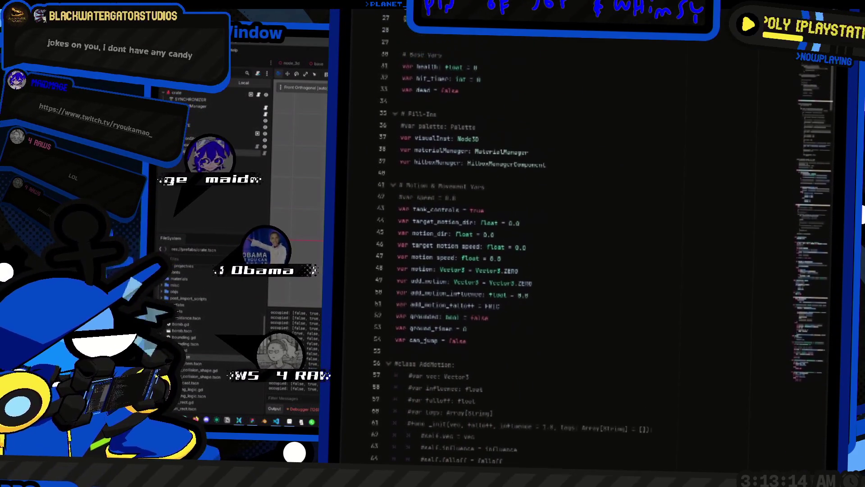
scroll(586, 270, down, 20)
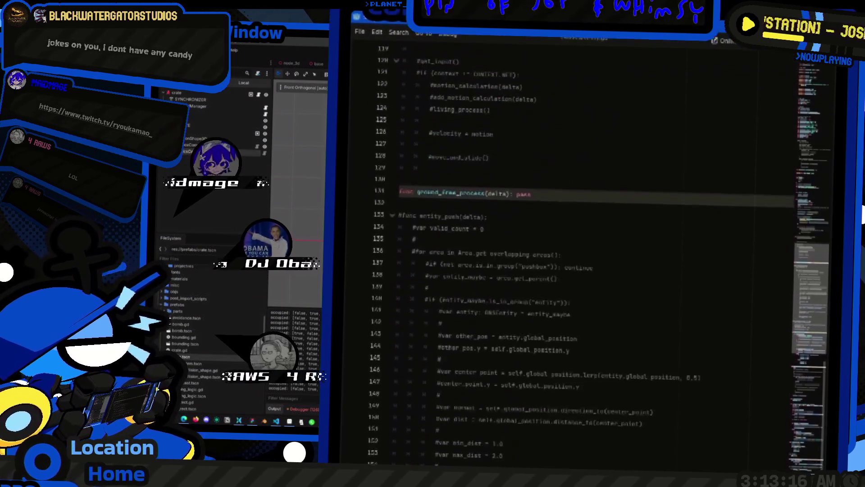
scroll(524, 242, down, 8)
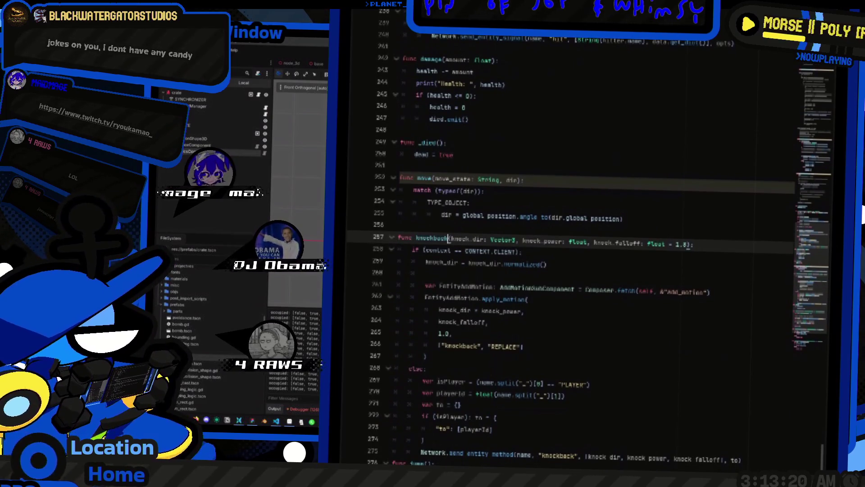
scroll(524, 242, down, 1)
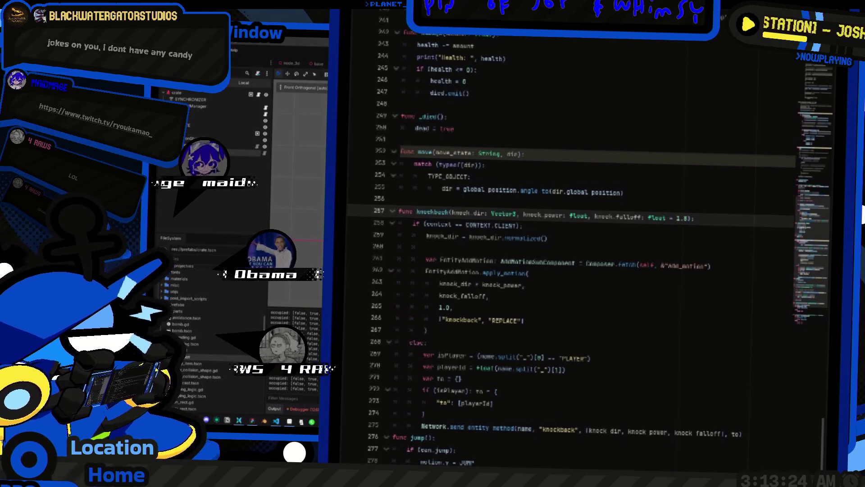
scroll(524, 242, down, 1)
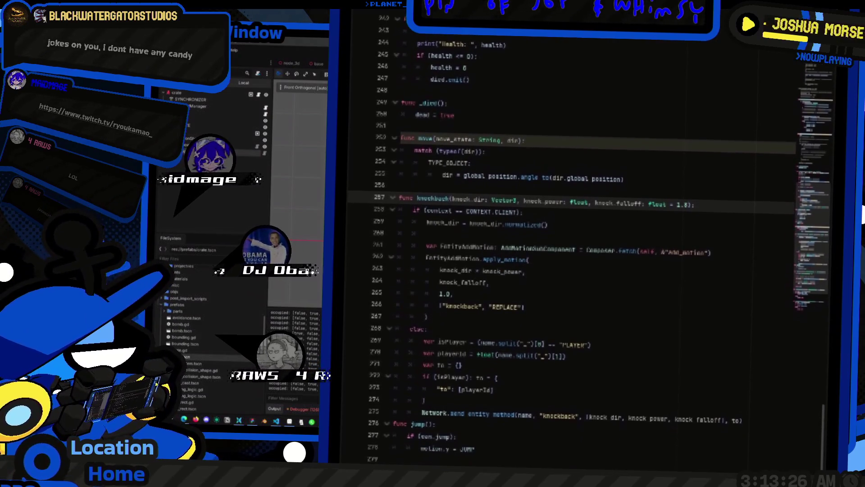
scroll(586, 243, up, 2)
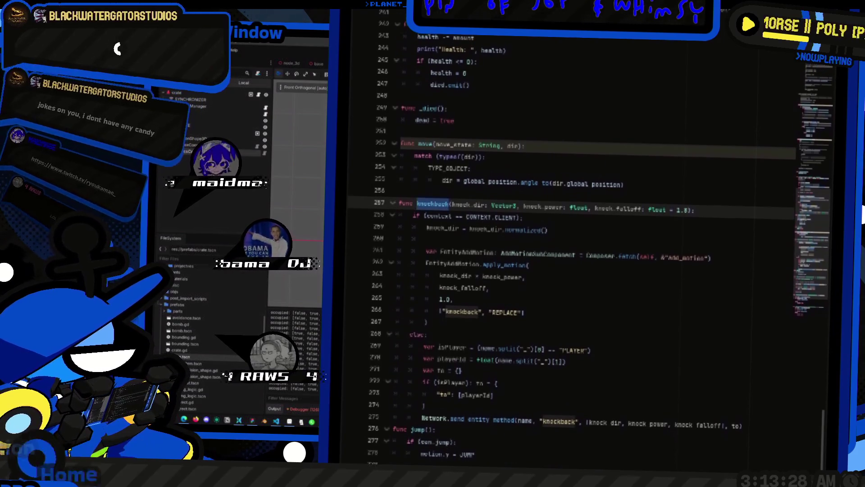
- Review knockback's client check, direction and add-motion lines, then return to the 3D view
click(523, 236)
scroll(586, 244, down, 3)
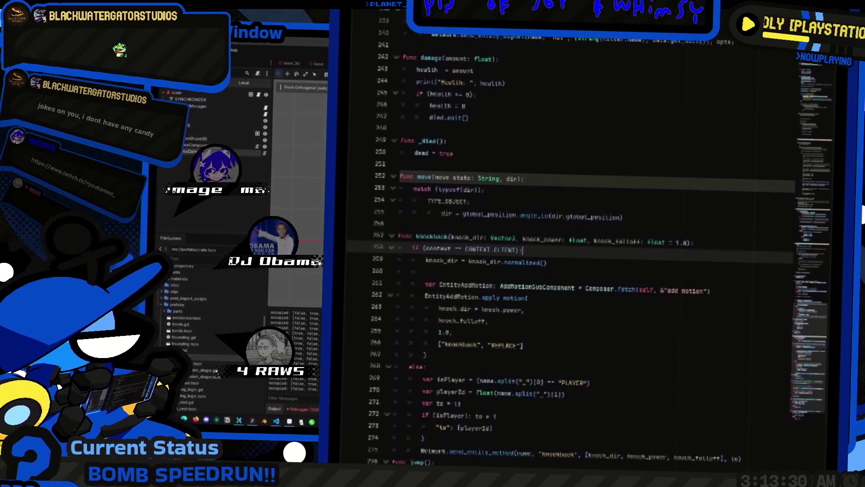
scroll(586, 243, up, 4)
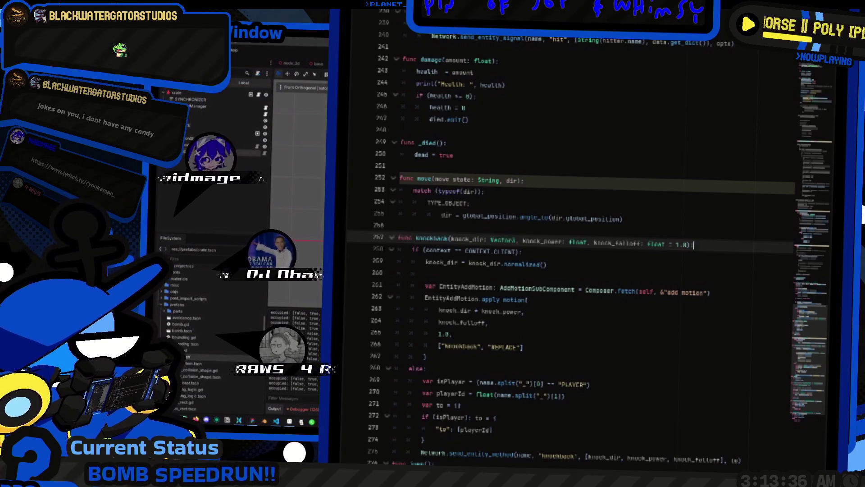
key(Down)
key(Down)
key(Home)
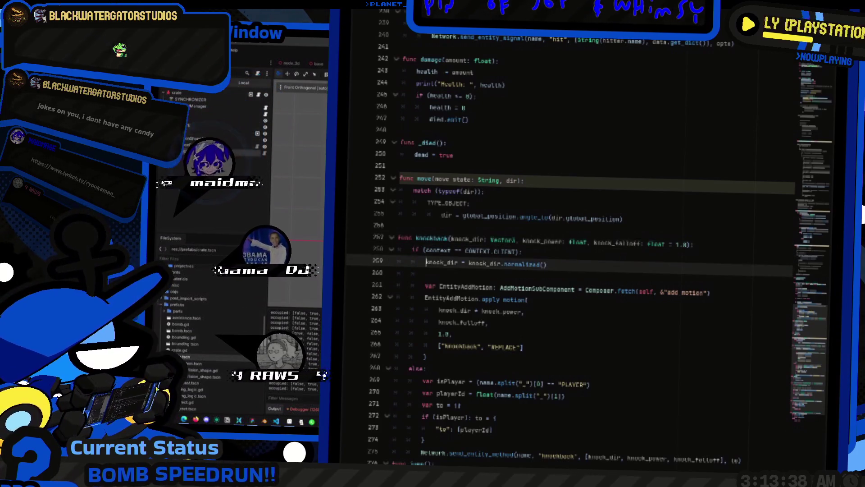
scroll(568, 243, down, 2)
click(399, 224)
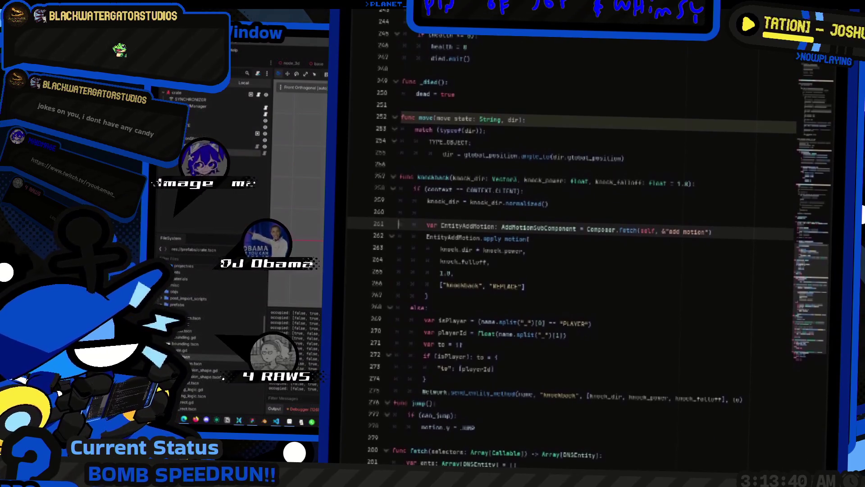
scroll(568, 244, up, 20)
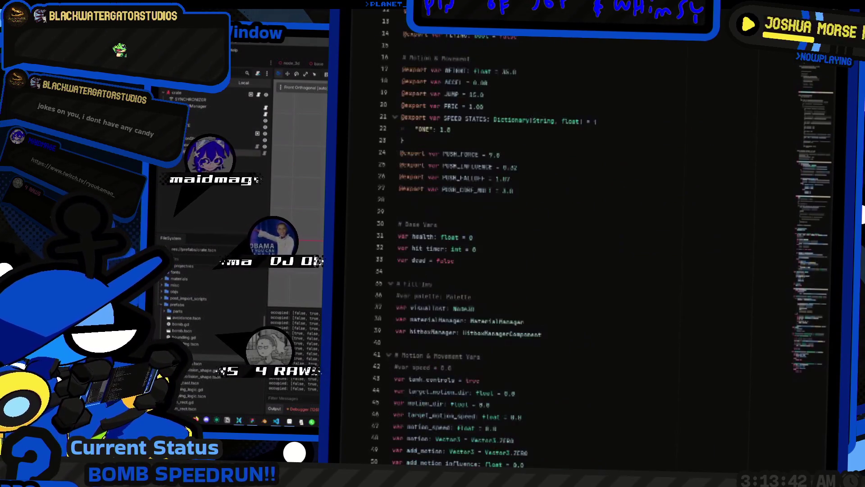
key(alt+Tab)
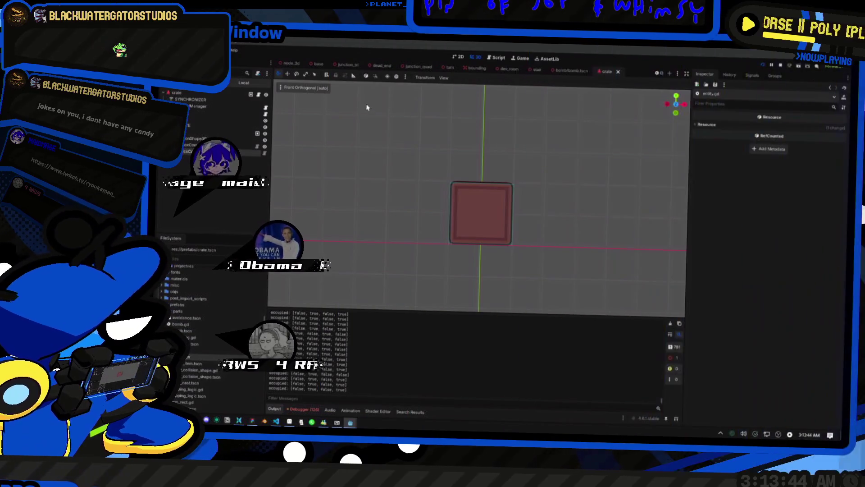
- Open the prefabs/bomb.tscn scene
click(566, 71)
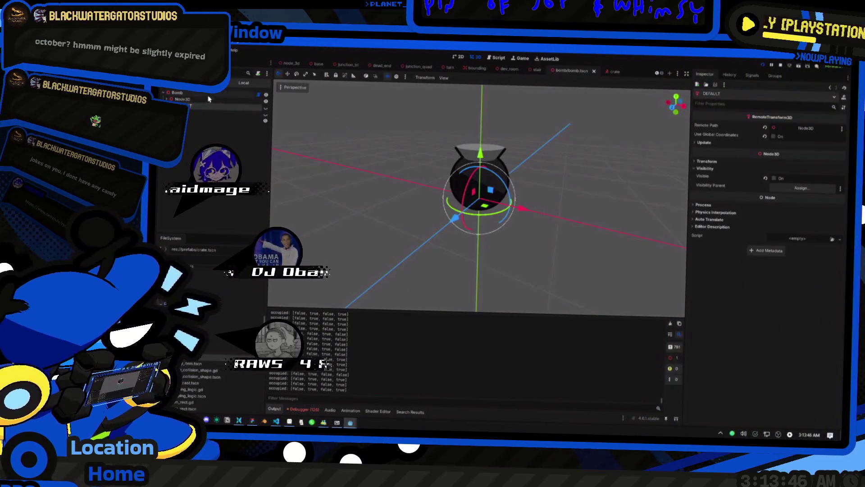
scroll(498, 72, down, 5)
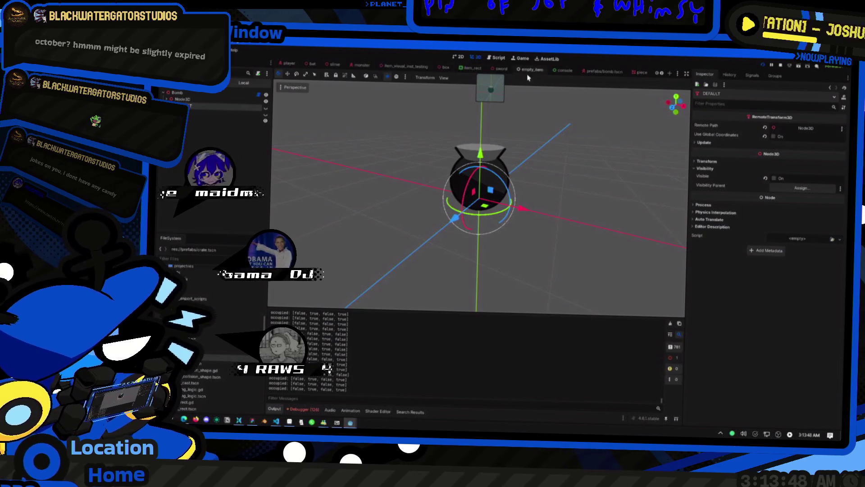
scroll(529, 72, down, 3)
click(505, 71)
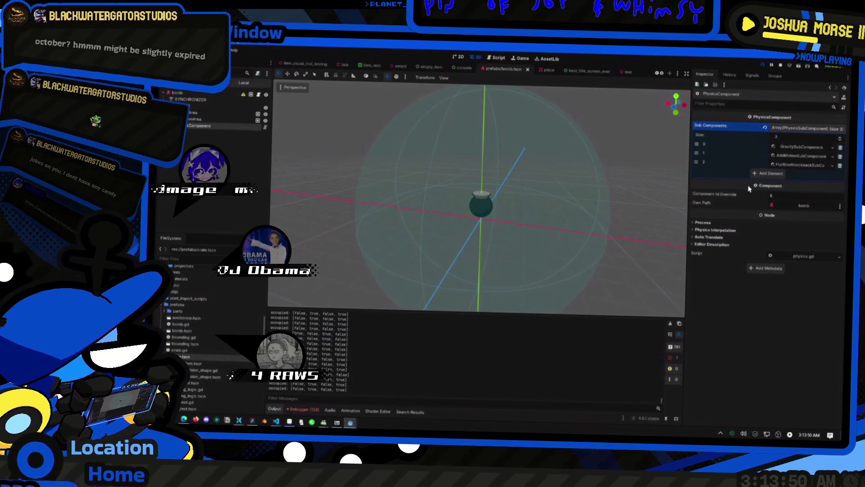
- Delete the HurtboxKnockback subcomponent, save the scene, and run the game from the bomb root
click(840, 166)
key(ctrl+s)
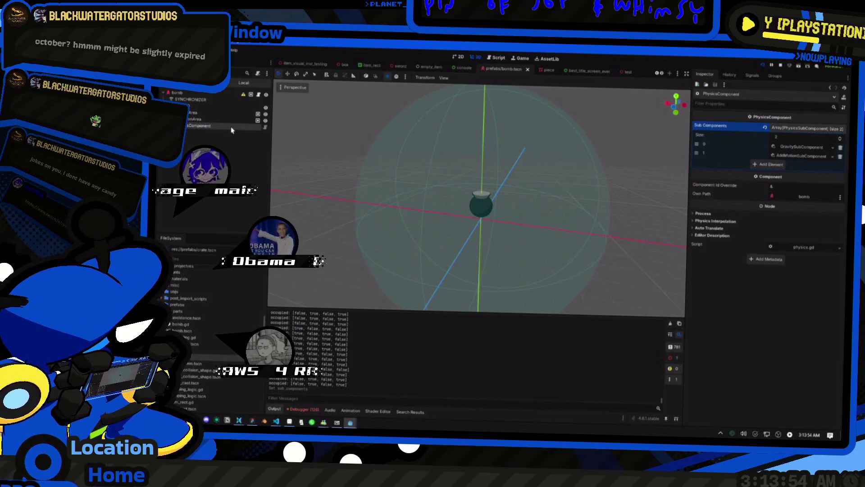
click(198, 97)
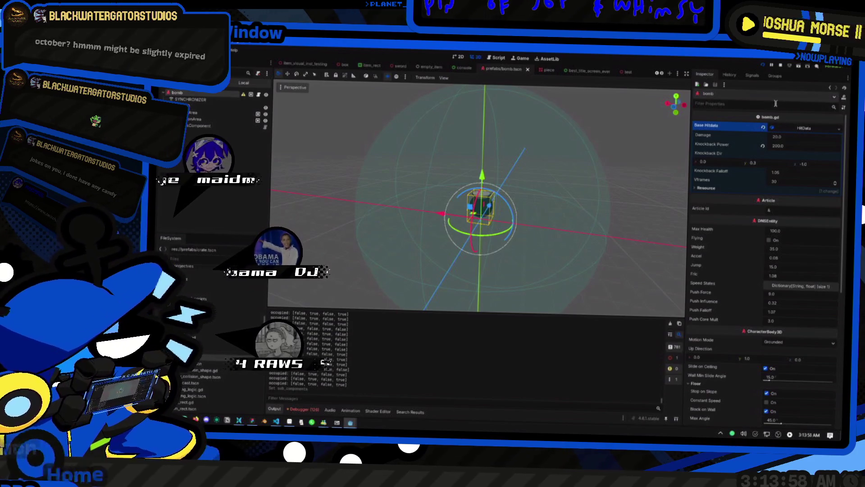
key(F5)
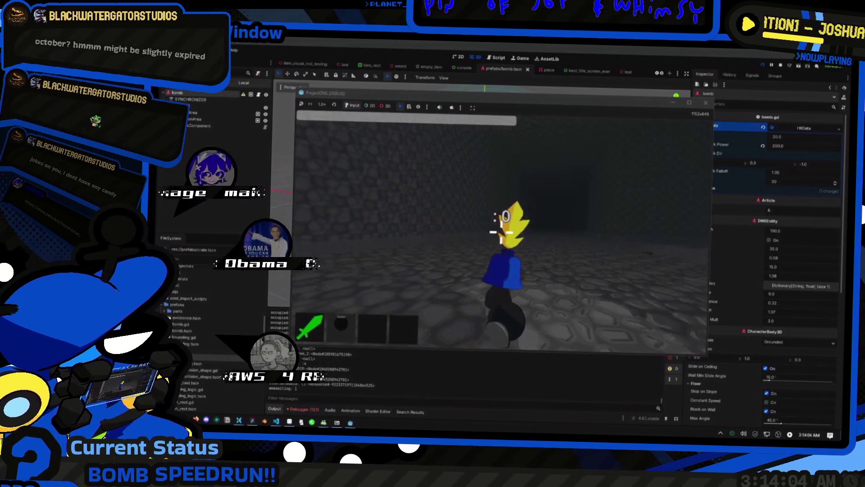
- Use the bomb in-game, then change bomb.gd line 3's path from $Area to $GroundArea
right_click(495, 239)
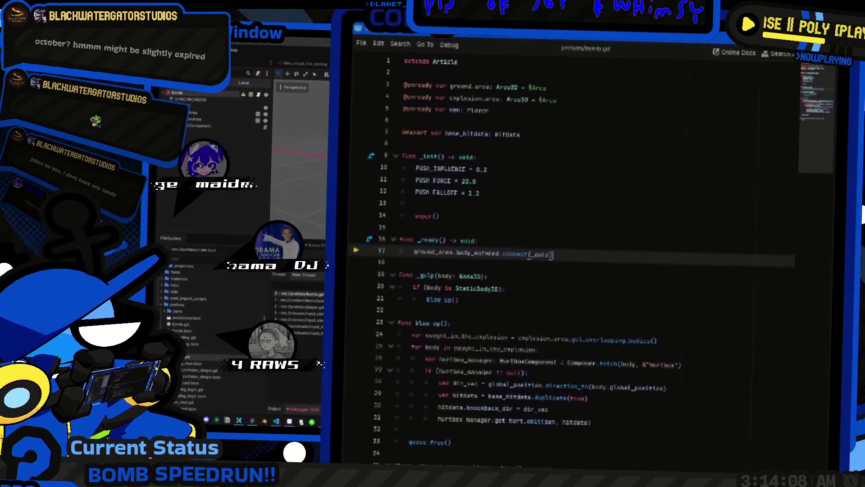
click(465, 251)
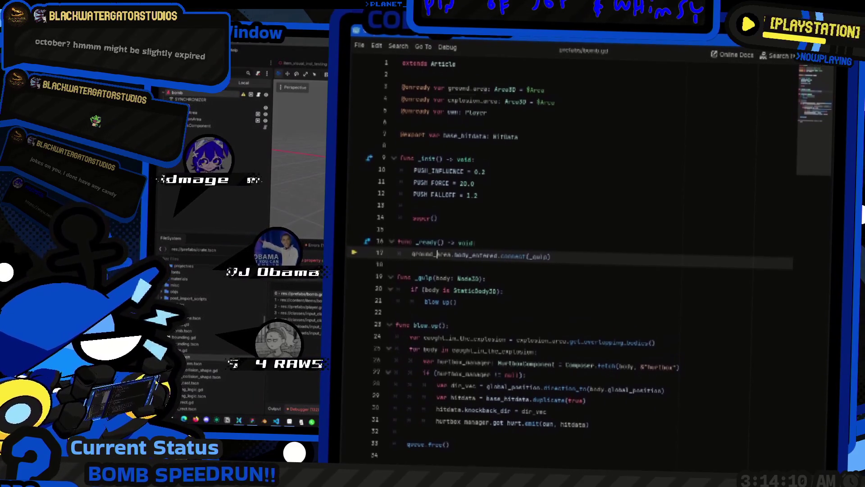
click(545, 100)
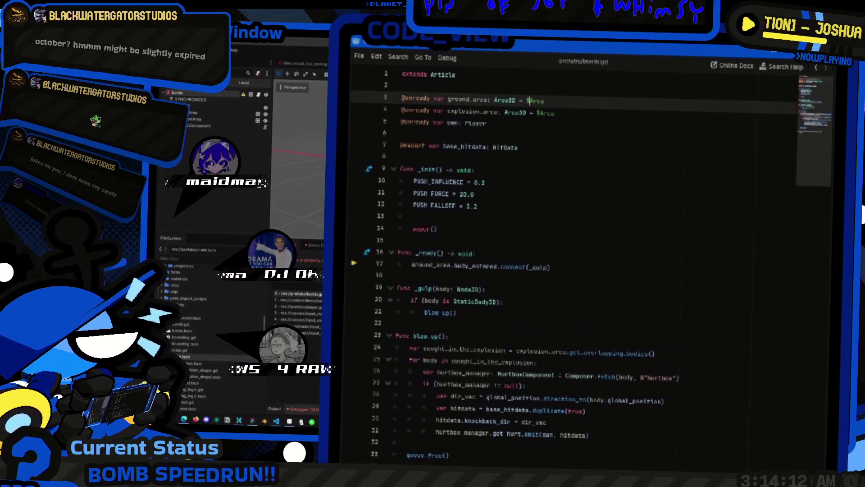
key(ctrl+space)
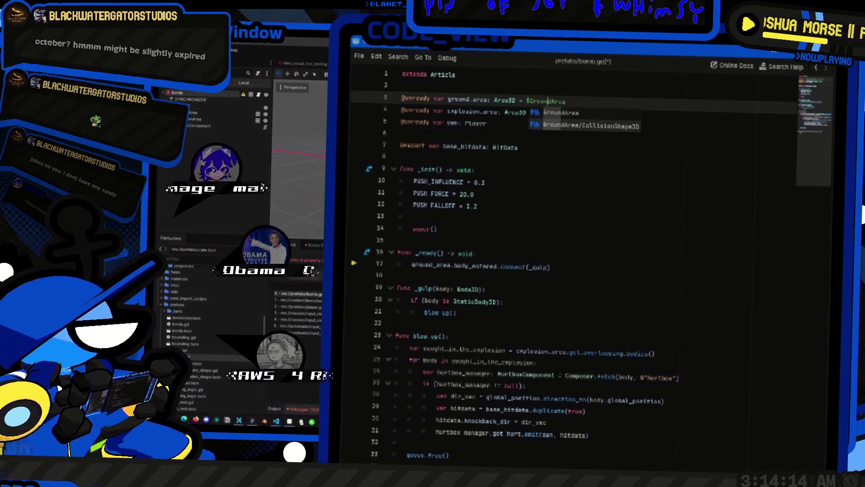
key(Left)
key(Left)
key(Left)
key(Escape)
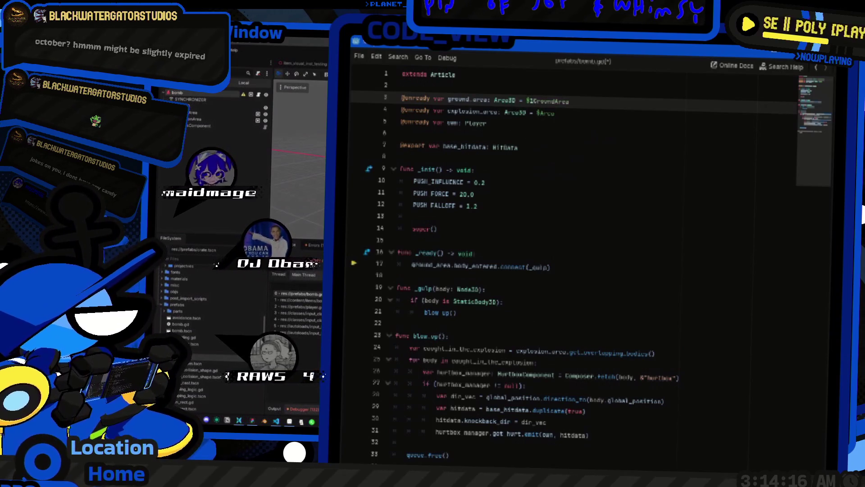
- Edit the explosion_area node path on line 4 and return to the editor
key(Down)
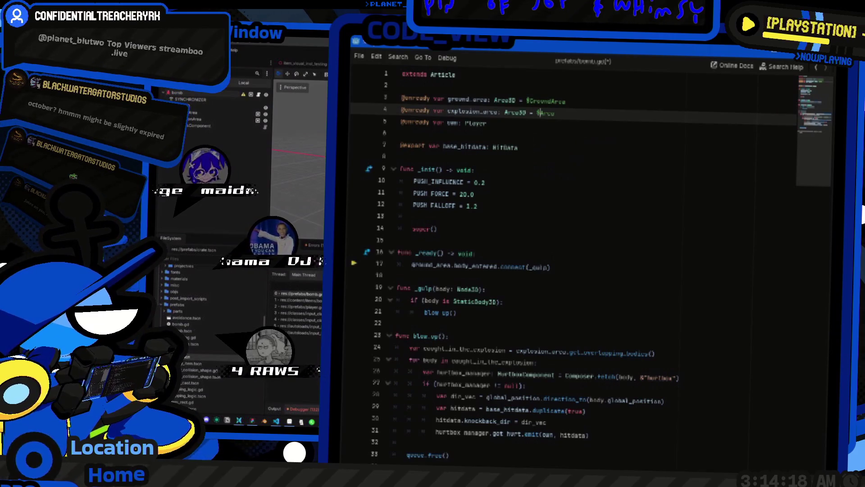
key(ctrl+space)
key(Escape)
key(alt+Tab)
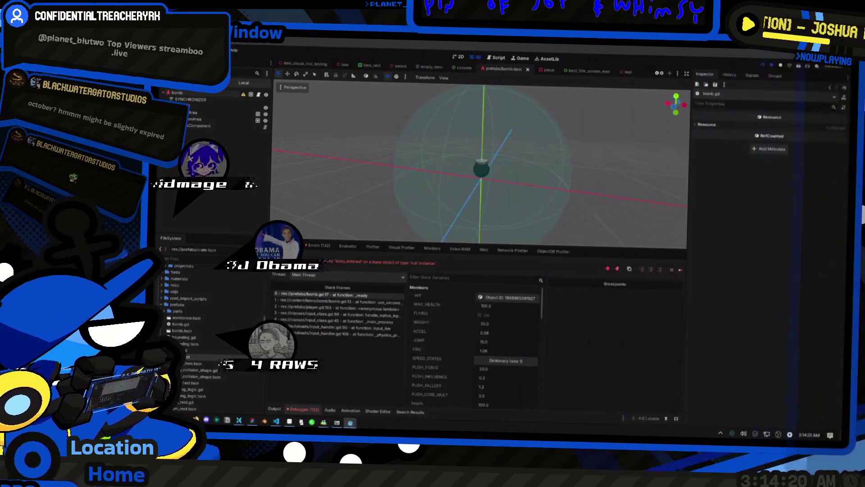
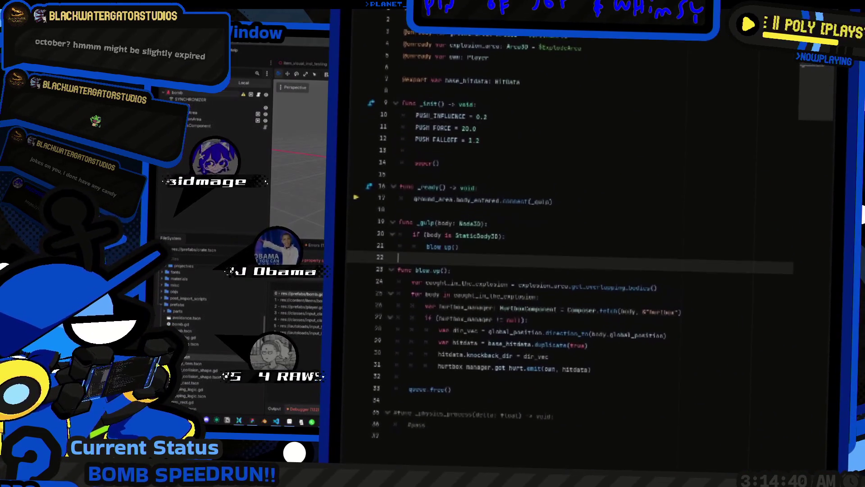
- Review bomb.gd's base_hitdata declaration, the _gulp function and blow_up's caught_in_the_explosion line
key(Up)
key(Up)
key(Up)
key(End)
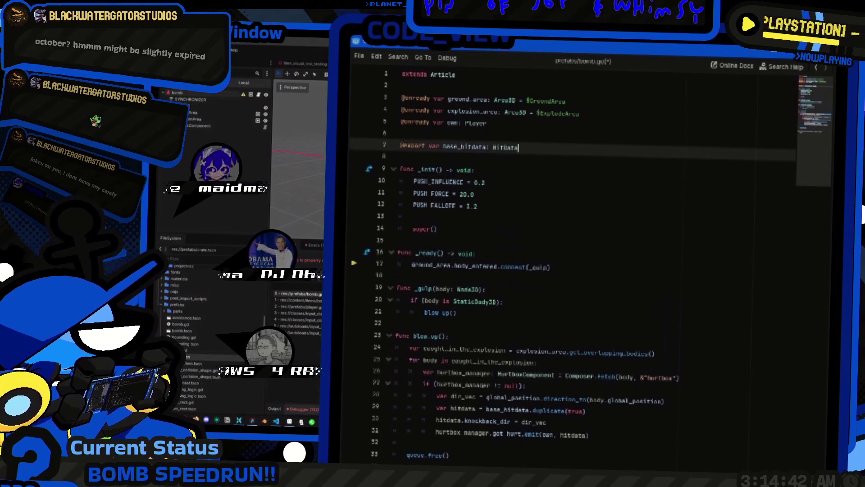
scroll(586, 226, down, 3)
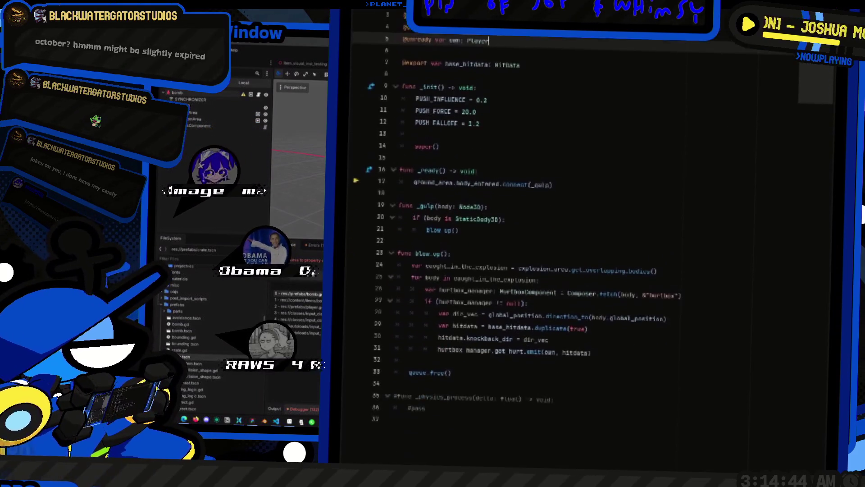
drag(529, 290, 683, 283)
click(406, 241)
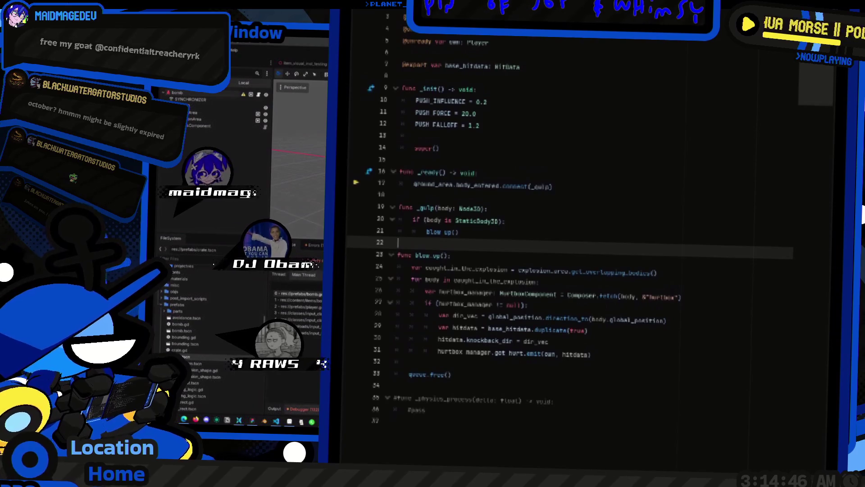
click(658, 229)
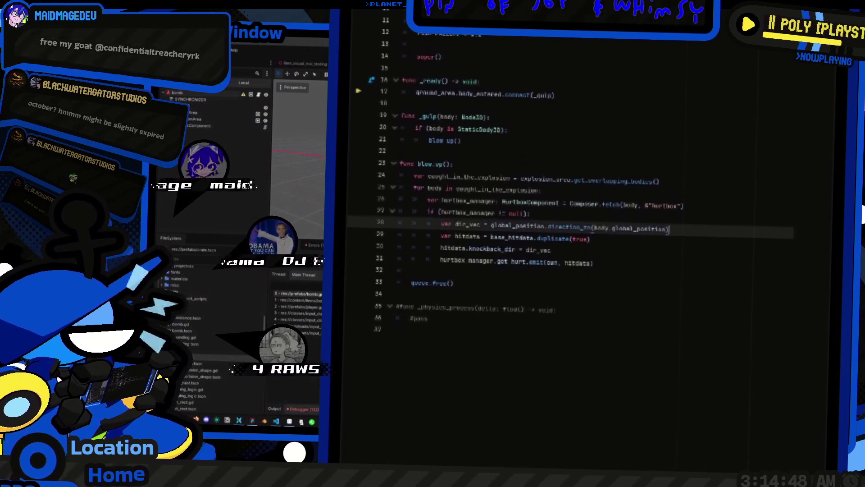
scroll(586, 202, up, 2)
click(458, 248)
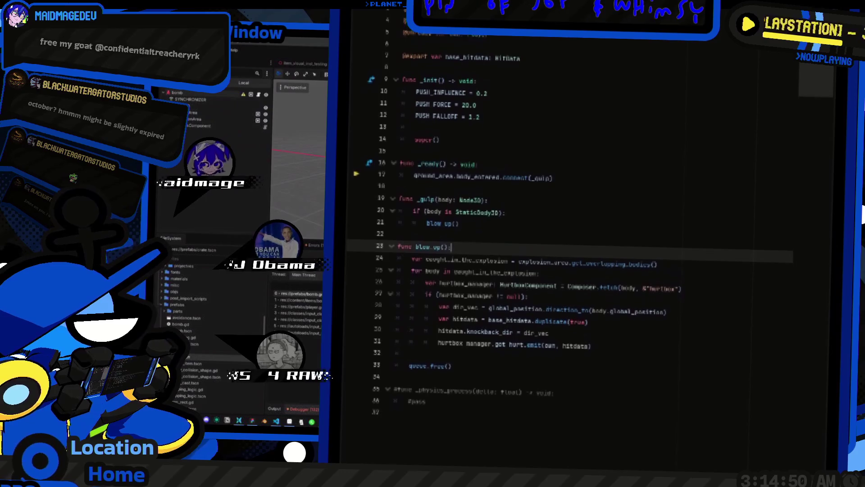
- Return to the ground_area body_entered connection inside _ready()
click(551, 252)
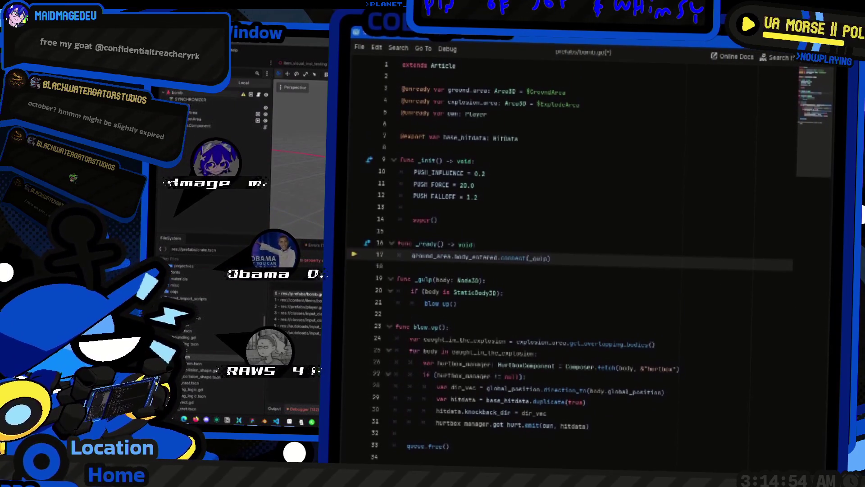
click(405, 269)
key(Up)
key(Up)
key(Up)
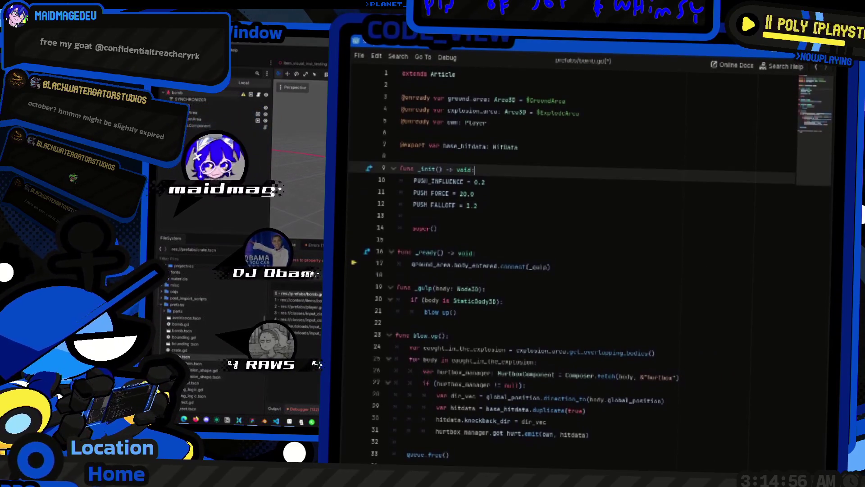
key(End)
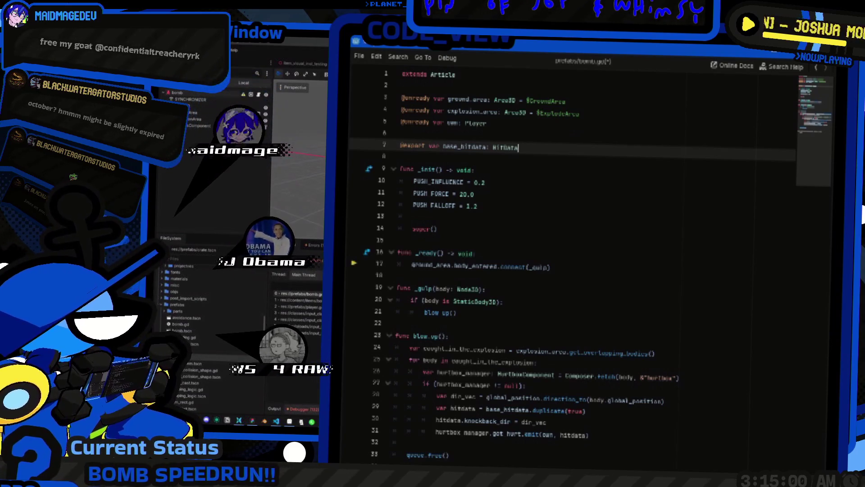
scroll(586, 248, down, 4)
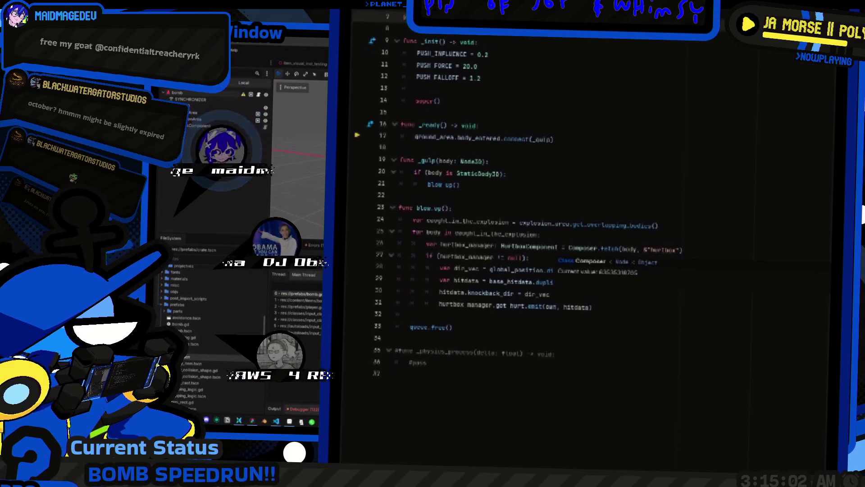
scroll(586, 248, up, 3)
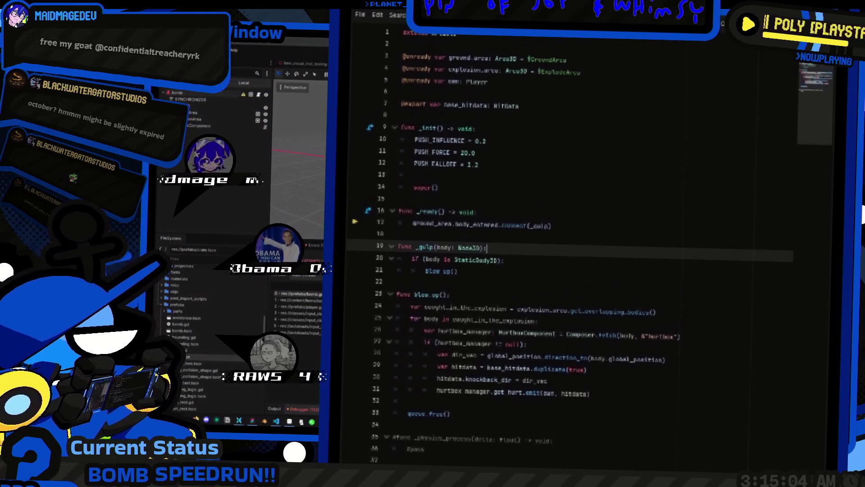
click(551, 251)
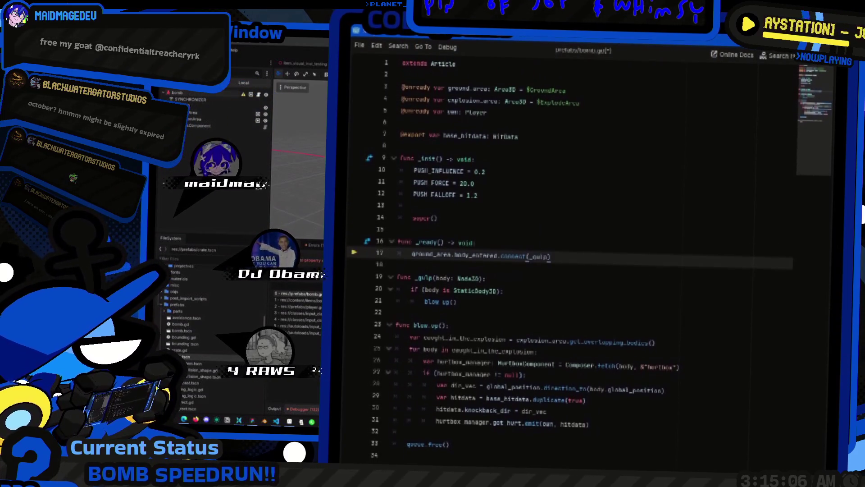
- Check the parent Article script, then add super() as the first line of _ready()
ctrl+click(443, 71)
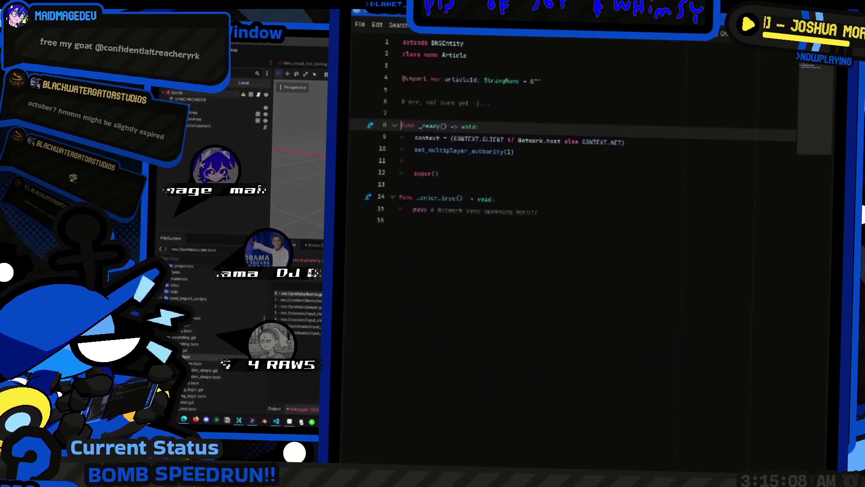
key(alt+Left)
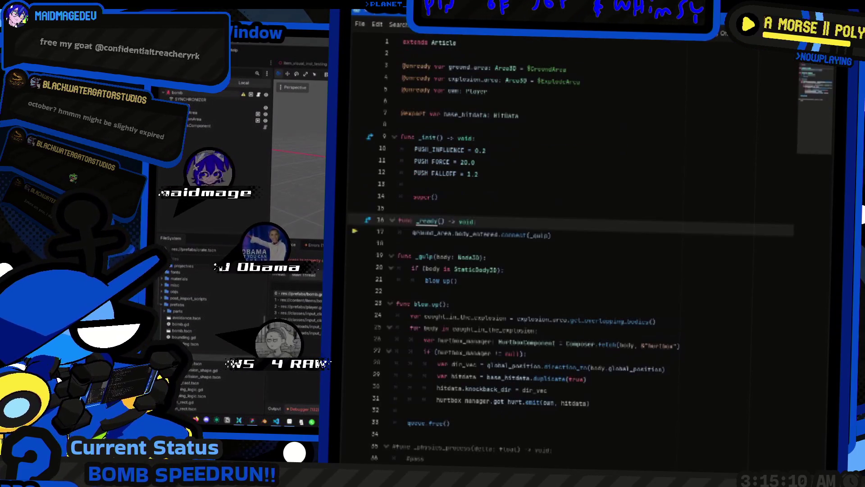
key(Return)
text(gi)
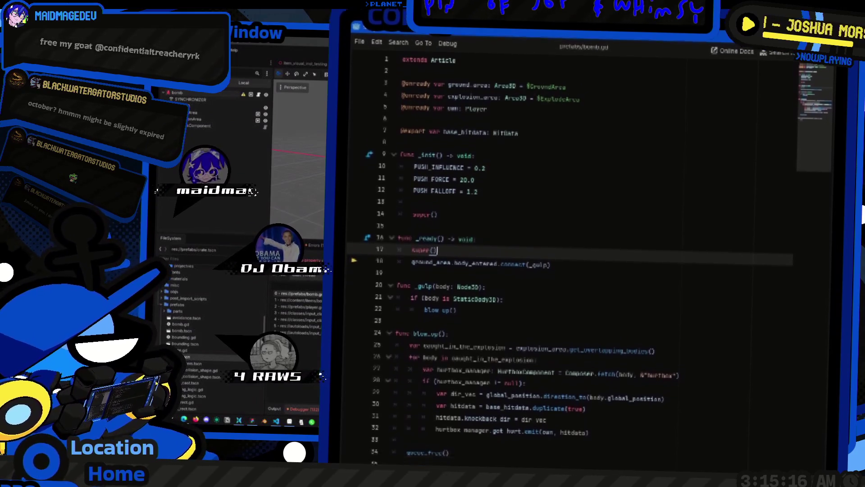
- Make GroundArea's SphereShape3D unique, shrink its radius to 0.924, then save and run the game
key(alt+Tab)
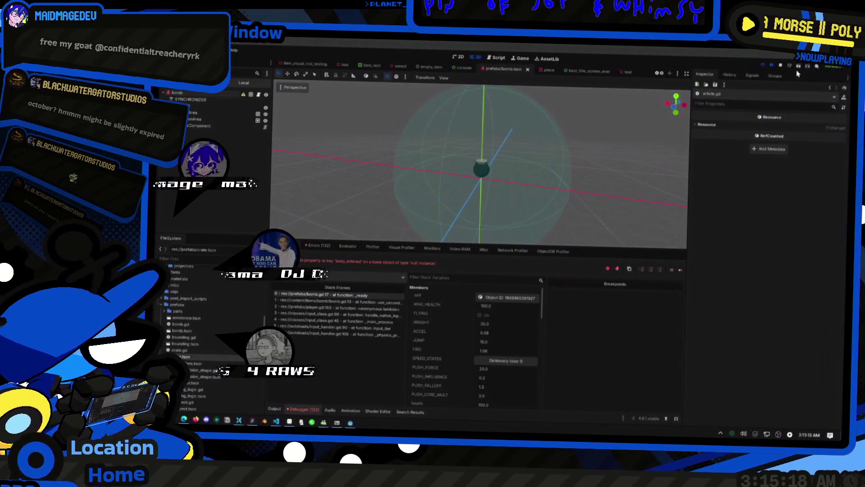
click(194, 113)
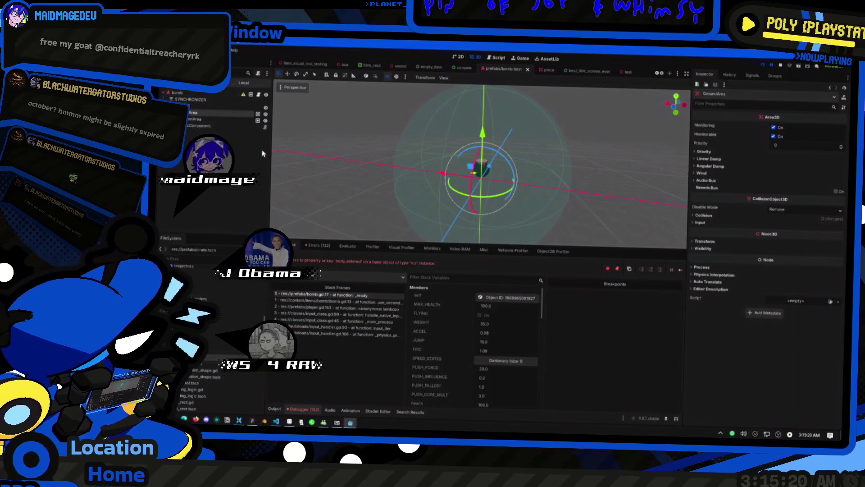
click(198, 119)
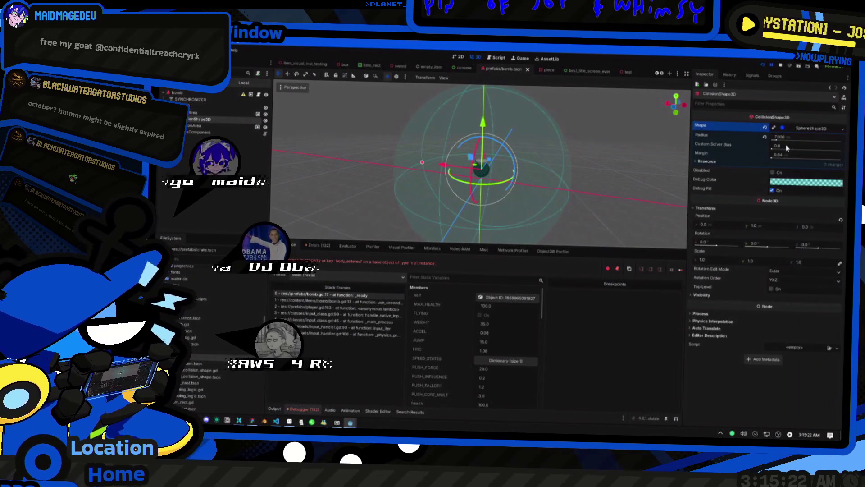
click(805, 129)
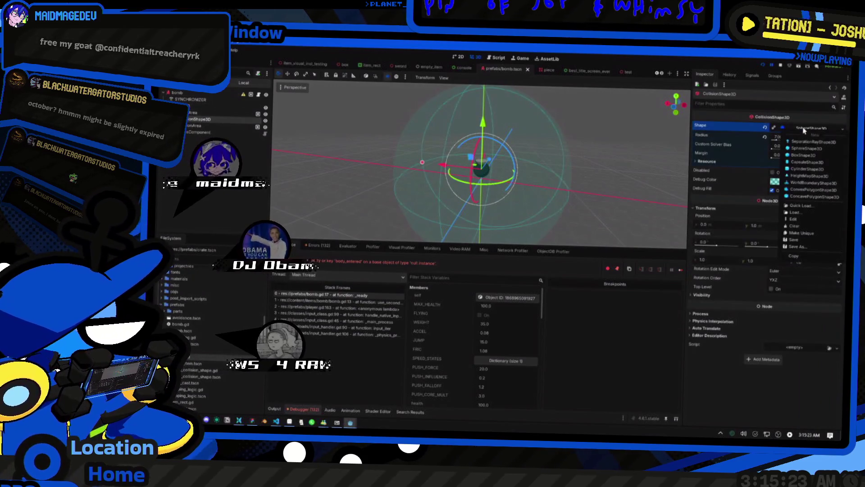
click(804, 234)
drag(777, 140, 772, 140)
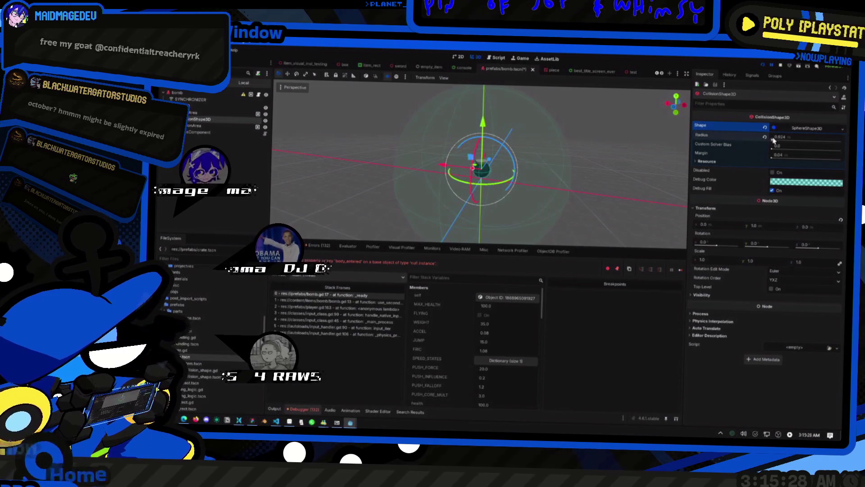
click(765, 66)
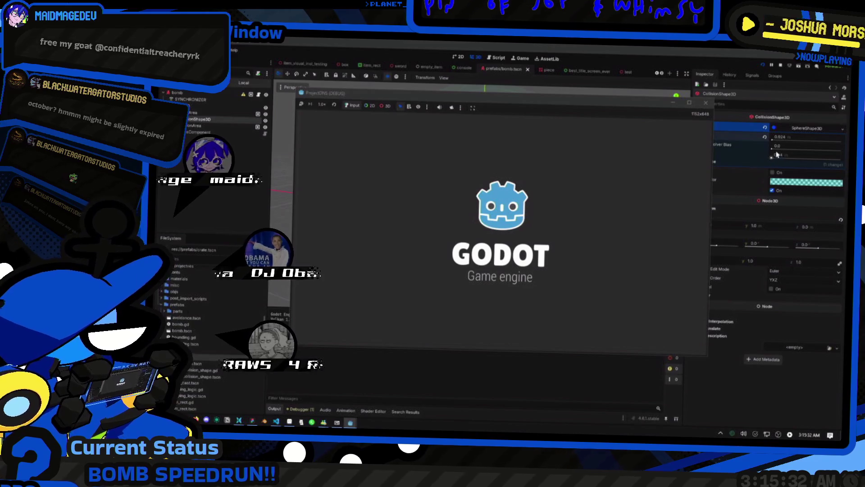
- Play as Knight, spawn a bomb into hotbar slot 2, and walk around testing it
click(391, 171)
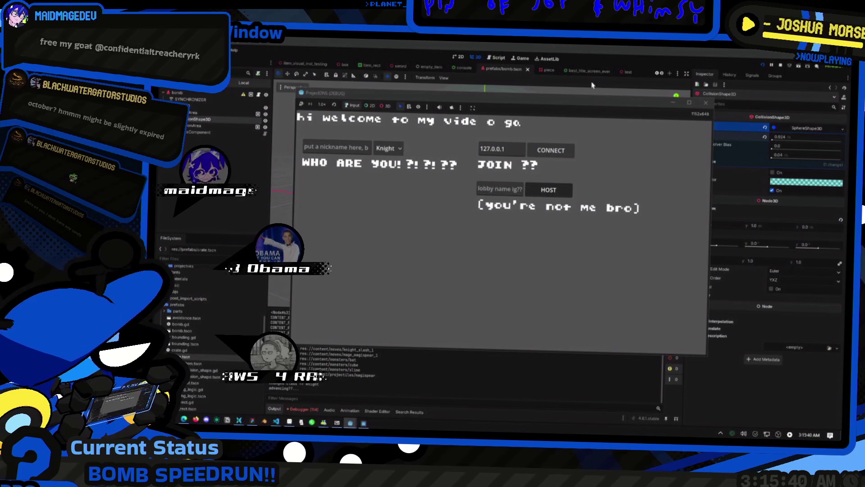
key(alt+Tab)
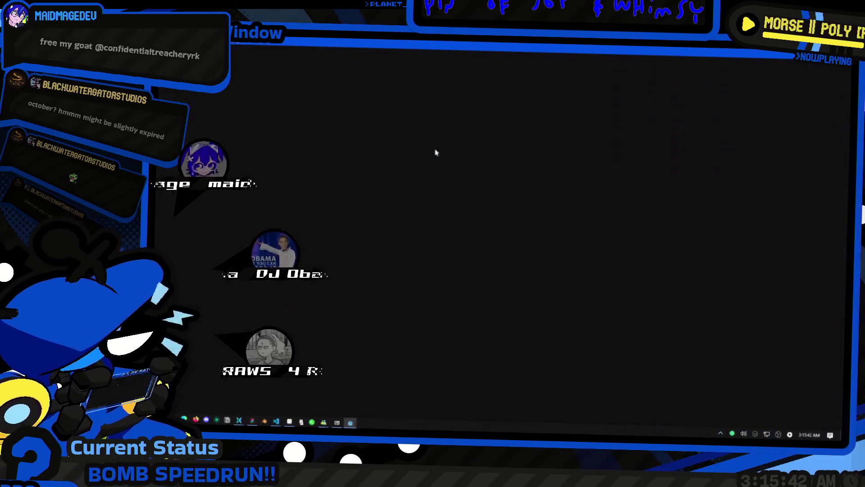
key(F5)
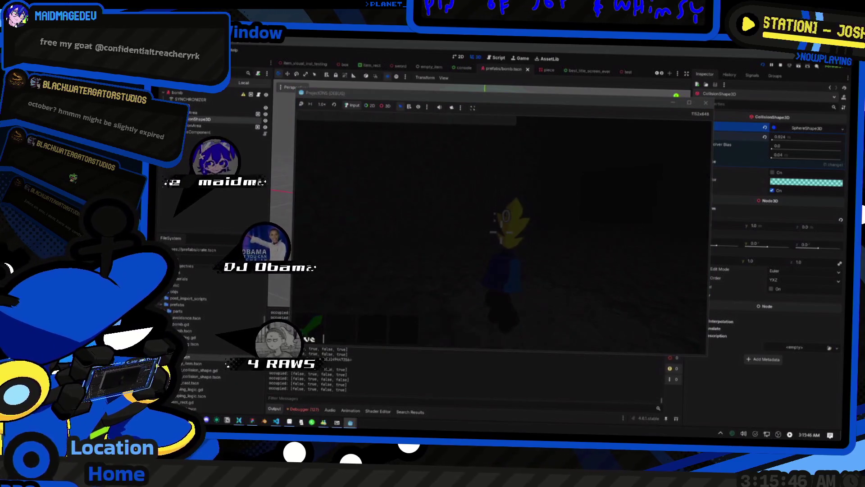
key(Return)
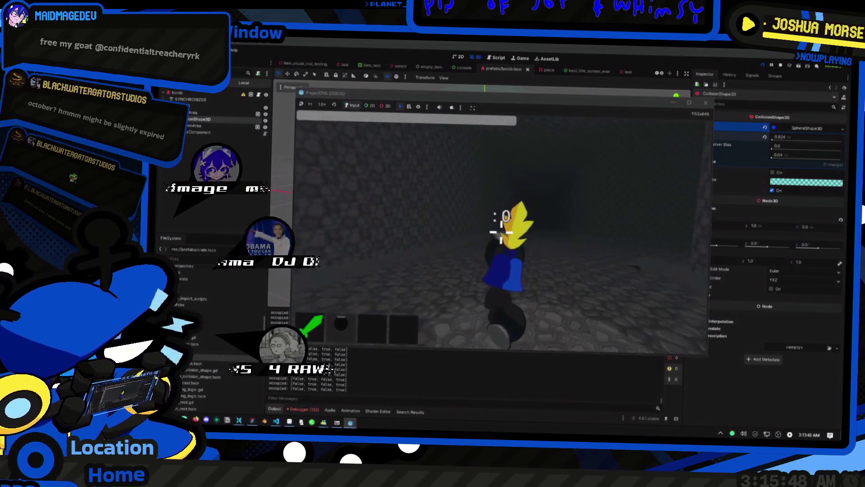
key(w)
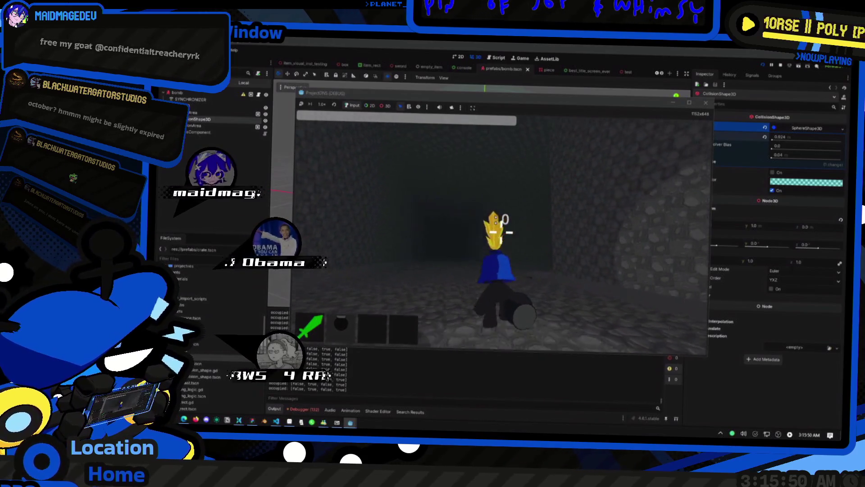
key(w)
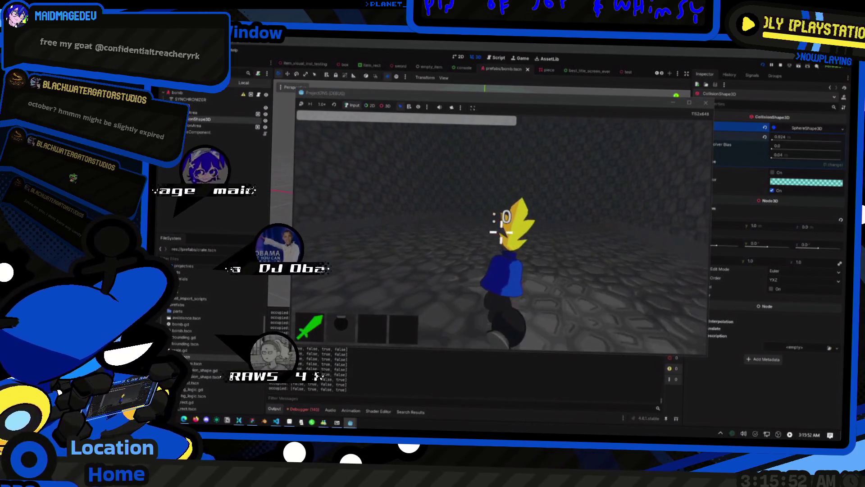
key(alt+Tab)
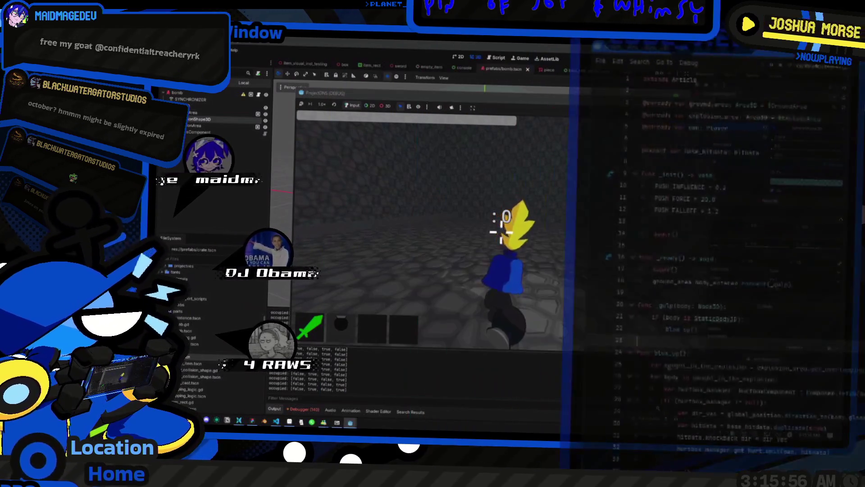
- Review blow_up's hurt emit, the commented KNOCKBACK print, the knockback call and bomb_entity declaration
scroll(609, 248, down, 2)
click(525, 247)
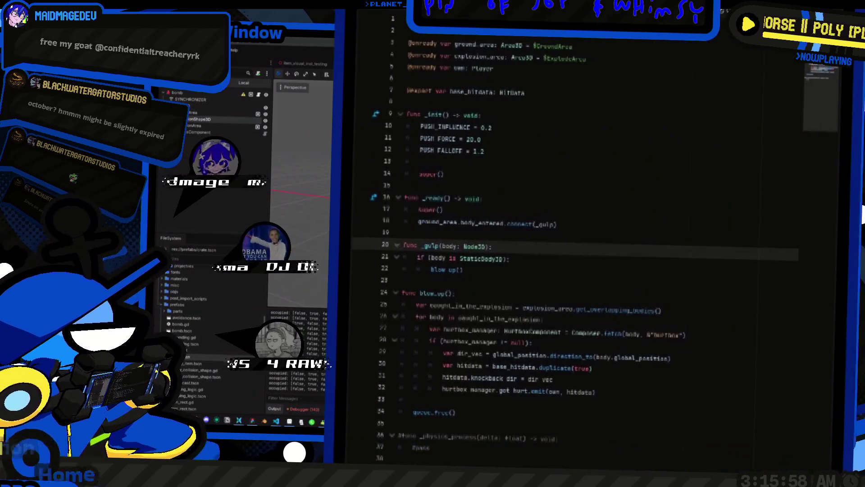
scroll(586, 248, down, 3)
click(594, 237)
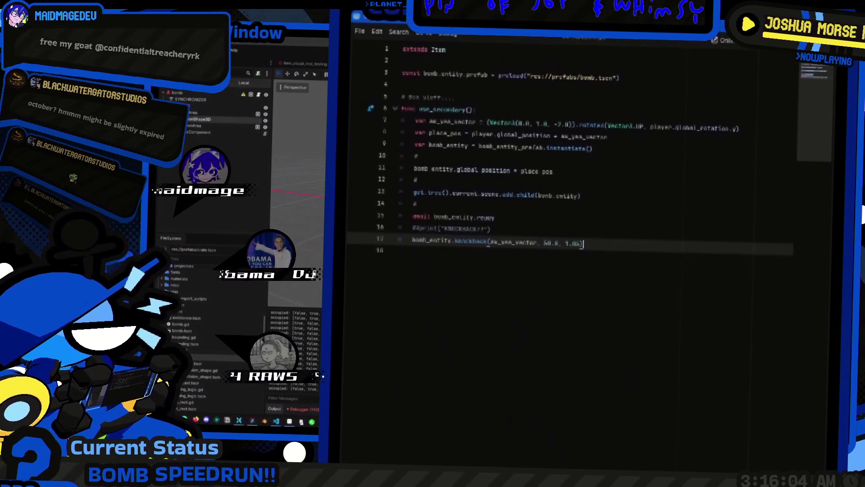
click(581, 219)
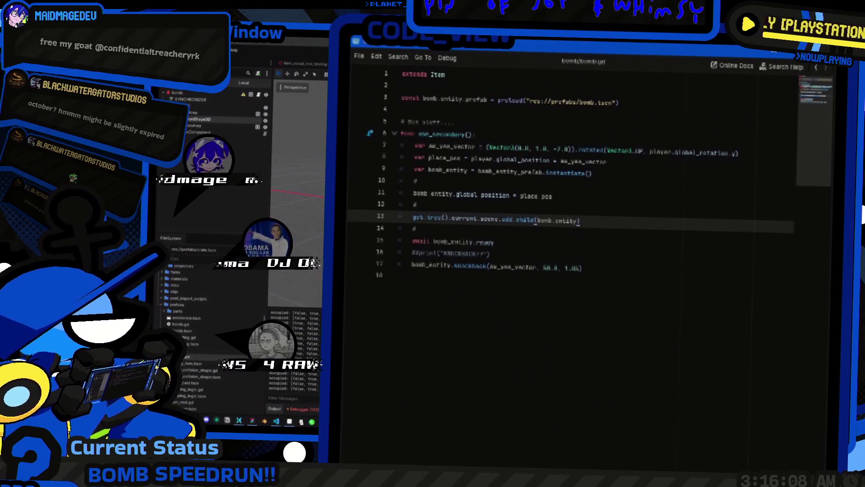
click(439, 253)
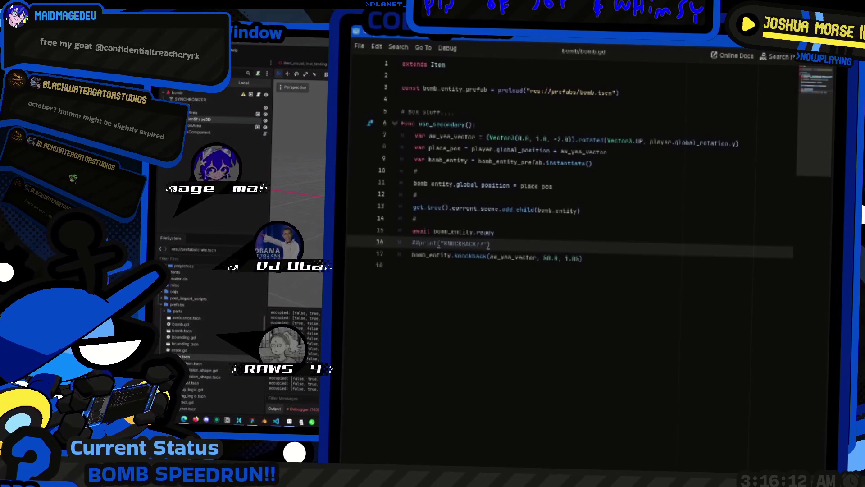
click(477, 256)
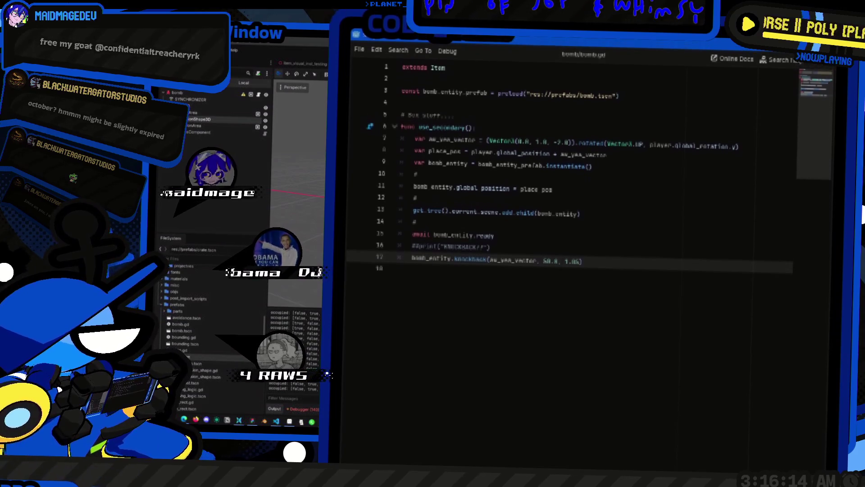
click(496, 172)
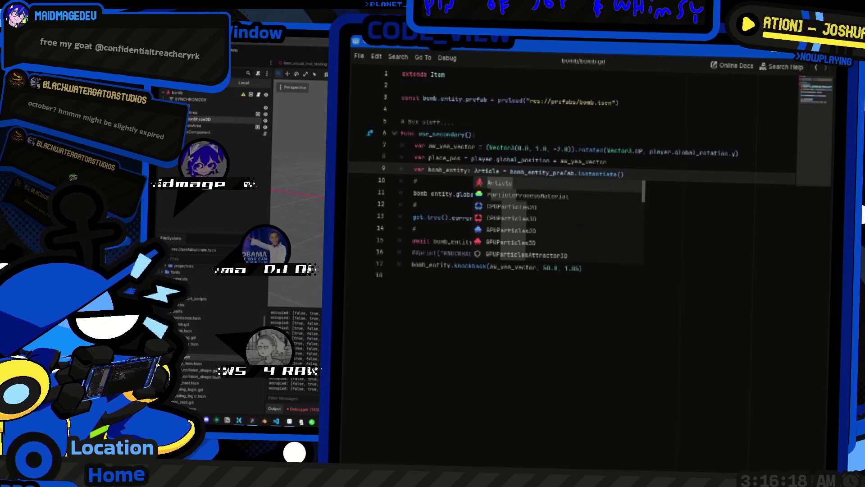
key(Escape)
- Jump to the knockback function definition at line 257, leaving no extra print line
ctrl+click(455, 267)
key(End)
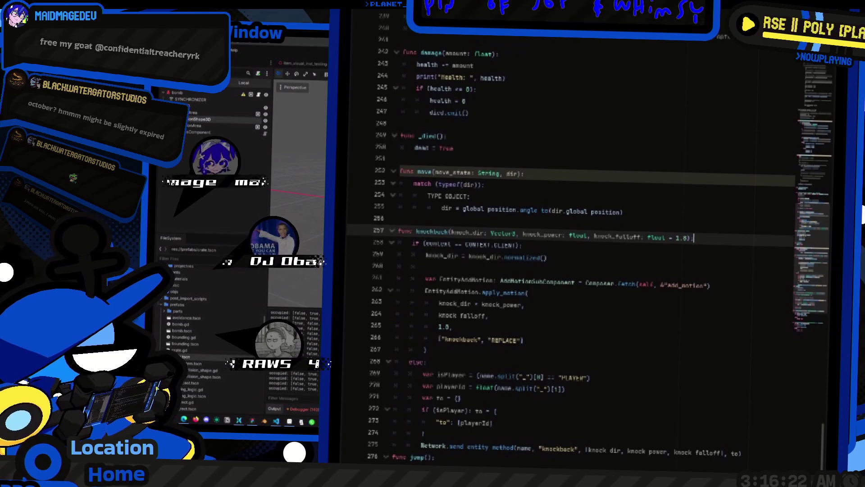
key(Return)
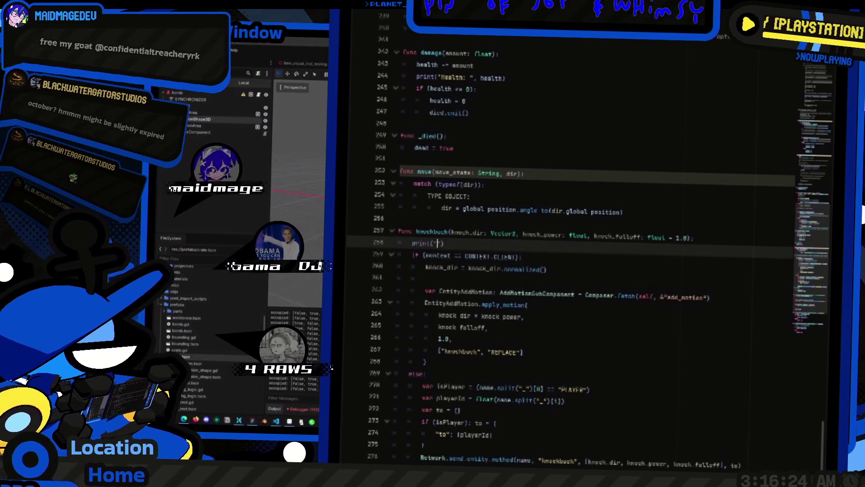
key(BackSpace)
key(BackSpace)
key(BackSpace)
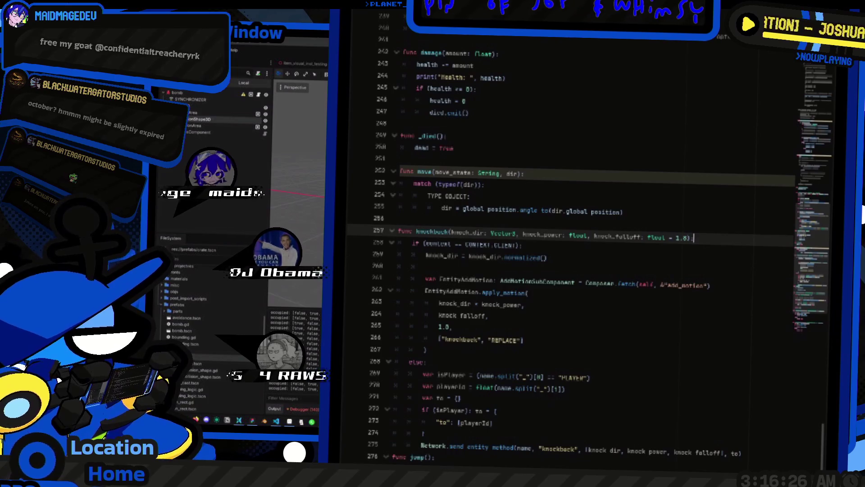
click(217, 134)
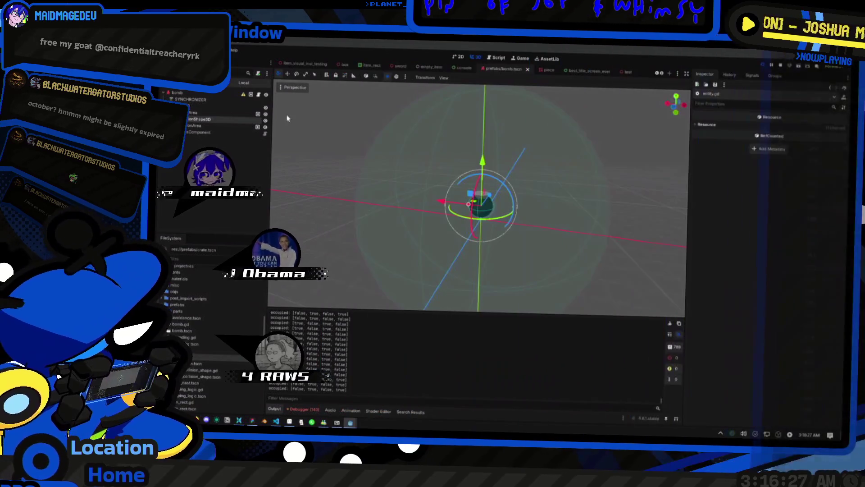
- Set PhysicsComponent's Sub Component 1 to a new AddMotionSubComponent with Own Path pointing to the bomb
click(208, 133)
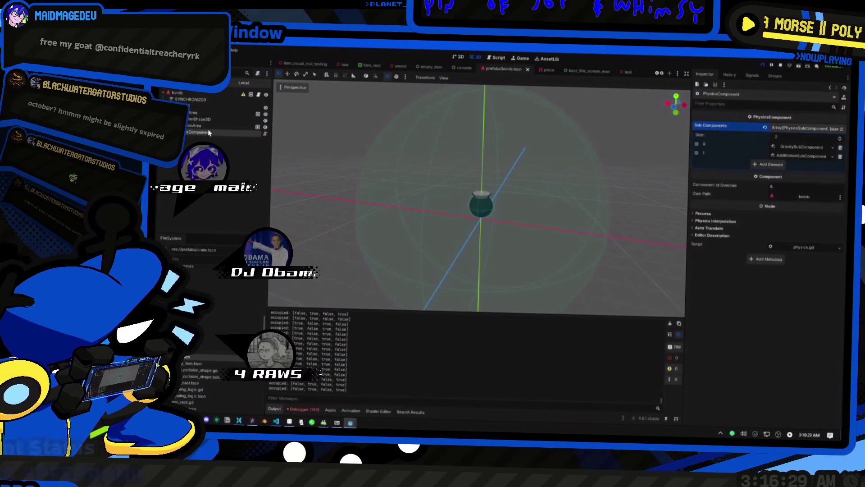
click(791, 157)
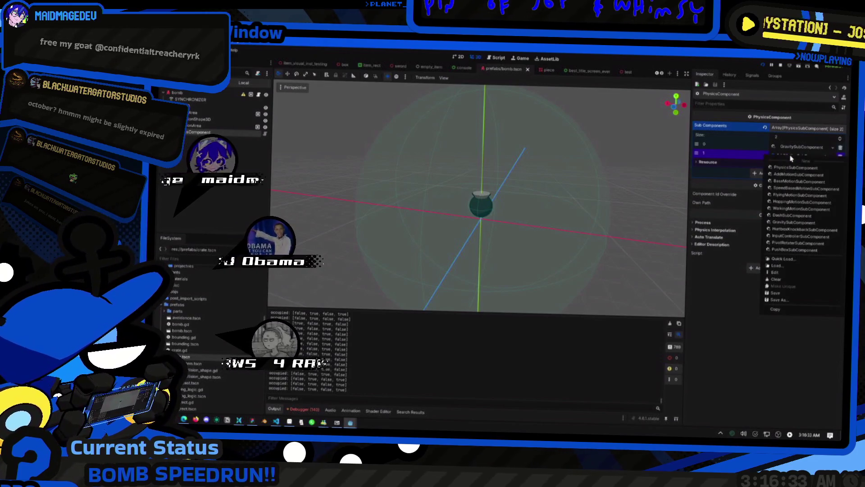
click(750, 155)
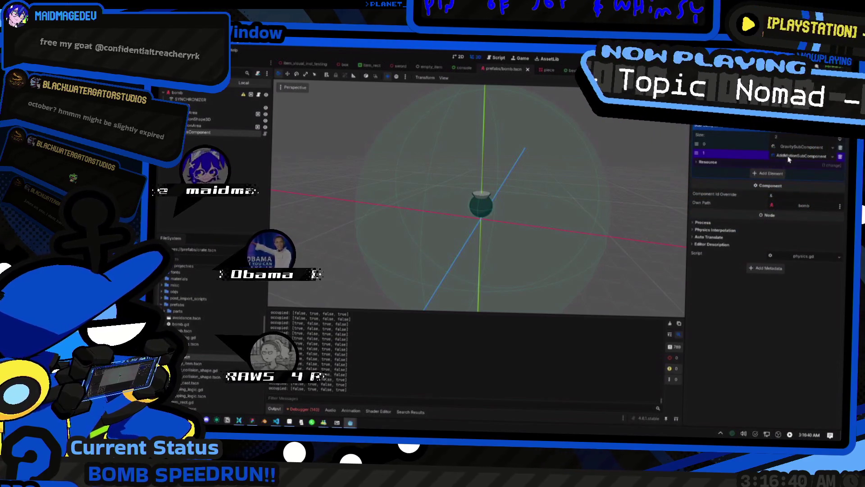
click(805, 196)
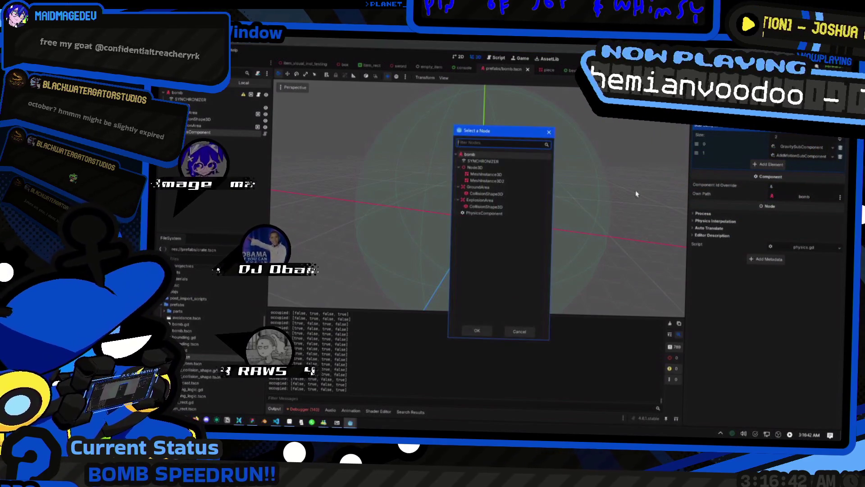
double_click(509, 156)
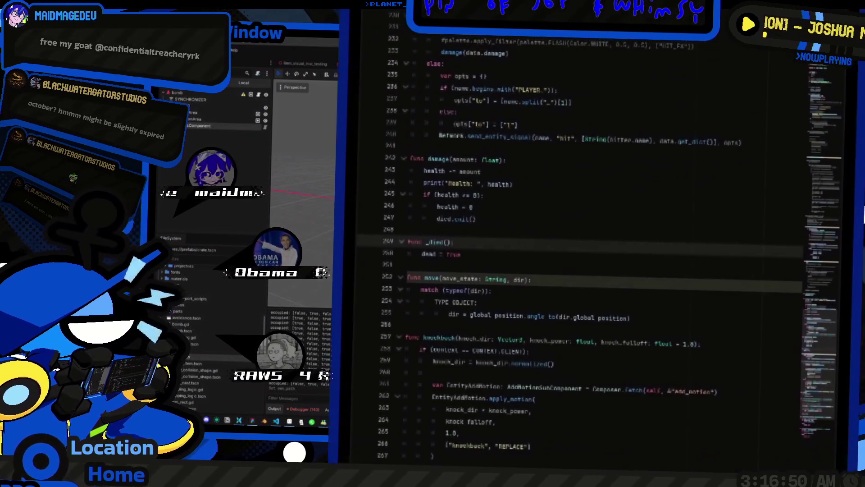
- Follow knockback's AddMotionSubComponent lookup to the apply_motion definition and review it
scroll(586, 226, down, 4)
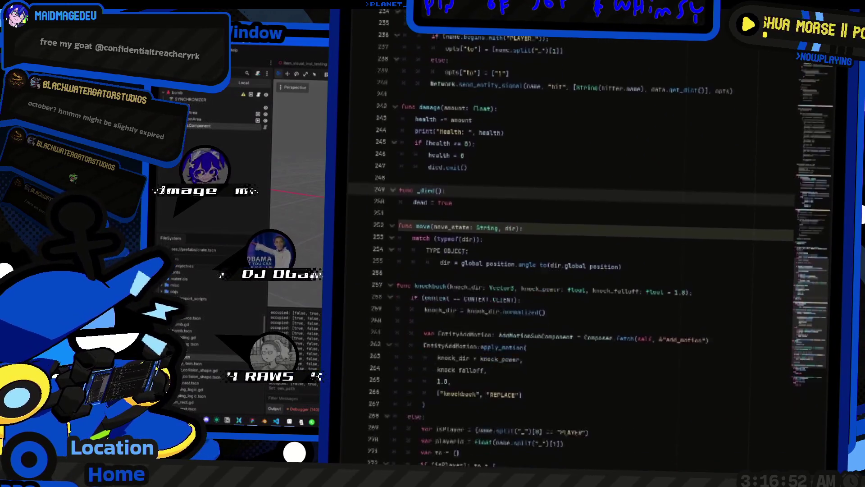
click(538, 241)
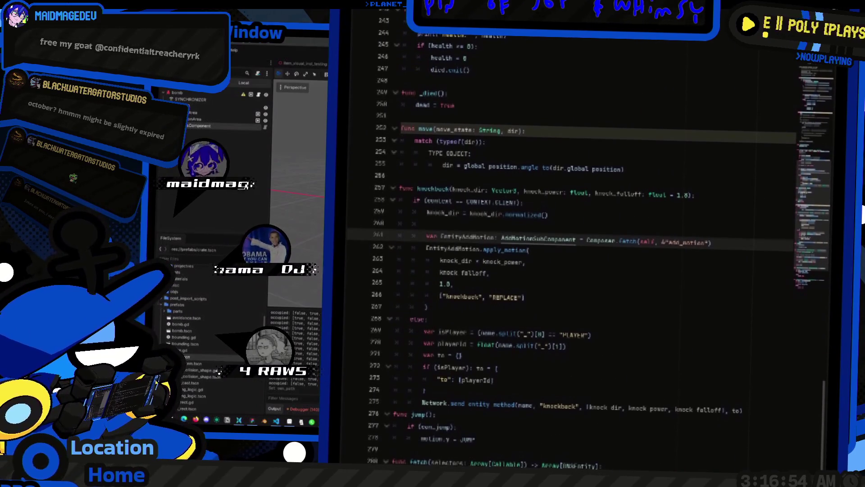
ctrl+click(500, 252)
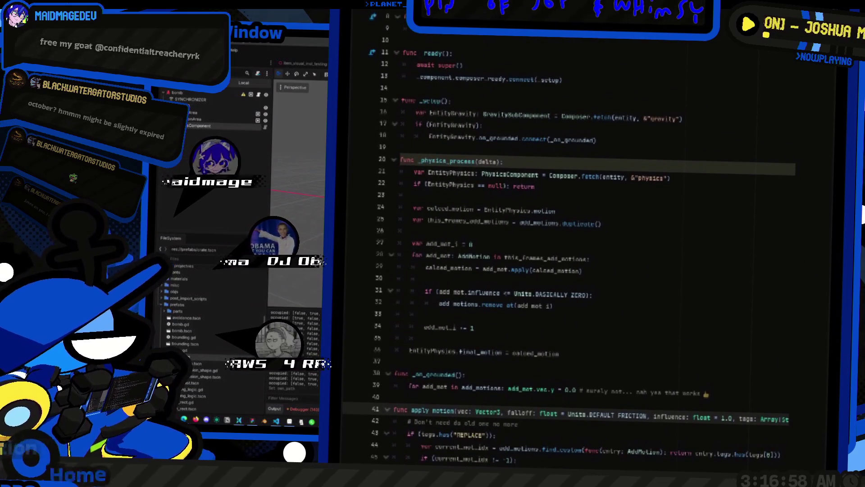
key(alt+Tab)
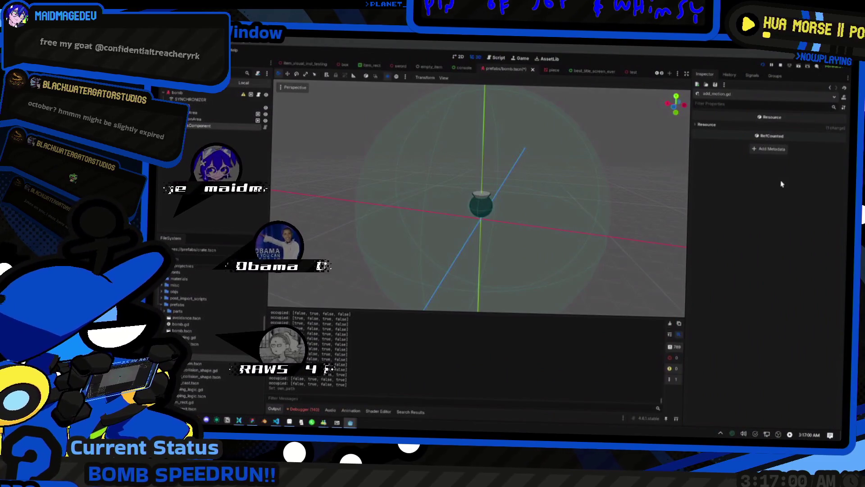
key(alt+Tab)
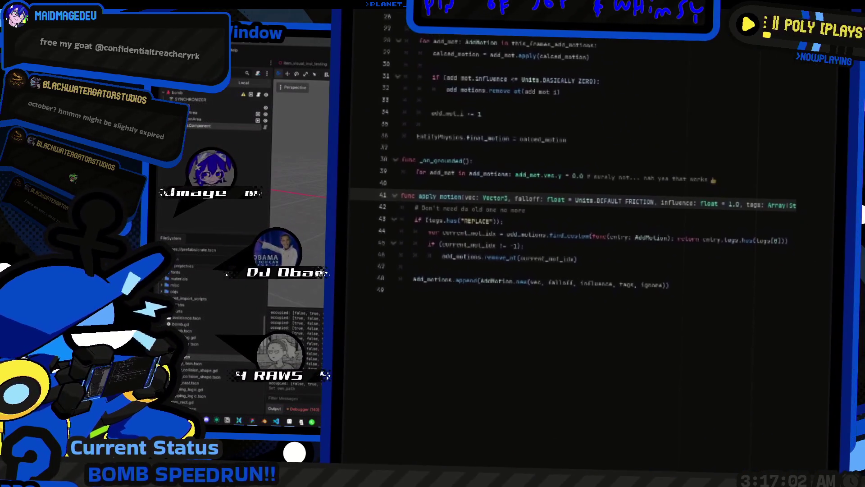
scroll(572, 180, down, 3)
key(alt+Tab)
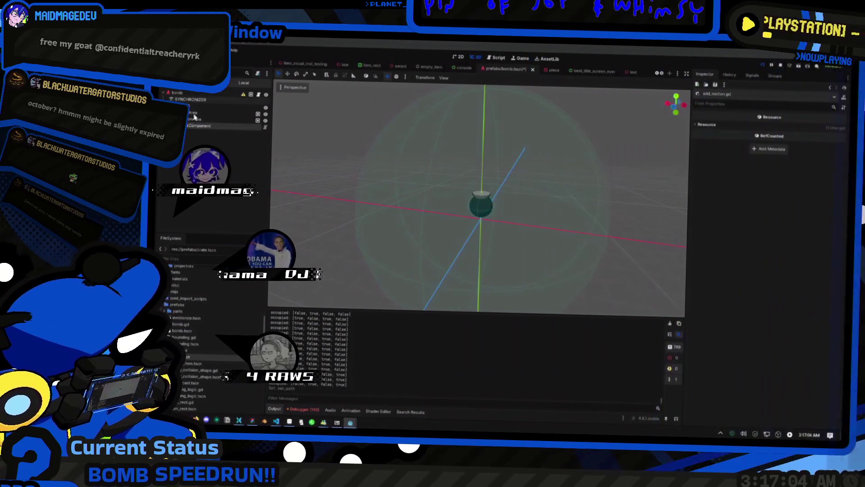
- Select the bomb root and review damage 20.0, knockback power 200.0 and falloff 1.05
click(189, 96)
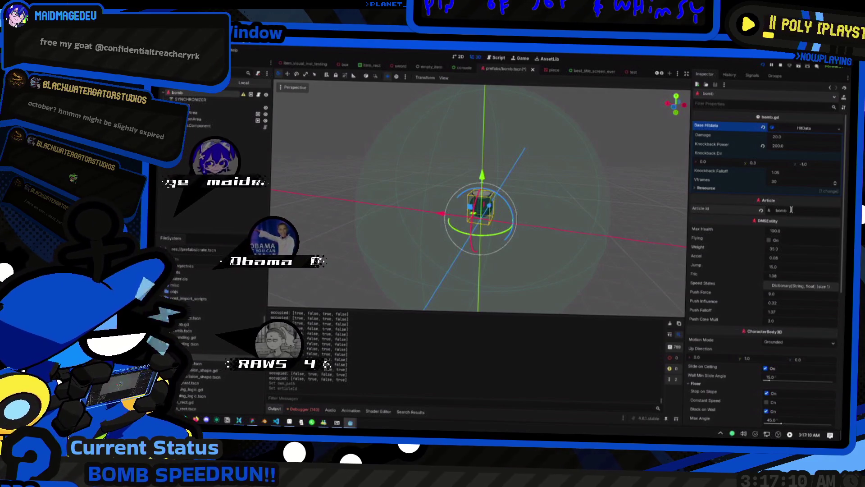
scroll(701, 258, down, 5)
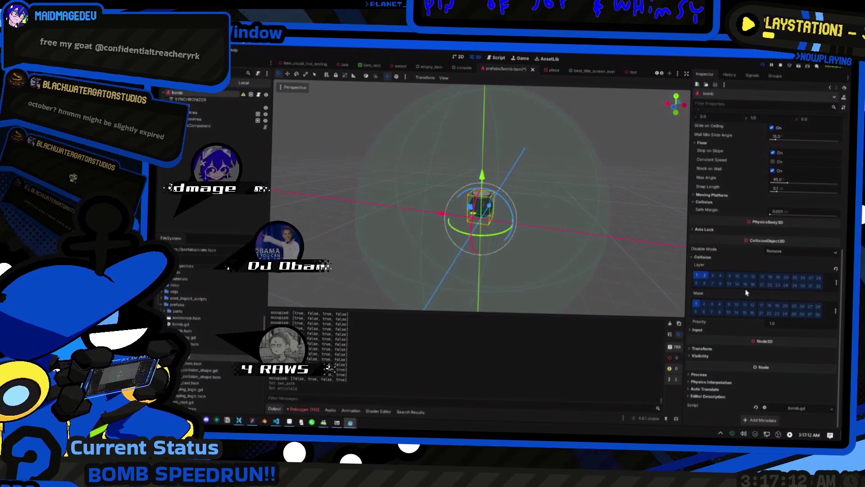
scroll(743, 293, up, 5)
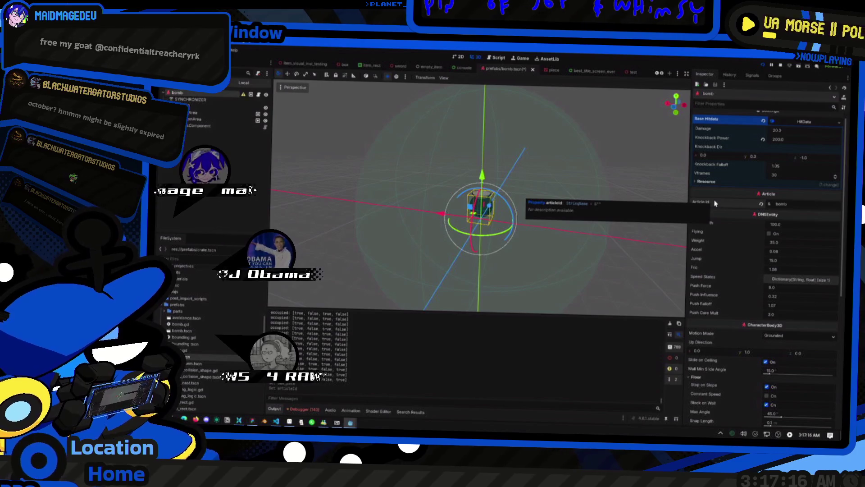
key(alt+Tab)
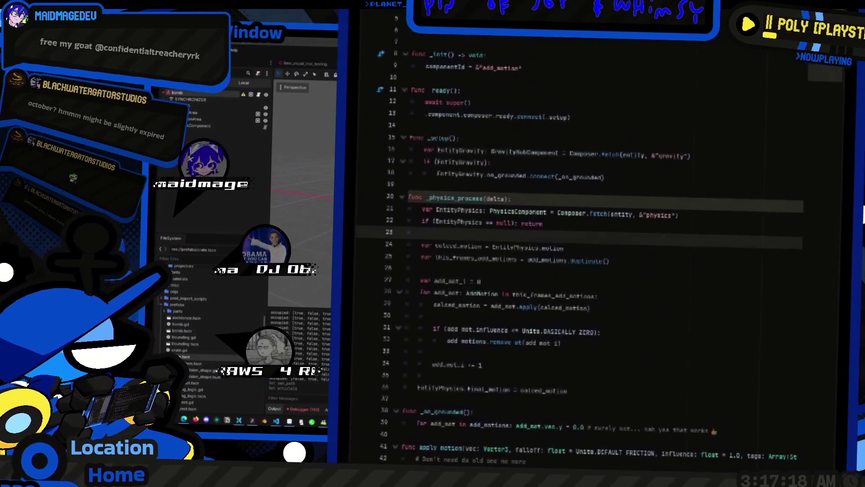
key(alt+Tab)
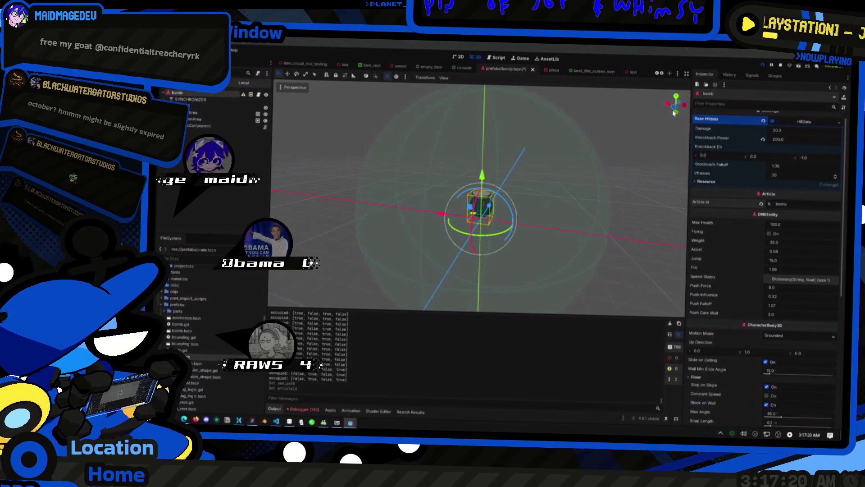
scroll(588, 74, up, 3)
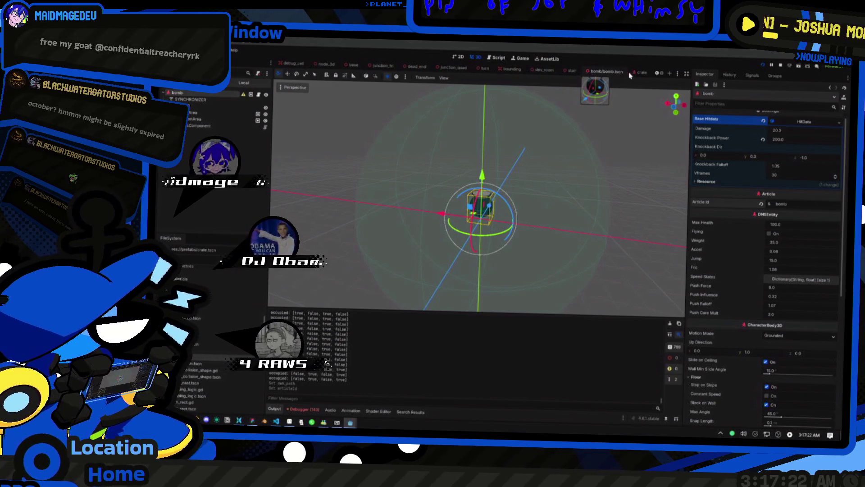
click(633, 74)
scroll(634, 75, up, 2)
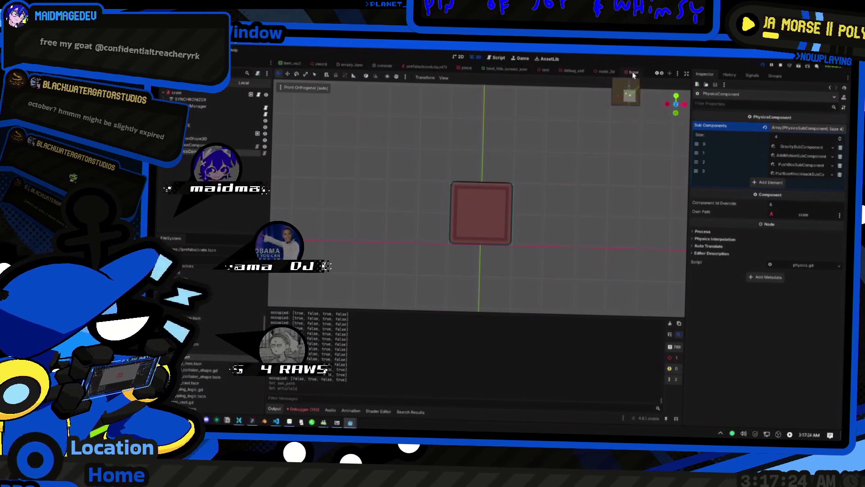
click(176, 93)
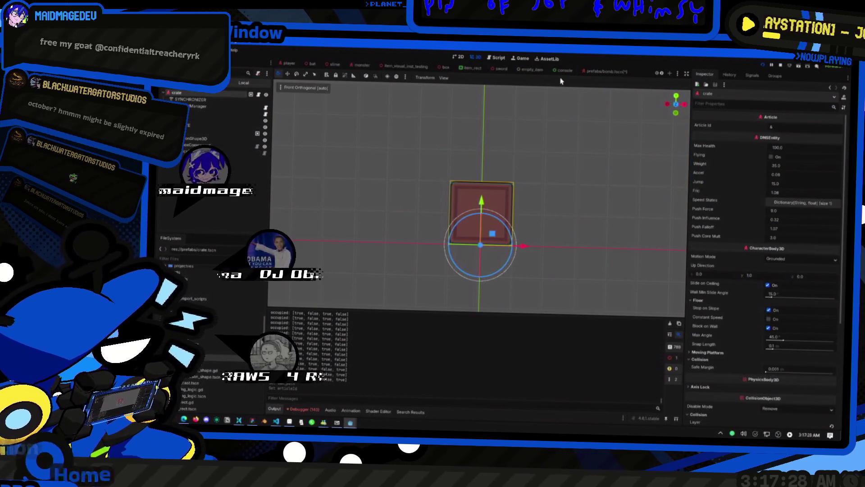
scroll(420, 66, down, 2)
scroll(413, 67, down, 5)
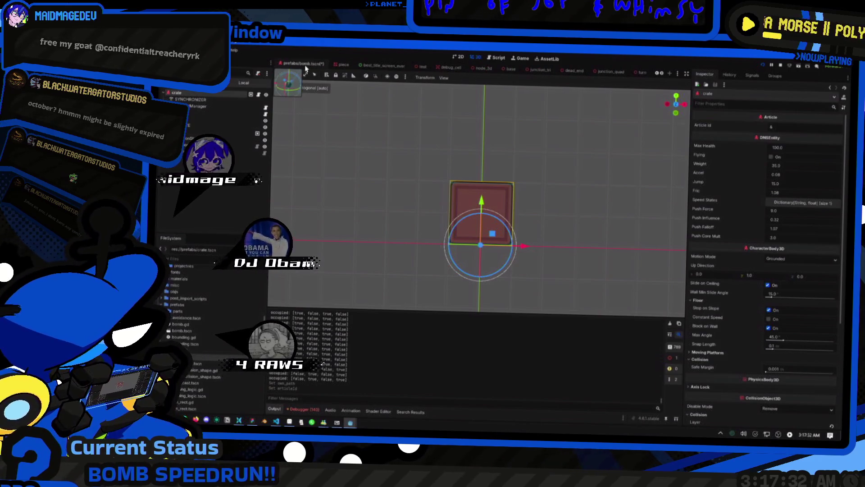
click(305, 67)
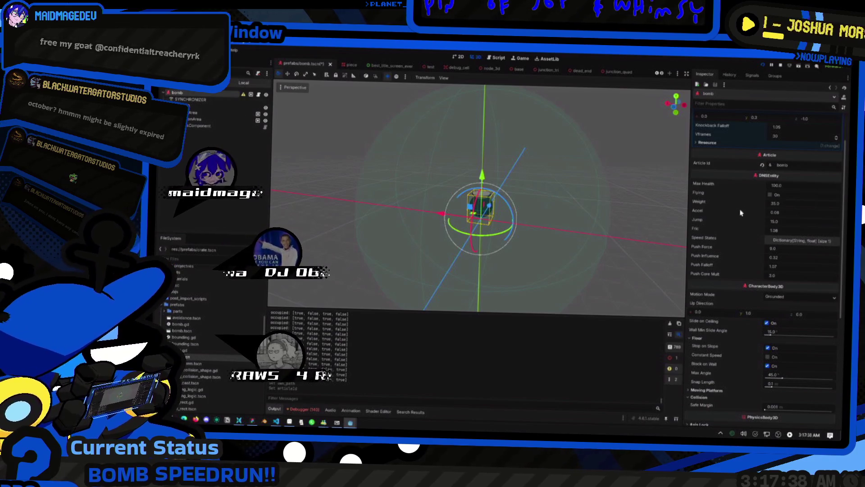
scroll(742, 214, down, 5)
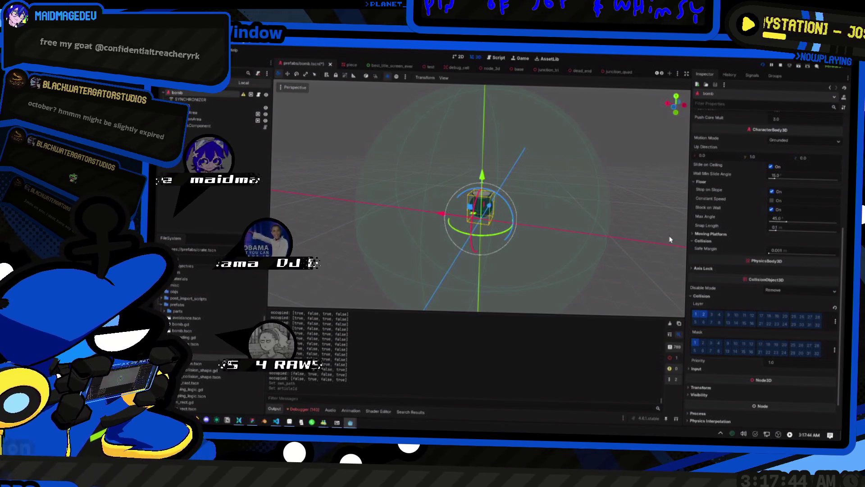
click(193, 116)
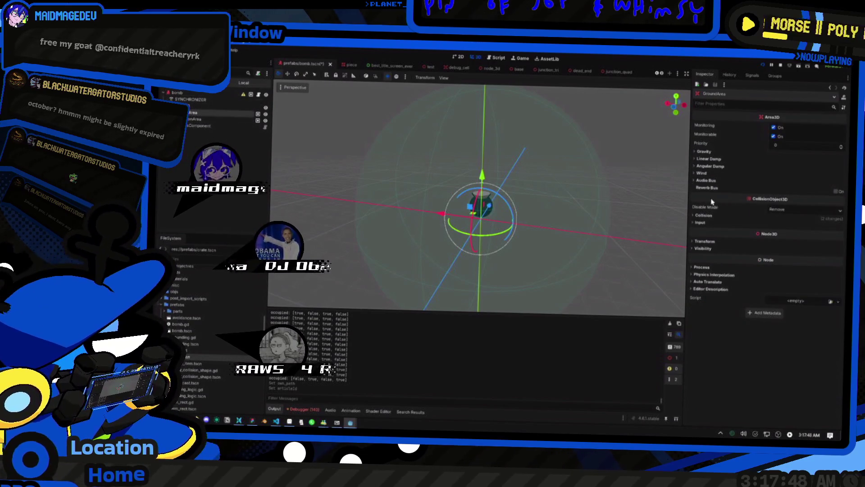
click(704, 216)
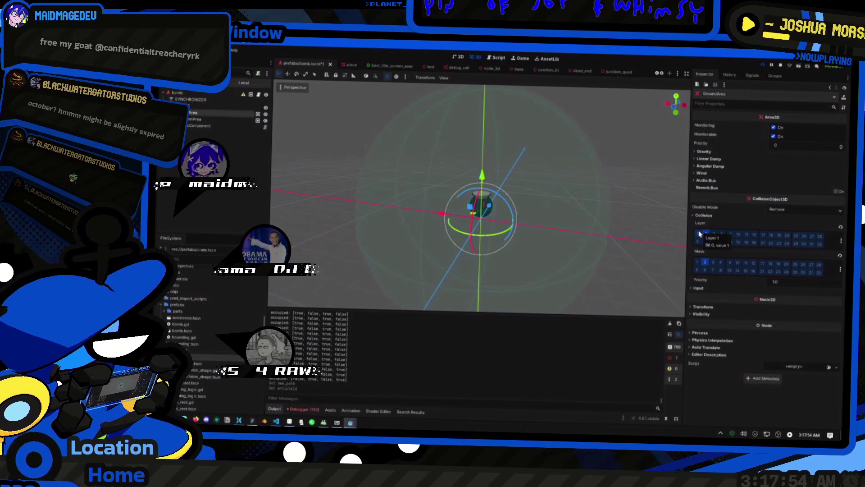
click(177, 93)
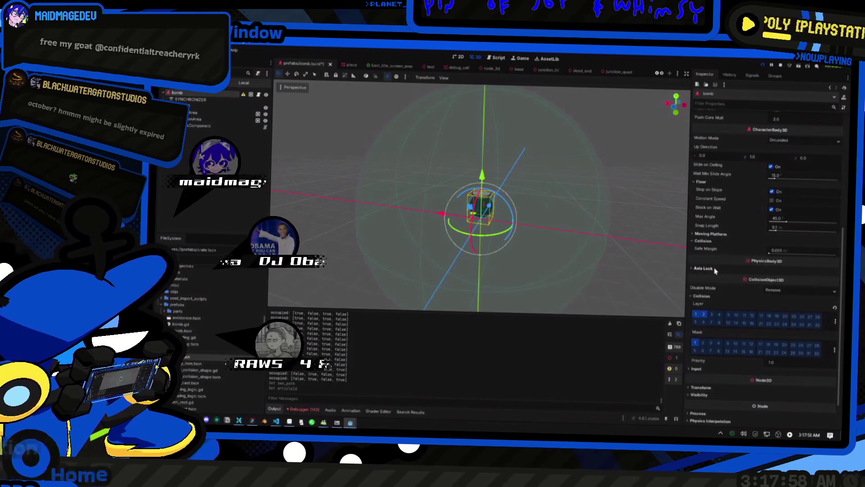
scroll(712, 182, up, 5)
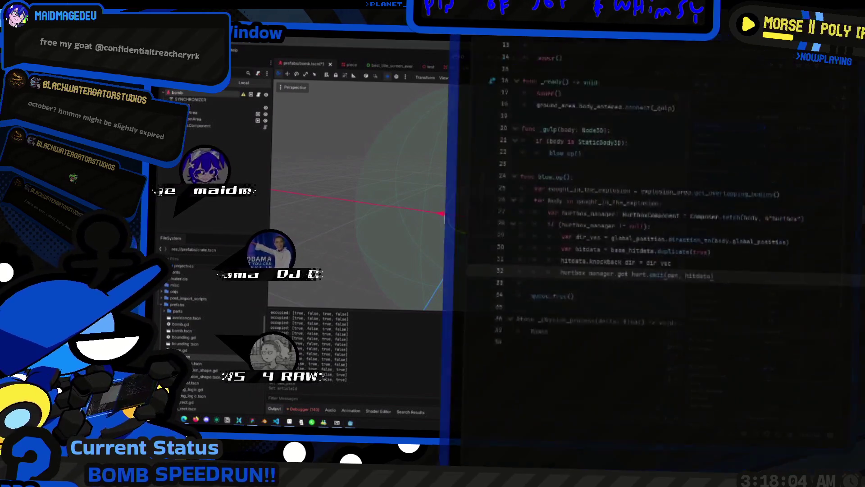
- Delete bomb.gd's _init PUSH settings and inspect PhysicsComponent's AddMotion and Gravity sub-components
click(451, 256)
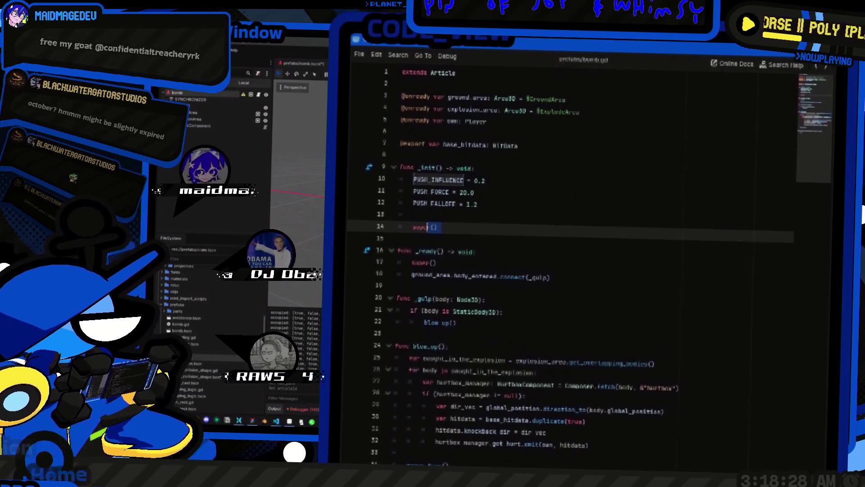
key(ctrl+F2)
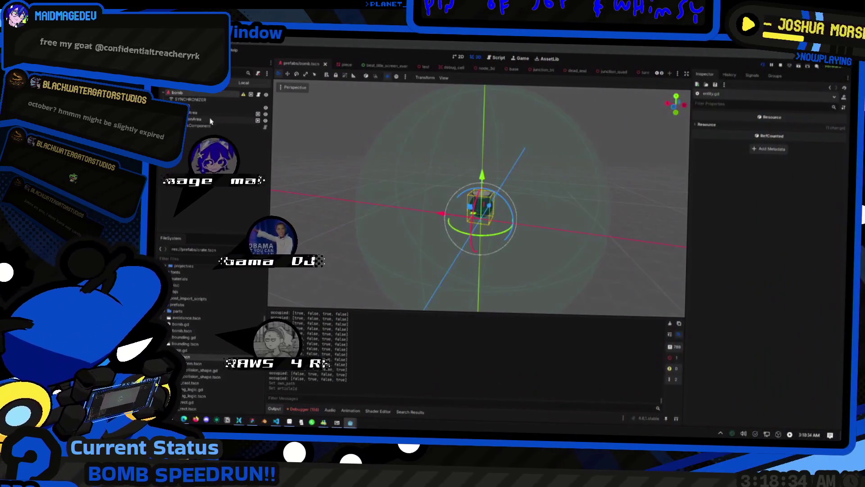
click(211, 125)
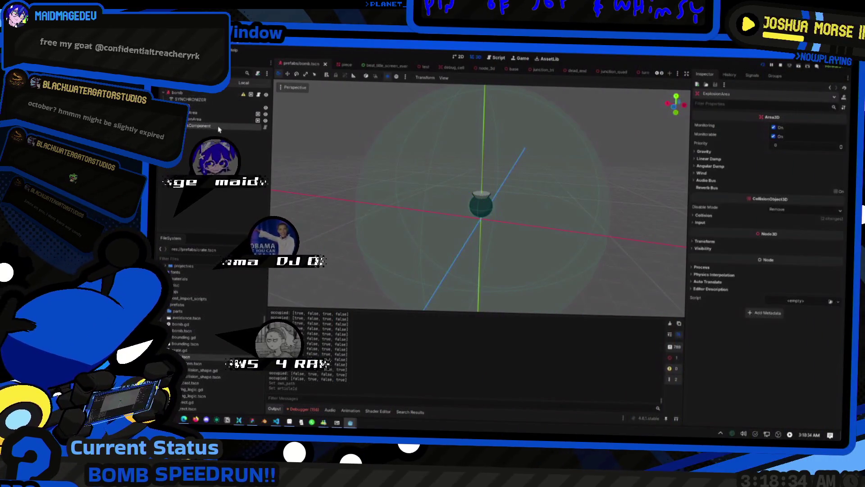
click(810, 156)
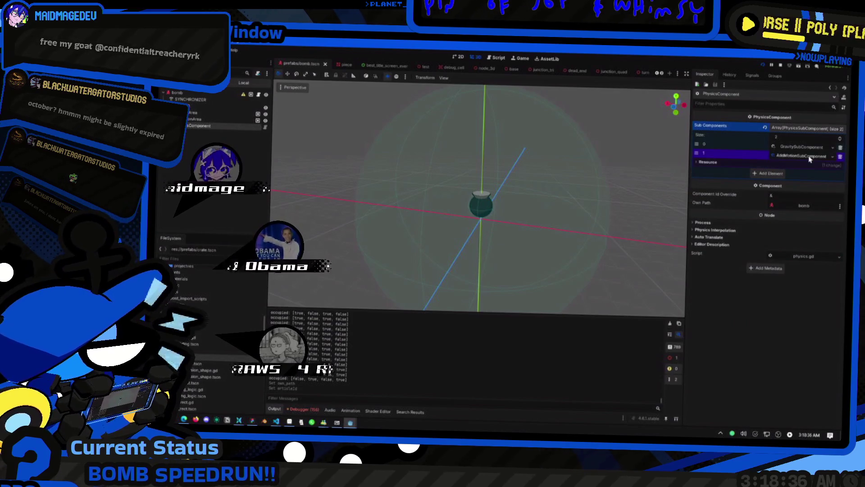
click(801, 148)
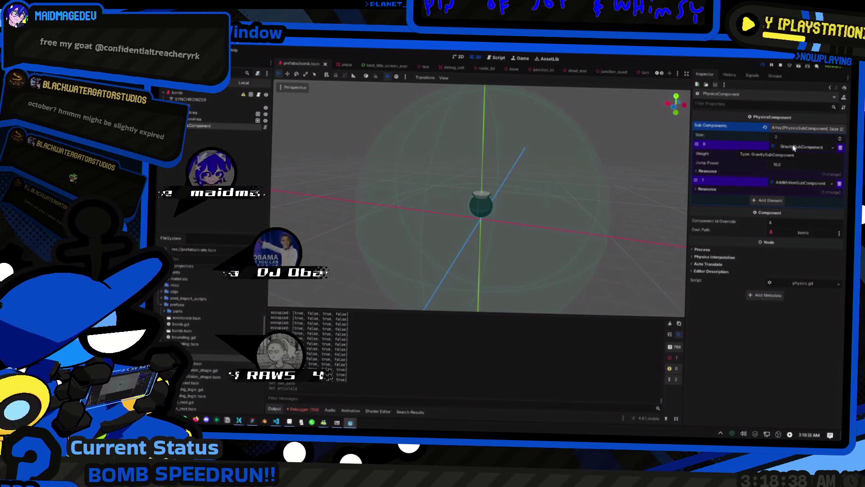
click(793, 147)
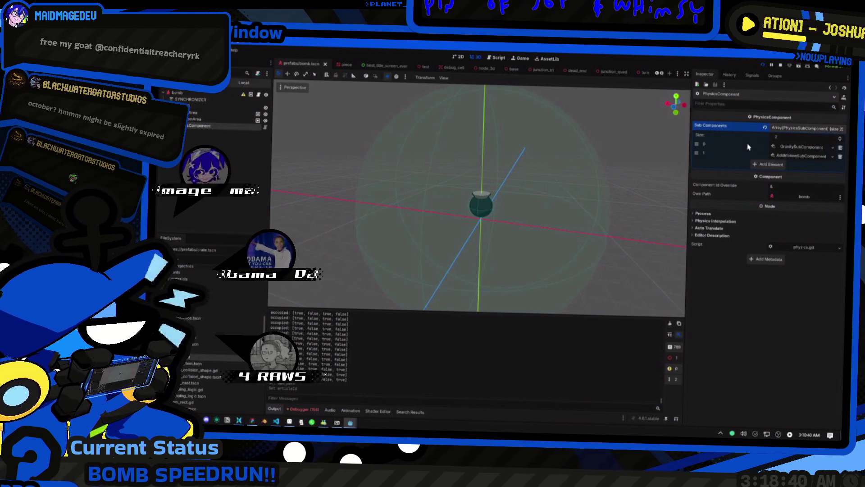
key(alt+Tab)
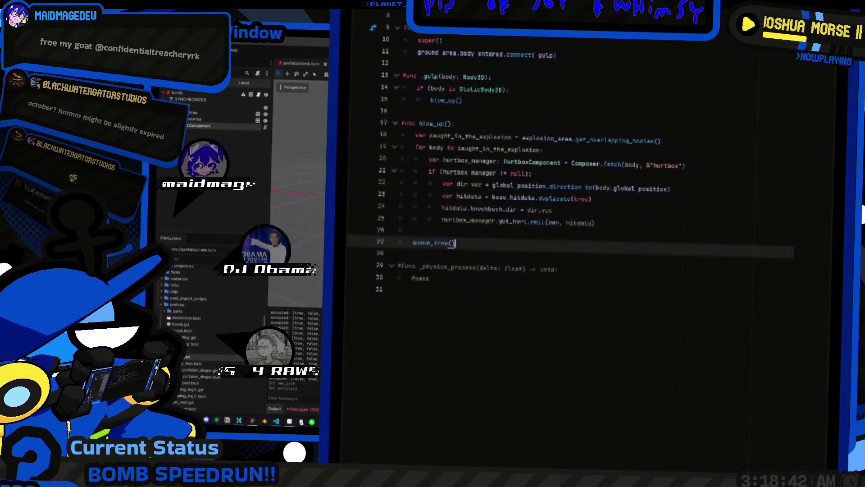
key(alt+Tab)
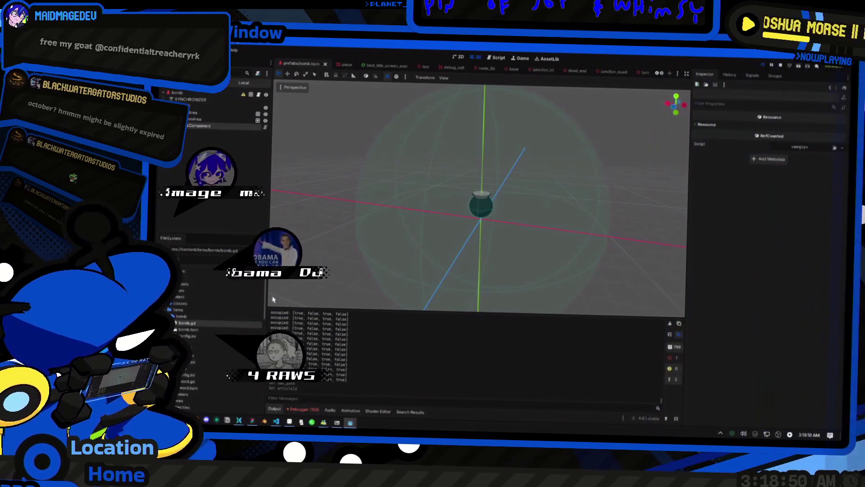
- Uncomment line 16 of bomb.gd so it prints "BOMB!!"
key(alt+Tab)
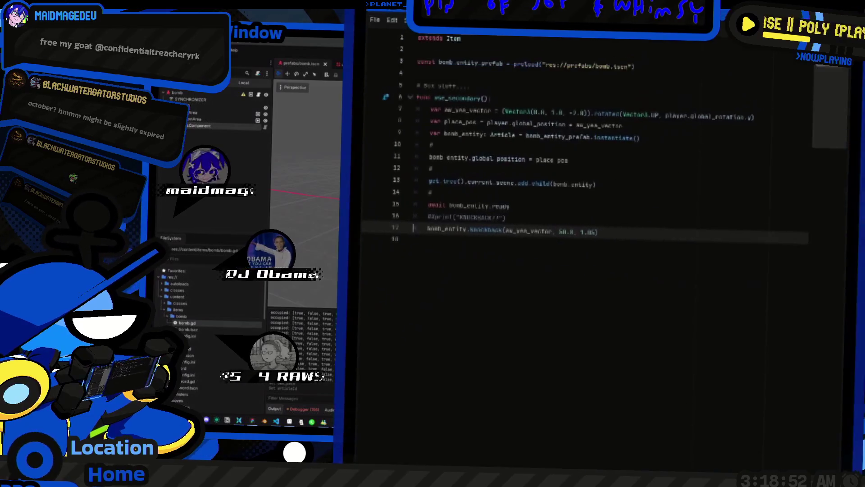
key(Left)
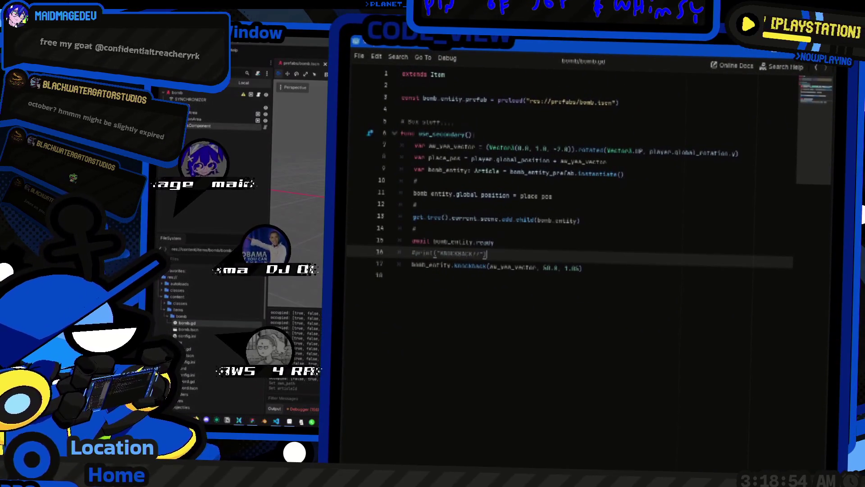
key(ctrl+k)
text(BOMB)
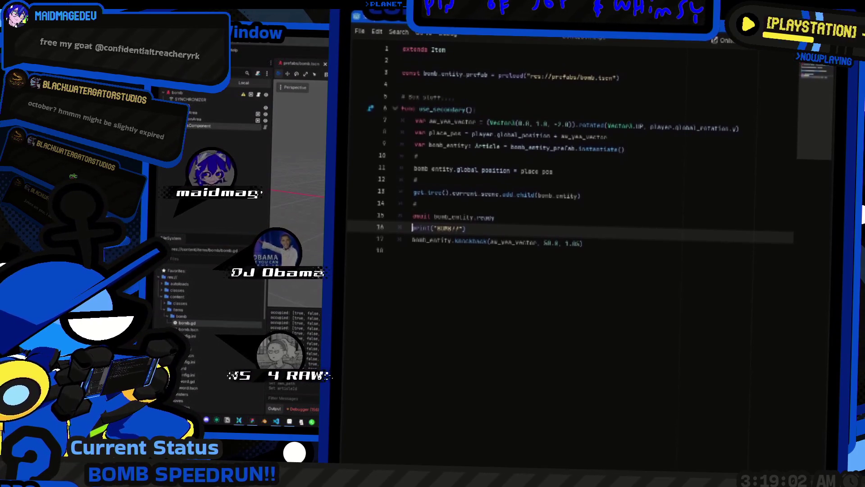
click(451, 149)
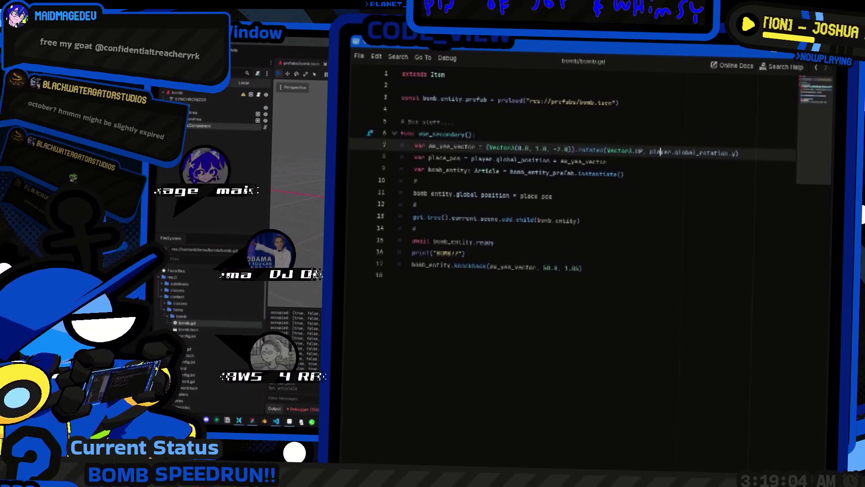
click(584, 266)
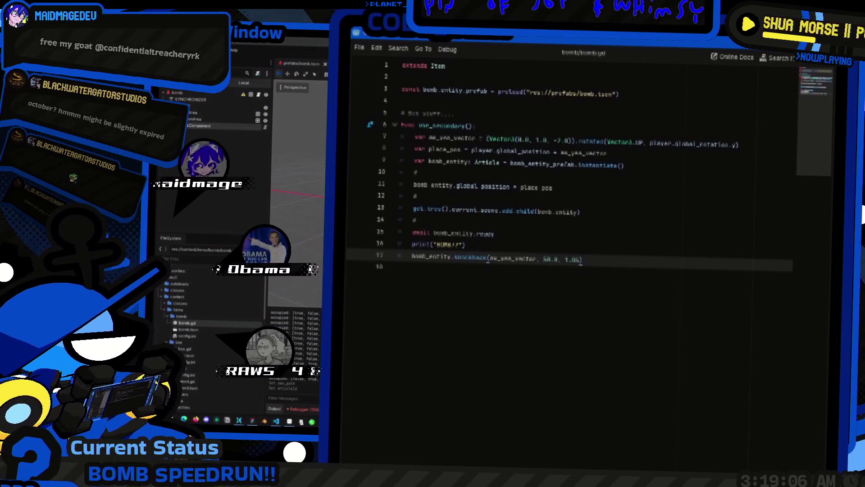
key(alt+Tab)
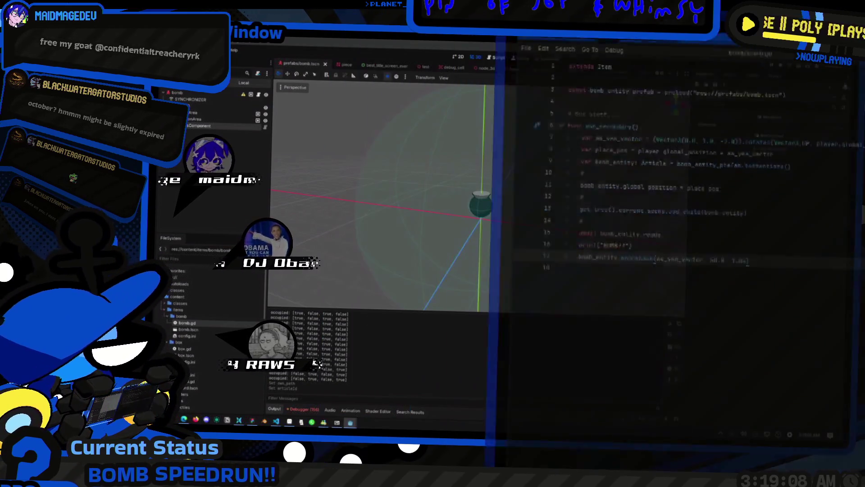
- Run the game and host a session as the Knight class
click(764, 67)
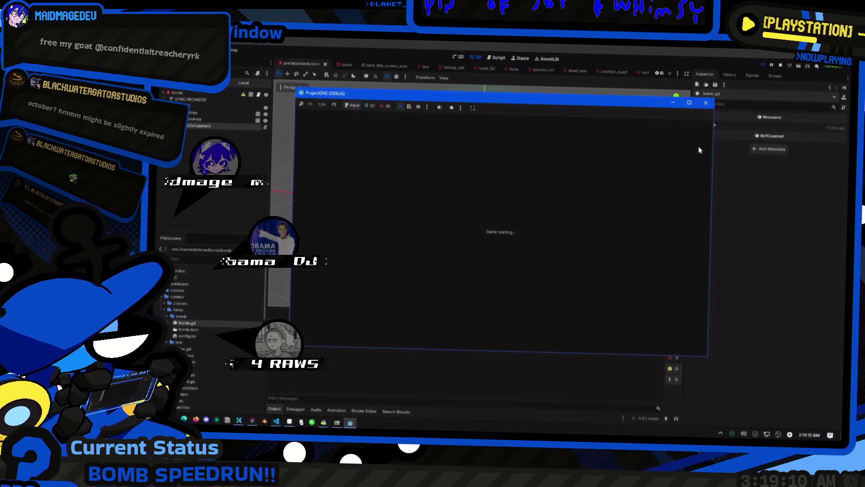
click(389, 148)
click(387, 172)
click(542, 193)
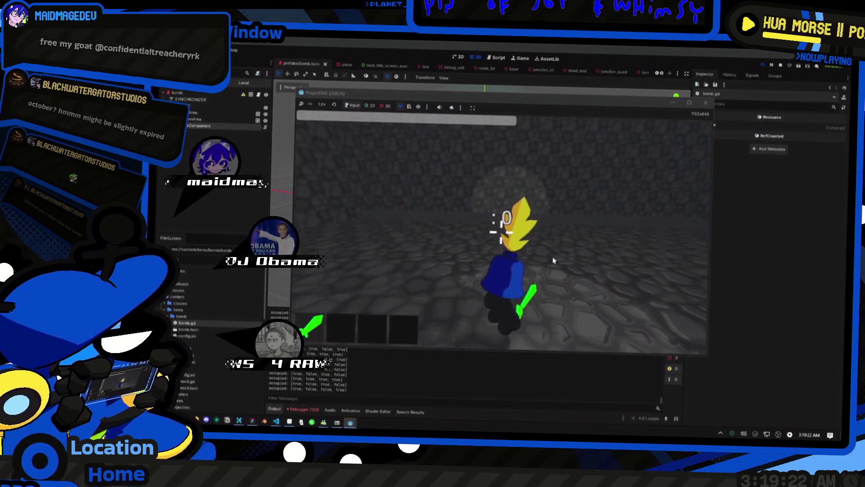
key(2)
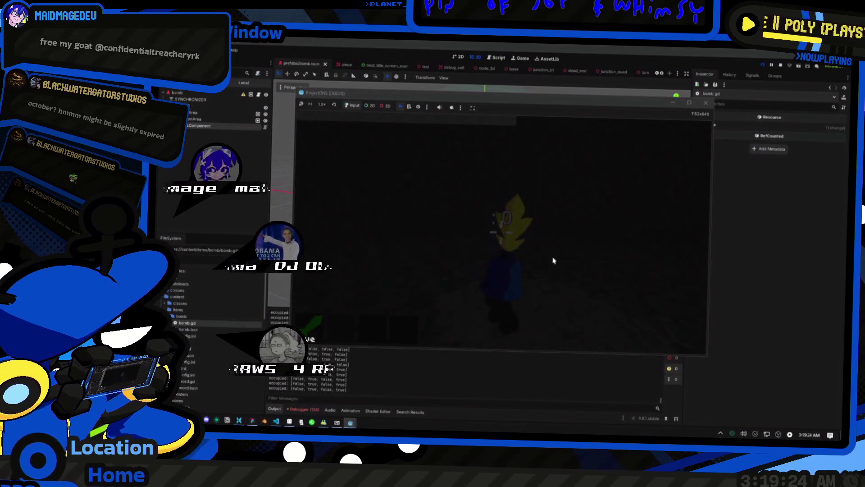
key(d)
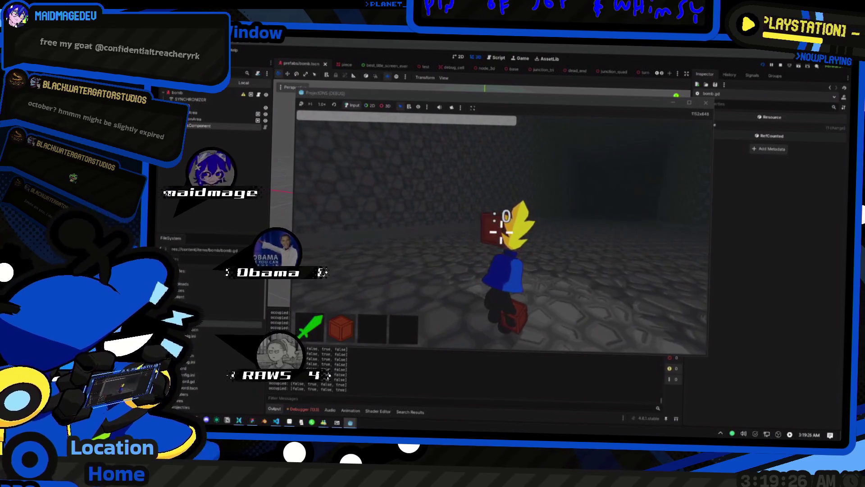
- Add a bomb to the hotbar with the console's give bomb command, then stop the game
key(Return)
text(box)
key(BackSpace)
key(BackSpace)
key(BackSpace)
text(give b)
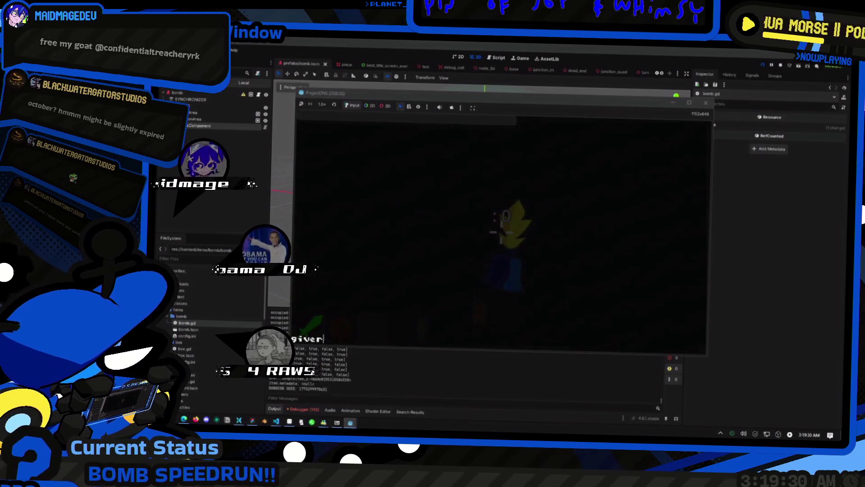
text(omc)
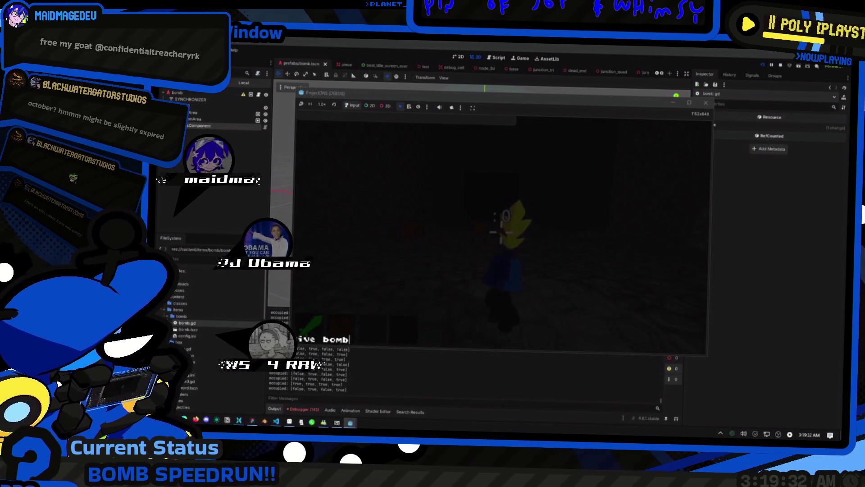
key(Return)
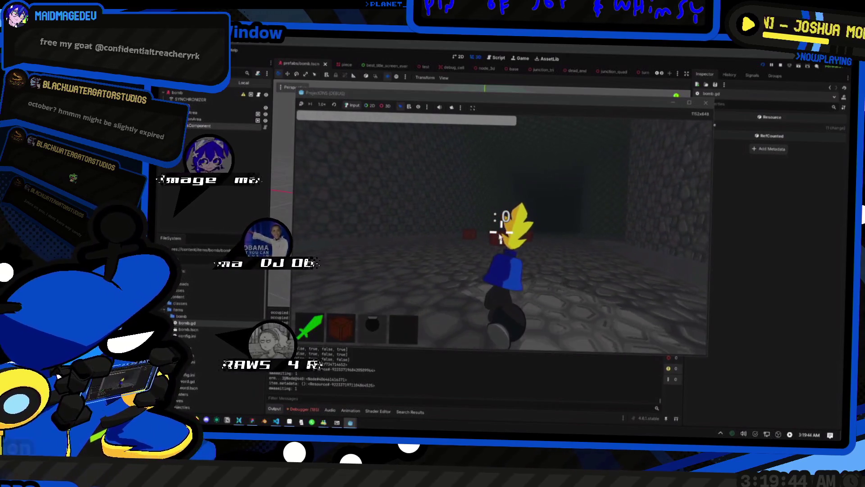
key(F8)
scroll(406, 352, down, 20)
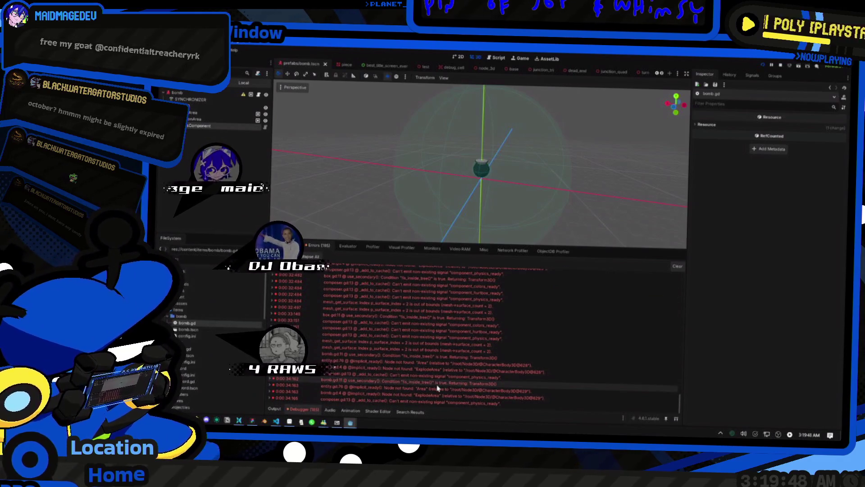
- Expand the bomb.gd error about the missing ExplodeArea node to show its stack trace
mouse_move(437, 382)
mouse_move(505, 403)
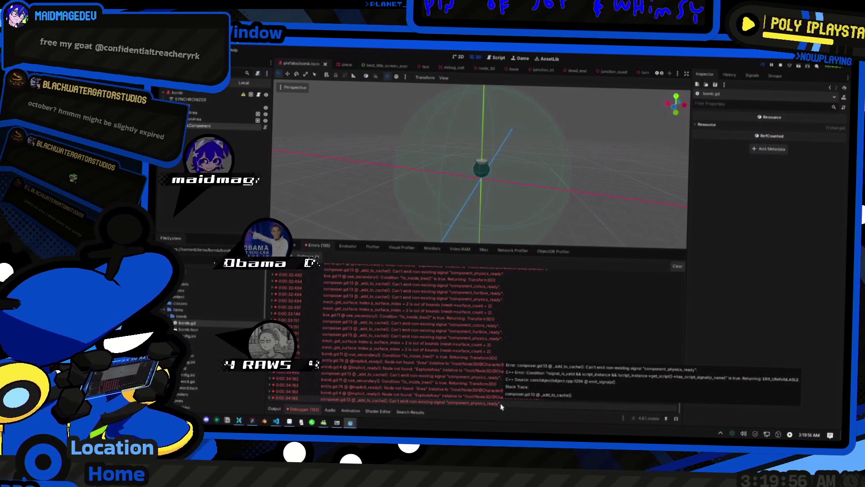
click(501, 405)
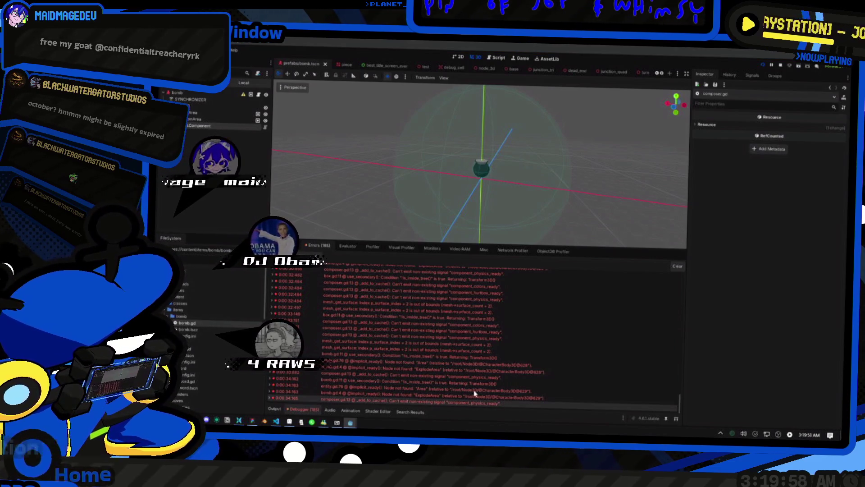
scroll(414, 395, up, 2)
scroll(413, 395, down, 2)
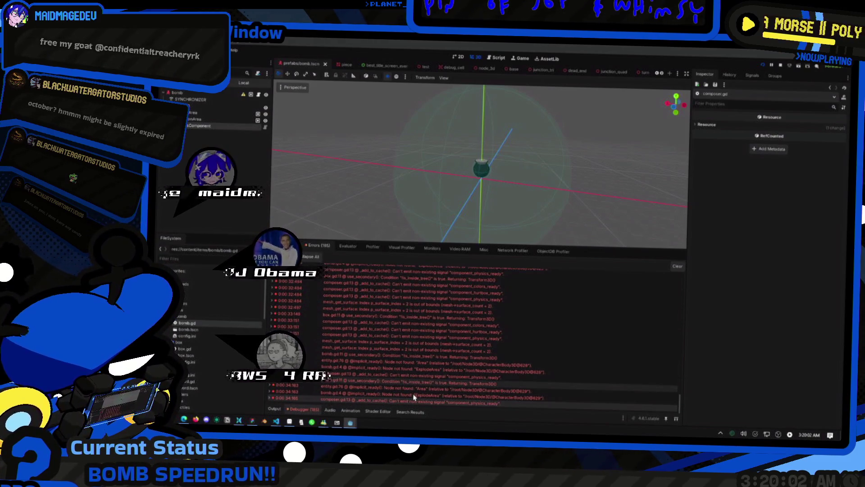
click(418, 396)
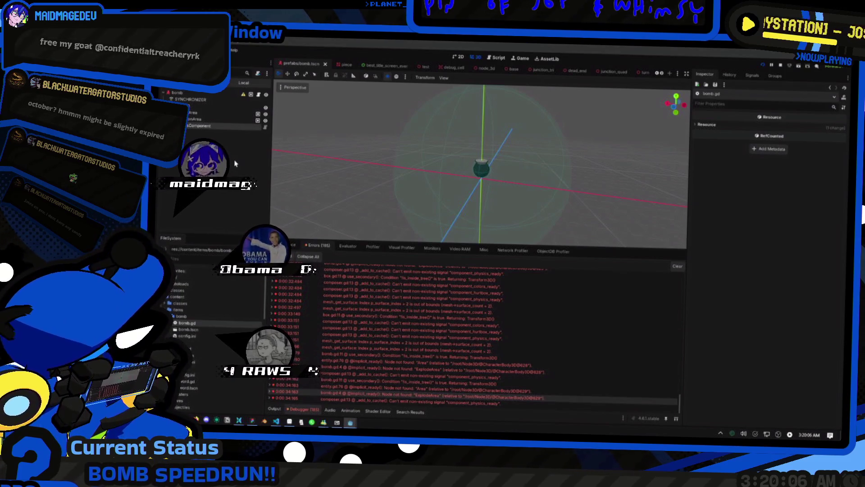
key(alt+Tab)
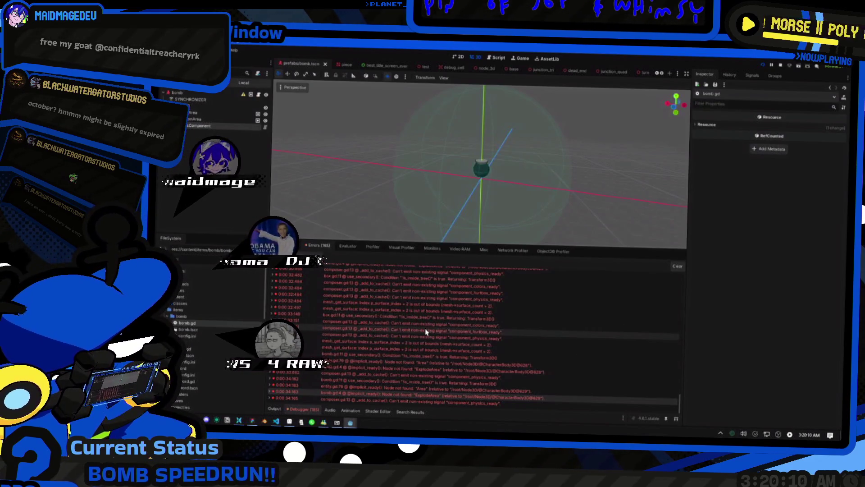
mouse_move(434, 341)
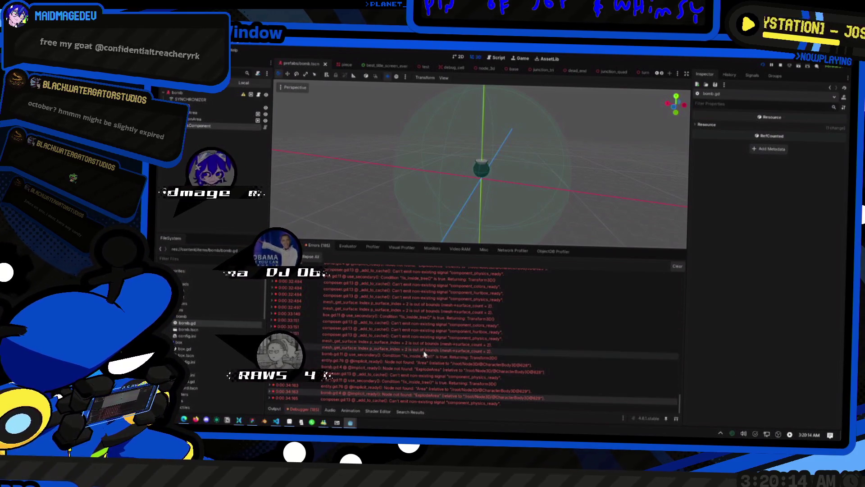
click(445, 374)
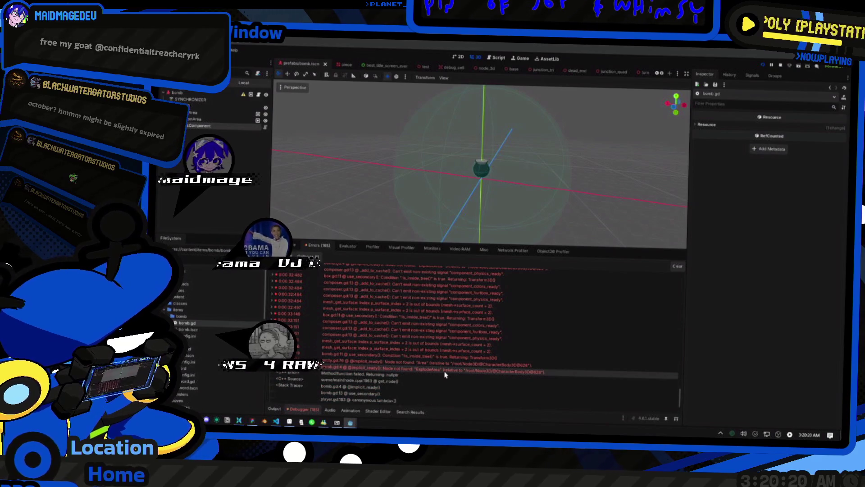
- Switch the scene tabs from bomb/bomb.tscn back to prefabs/bomb.tscn
scroll(445, 374, down, 1)
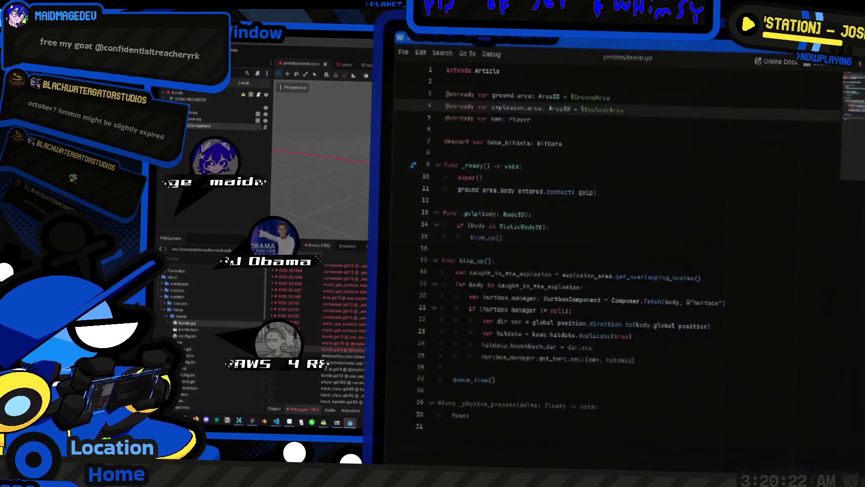
scroll(582, 72, up, 3)
click(582, 73)
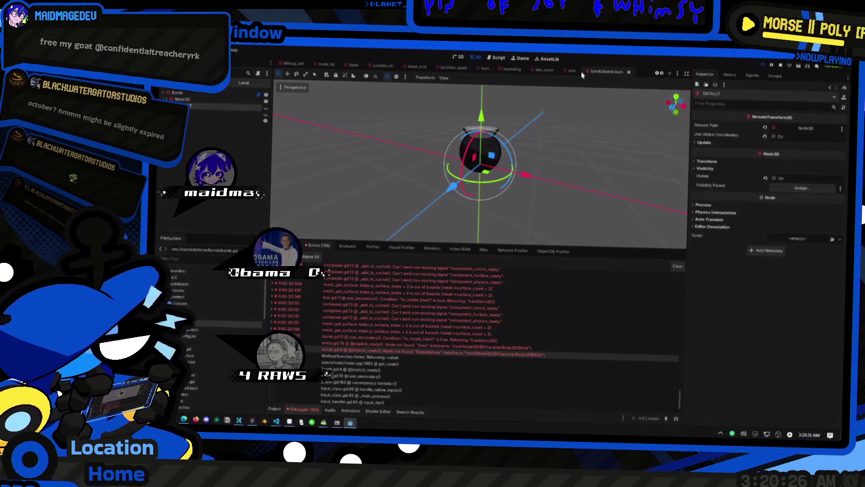
scroll(497, 72, up, 5)
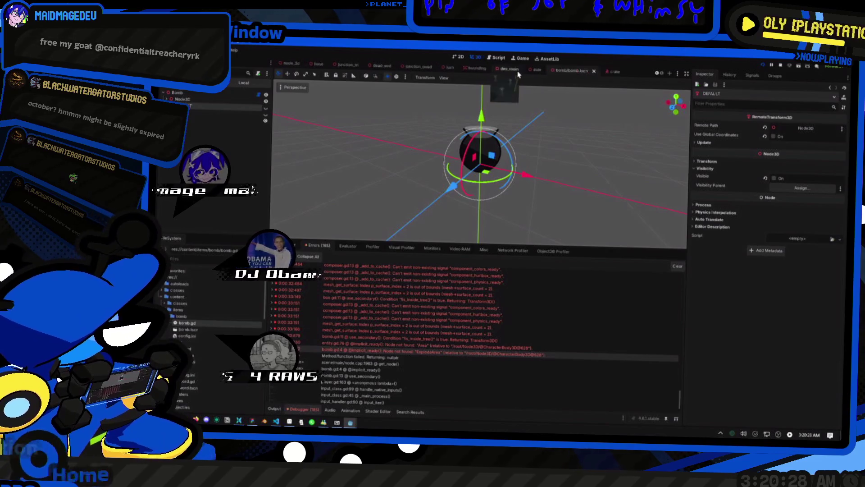
click(444, 67)
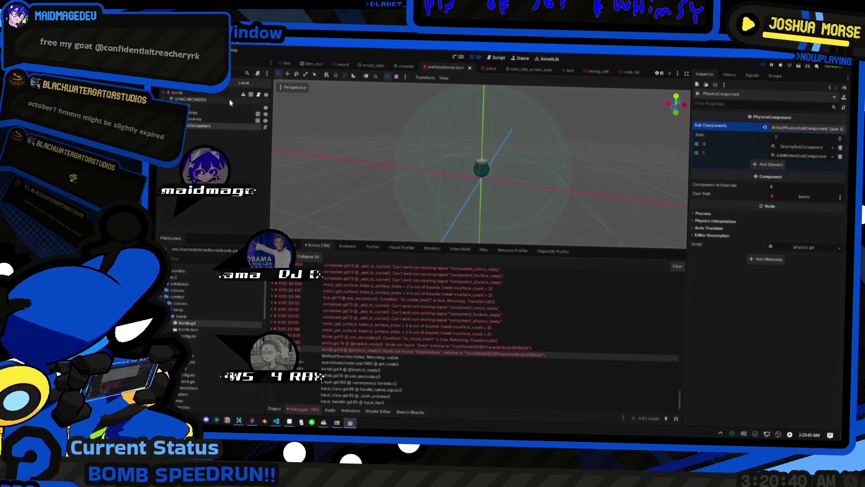
- Bring up the running game and slow it to 1/16x speed
click(785, 147)
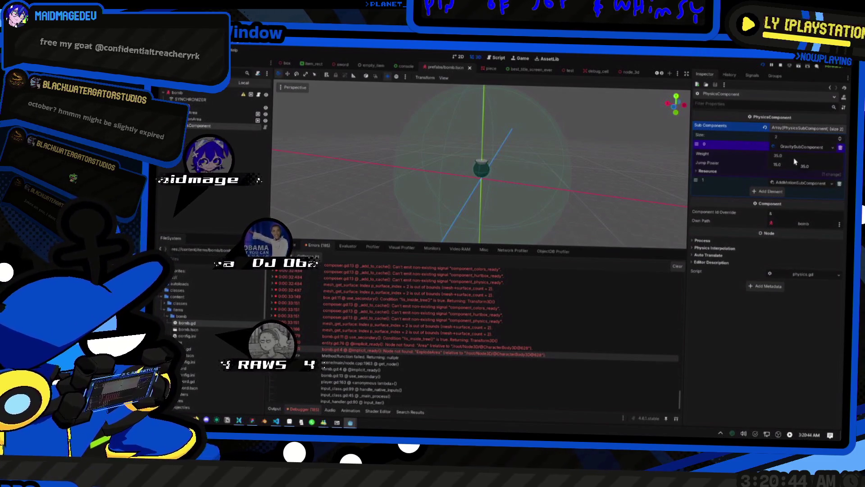
key(alt+Tab)
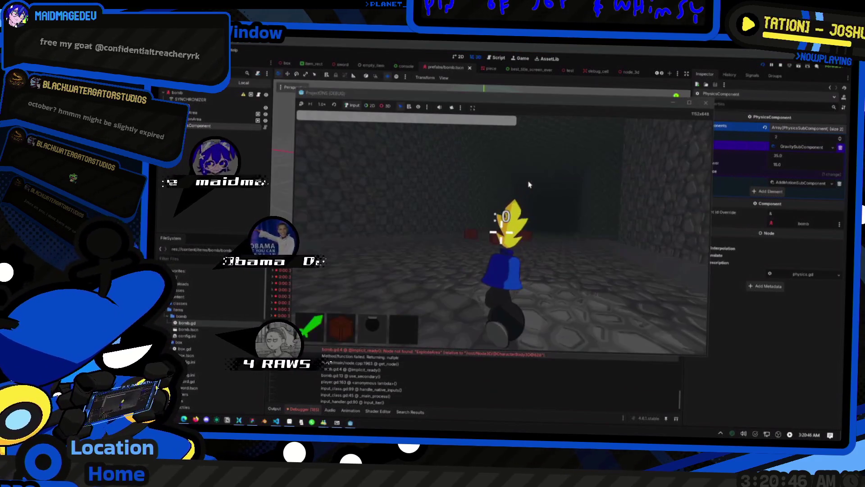
key(d)
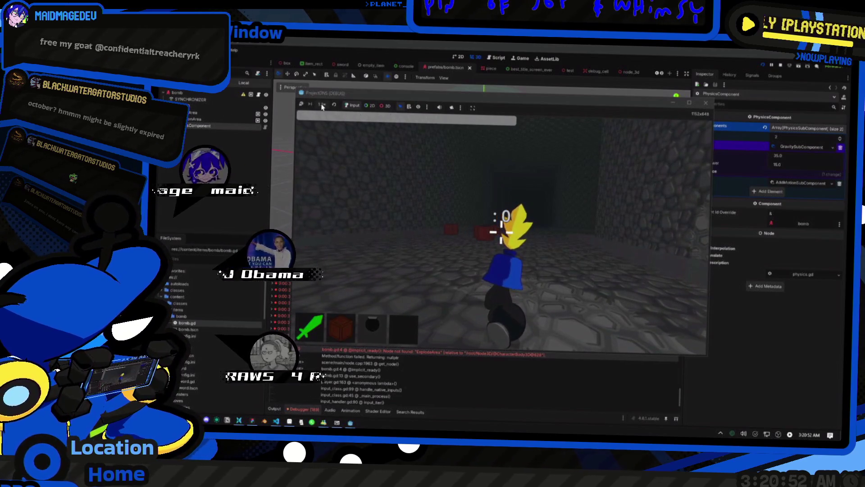
click(458, 204)
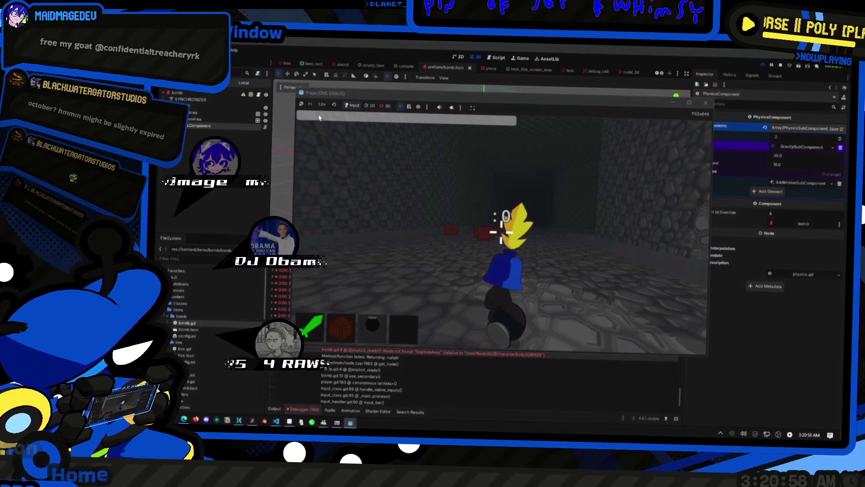
click(322, 104)
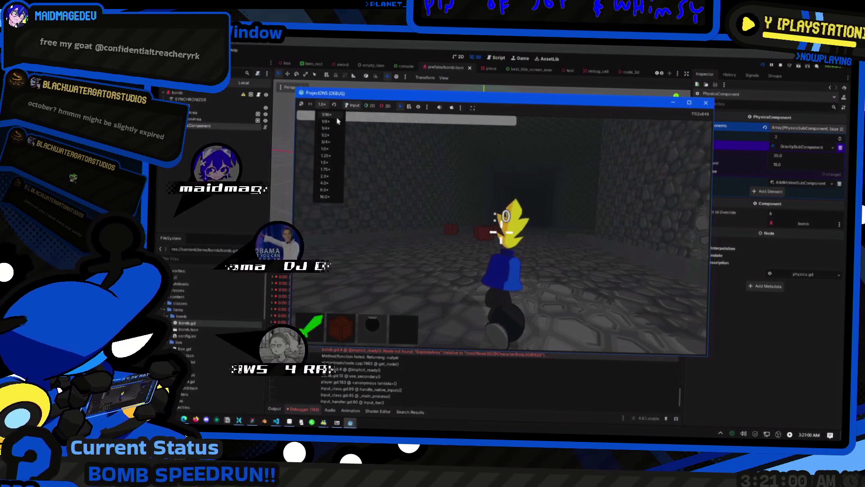
click(321, 115)
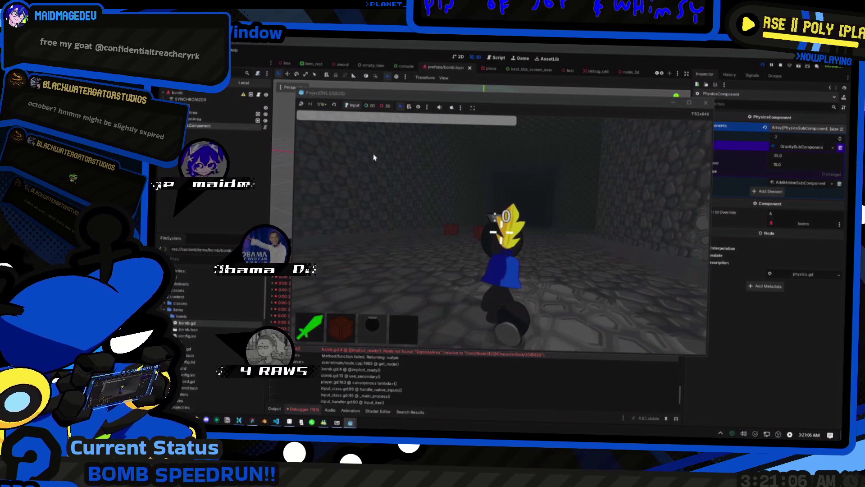
- Enable the editor camera override and pick the bomb's collision shape in the game view
click(542, 259)
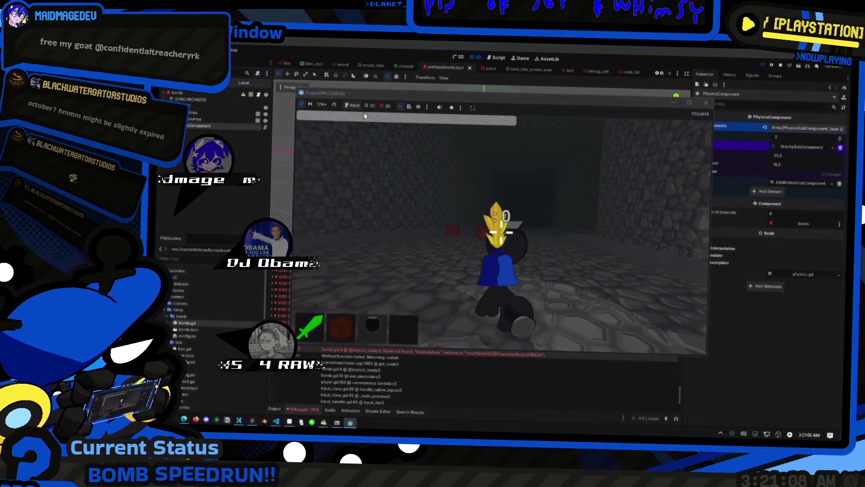
click(451, 107)
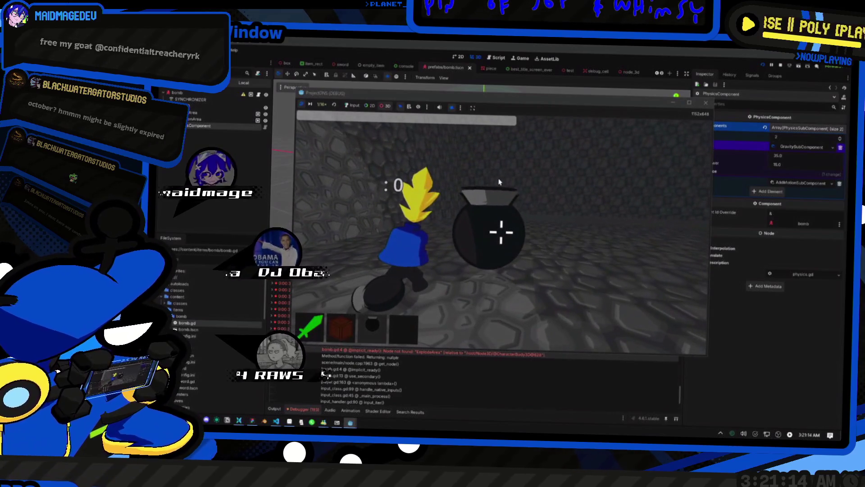
click(458, 175)
click(487, 242)
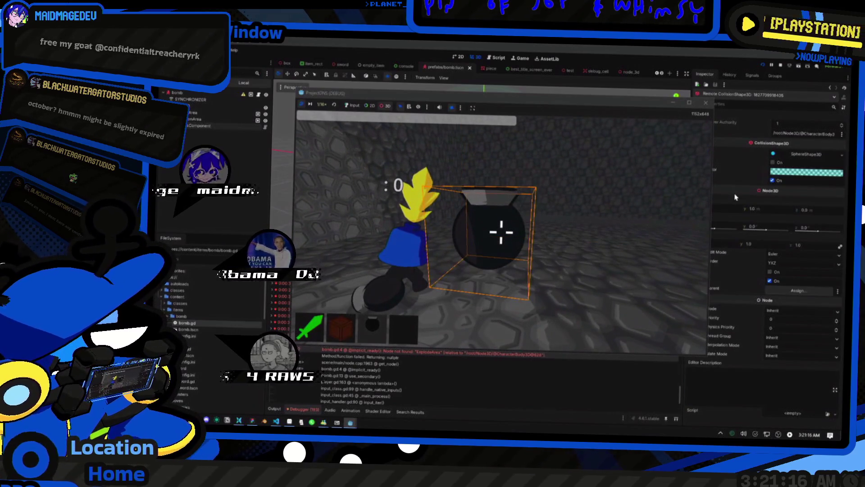
- Step through the remote Node3D and Area3D nodes to inspect the bomb's CharacterBody3D
click(749, 133)
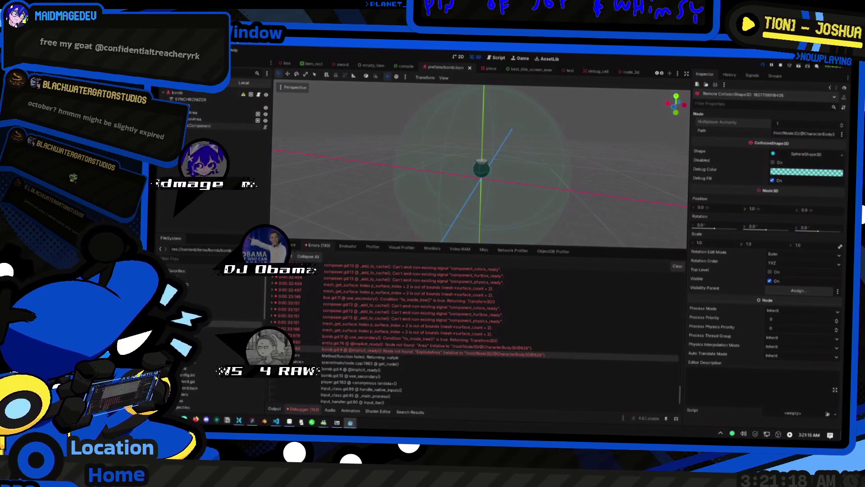
click(190, 204)
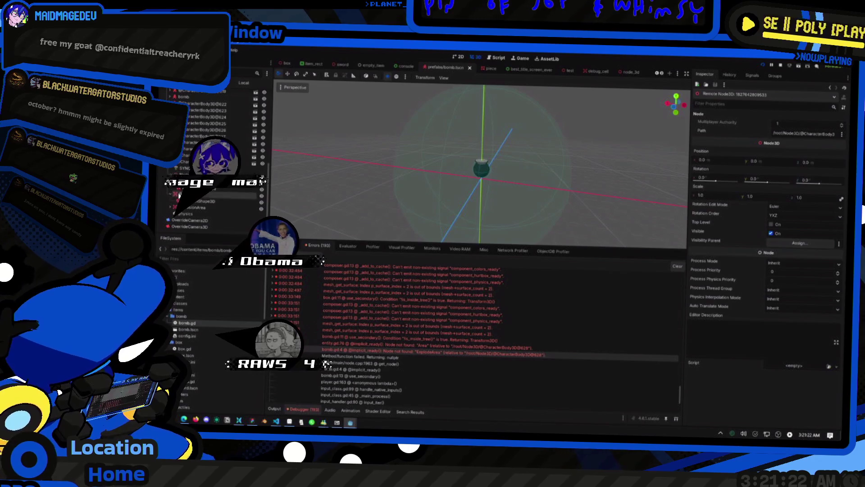
click(179, 195)
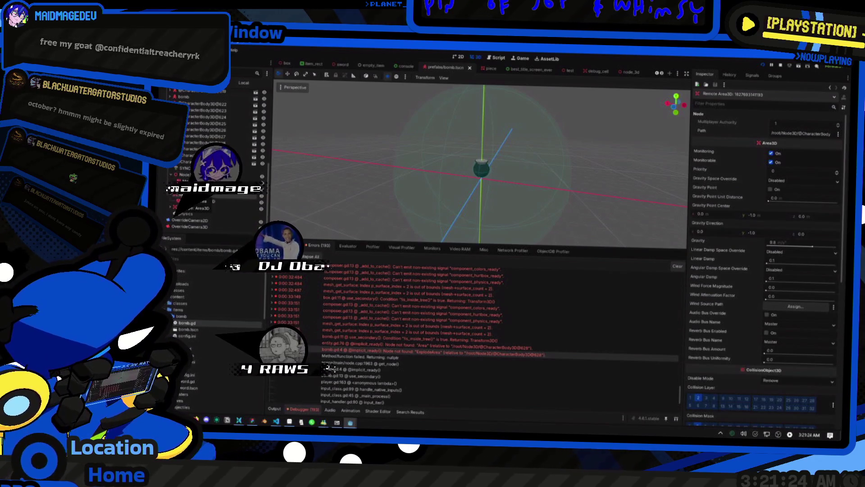
click(185, 156)
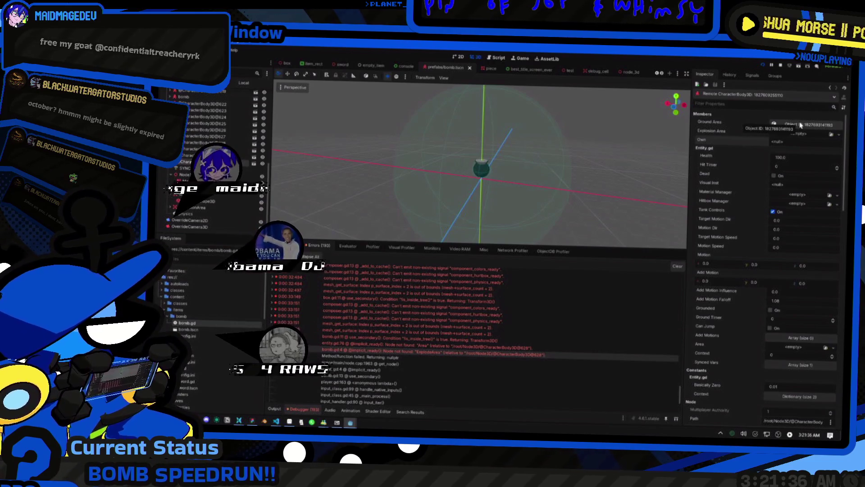
- Correct $ExplodeArea to $ExplosionArea in prefabs/bomb.gd
key(BackSpace)
key(BackSpace)
text(n)
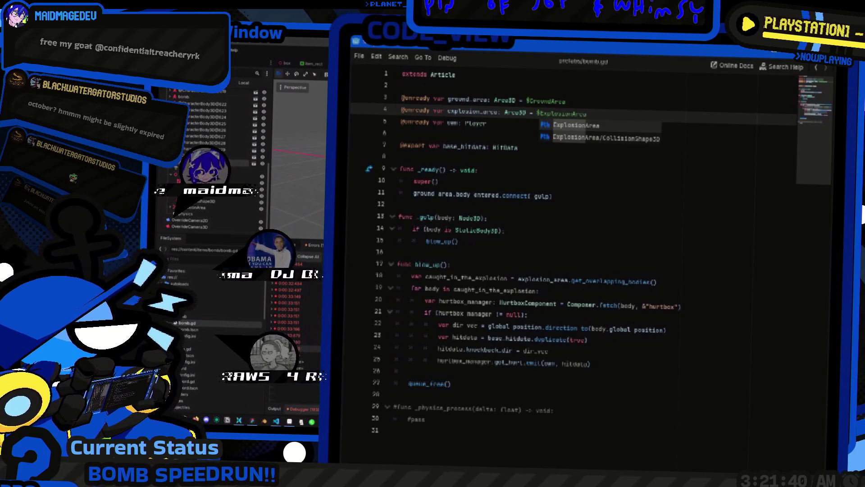
click(487, 123)
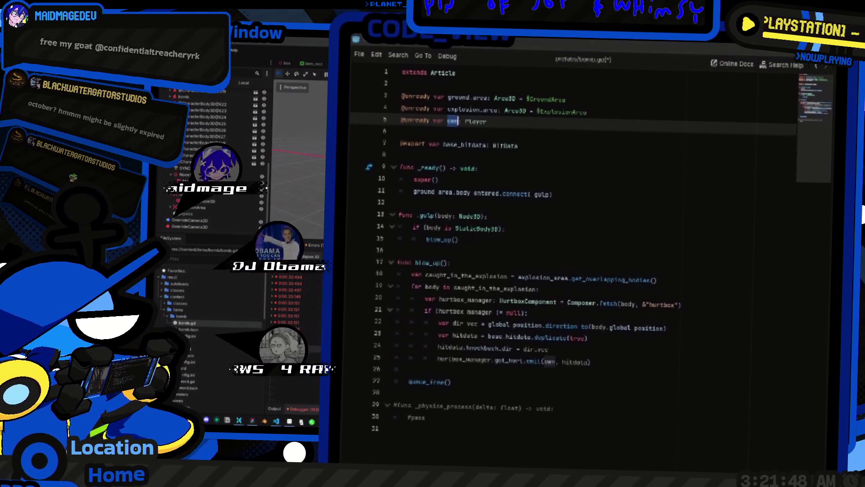
- In bomb/bomb.gd, duplicate the position line and change it to bomb_entity.own = player
key(alt+Left)
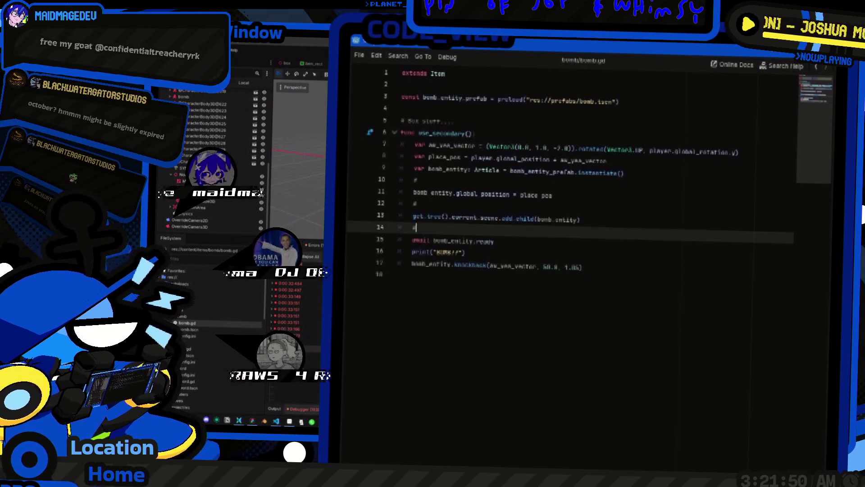
key(Down)
key(ctrl+shift+d)
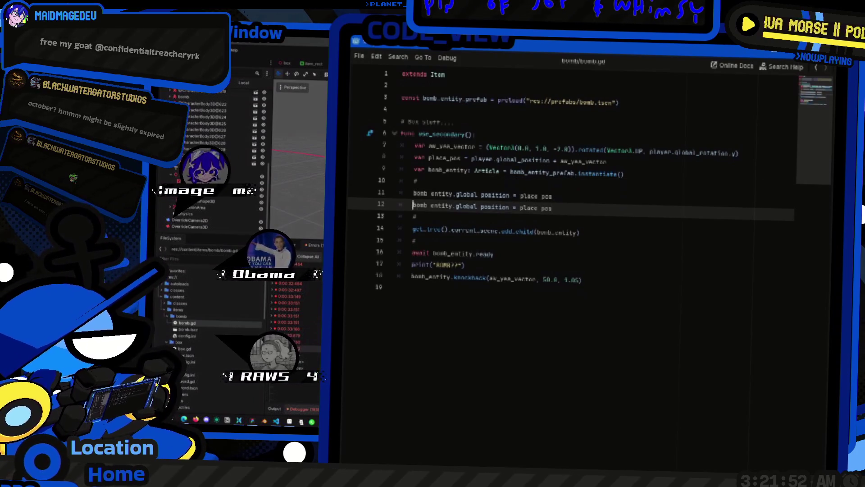
key(ctrl+Left)
key(shift+End)
text(own)
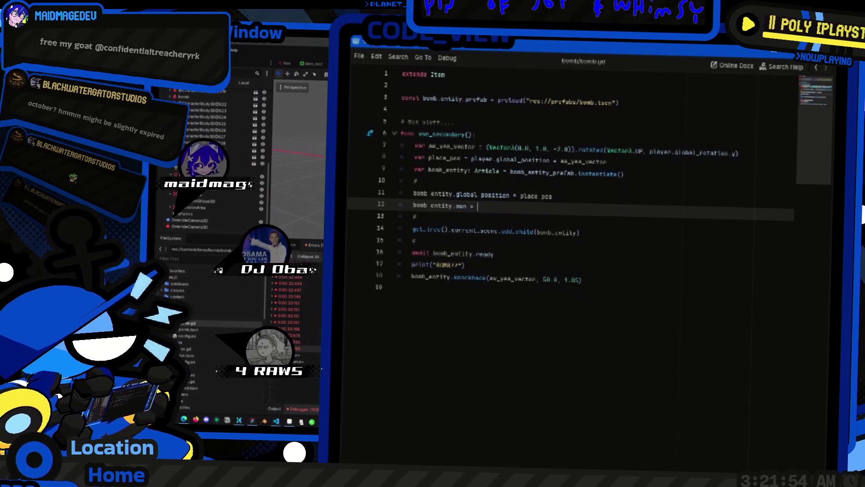
text(r)
key(Escape)
key(alt+Up)
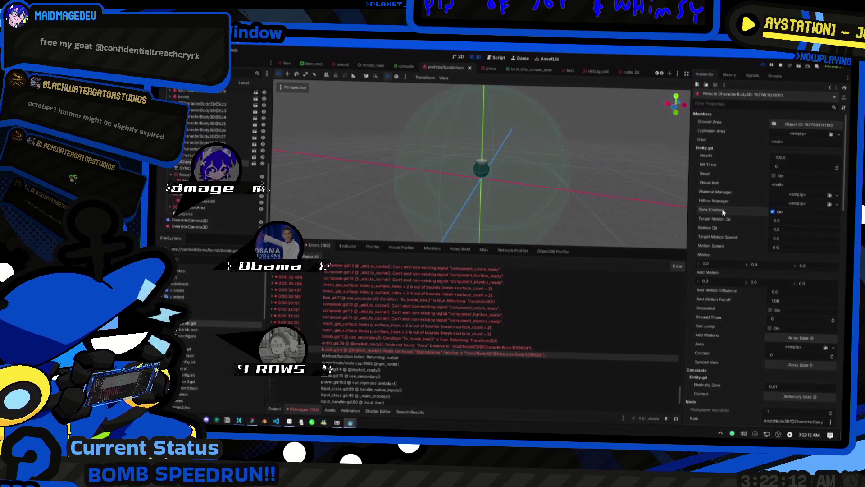
- Search the whole project for tank_controls and open the entity.gd match
key(alt+Tab)
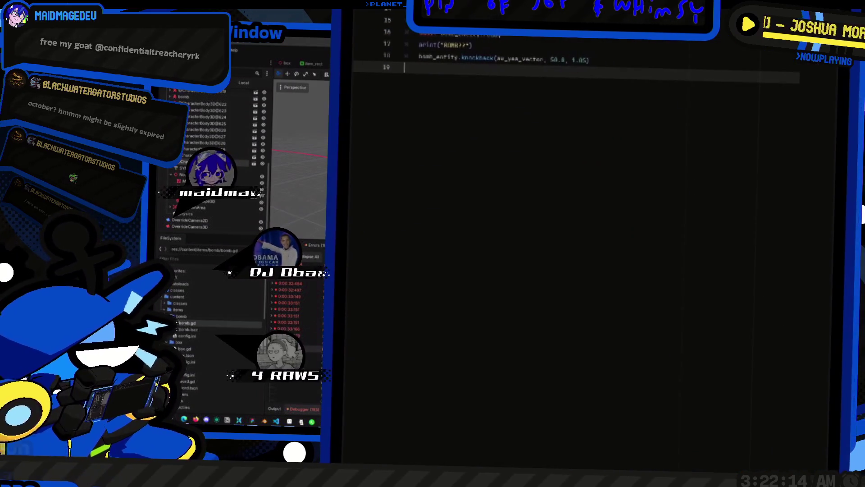
key(ctrl+shift+f)
text(tank_controls)
key(Return)
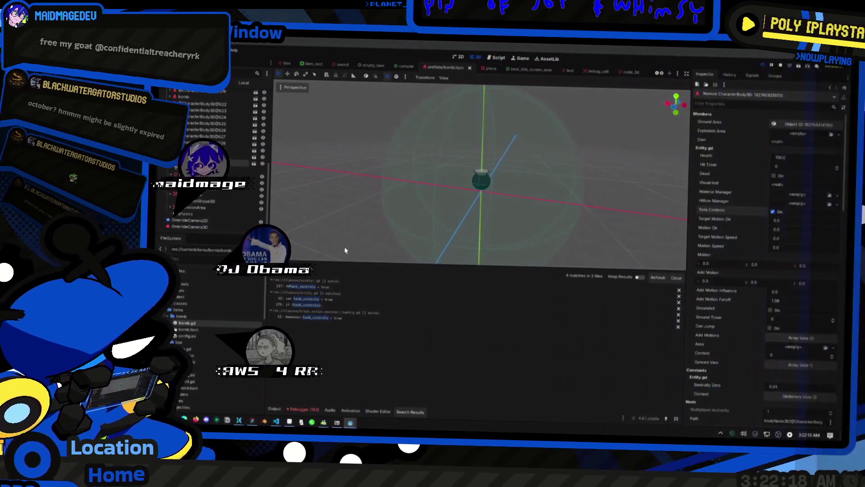
click(378, 318)
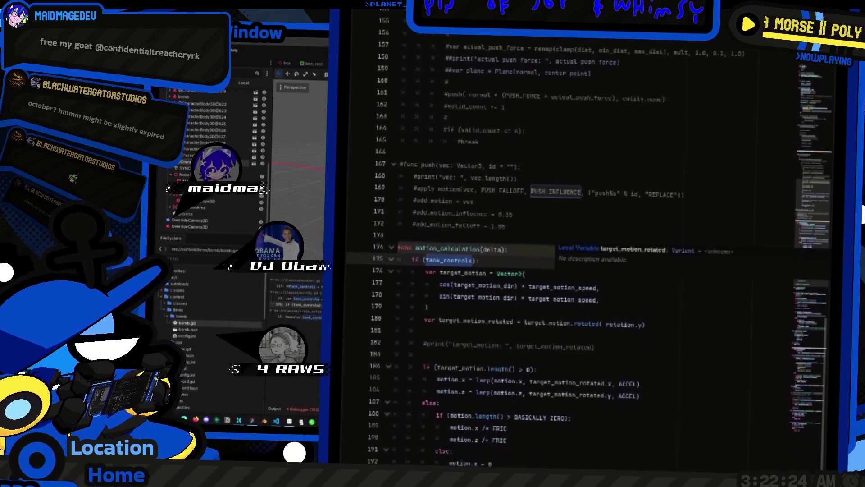
- Scroll through entity.gd to review where tank_controls is used
scroll(586, 248, up, 20)
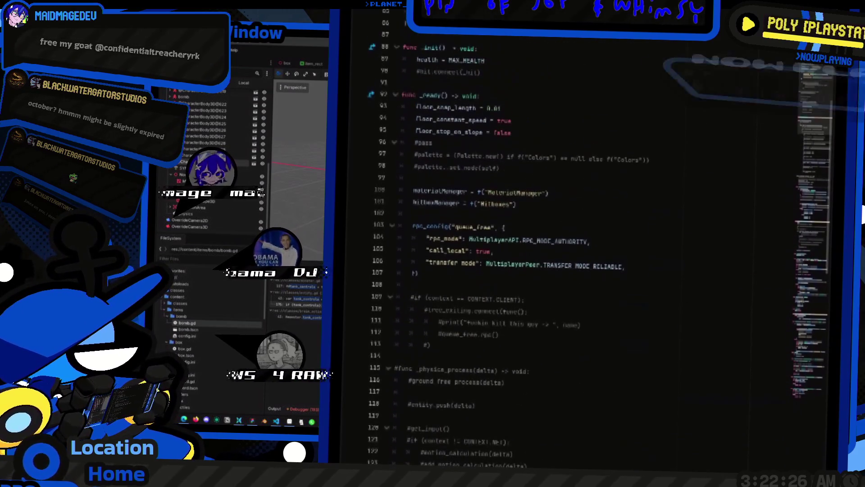
scroll(586, 248, down, 20)
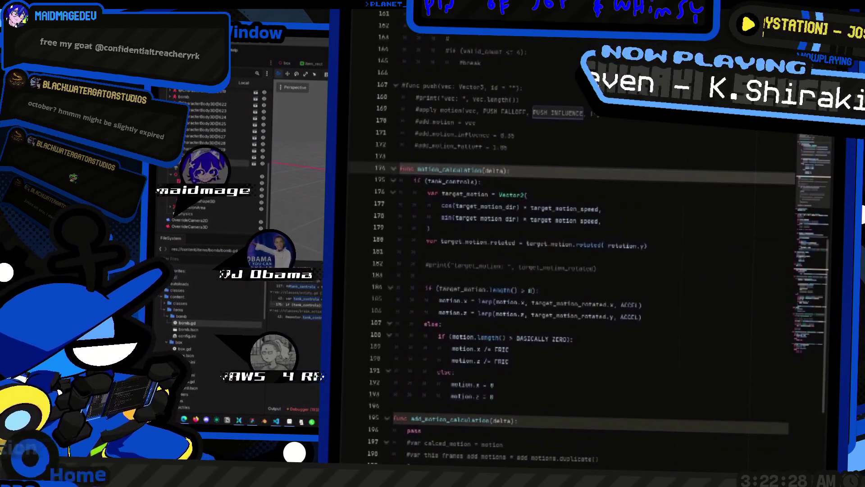
scroll(586, 248, down, 4)
scroll(586, 248, down, 15)
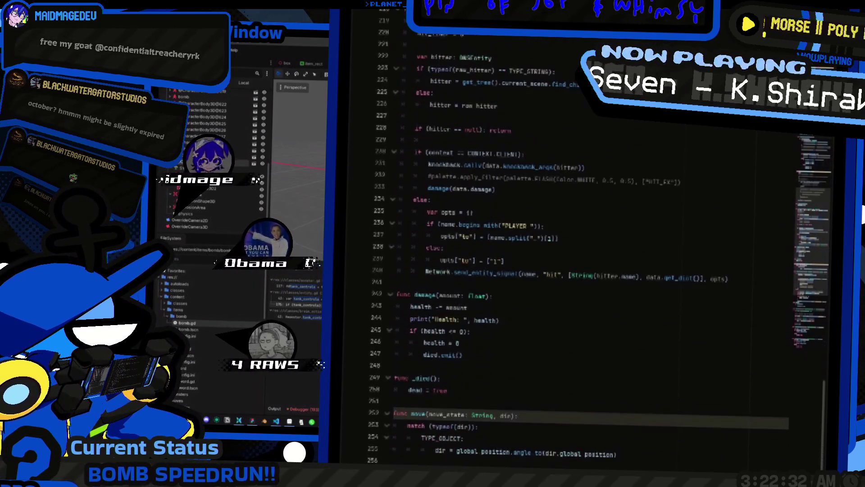
scroll(585, 248, down, 12)
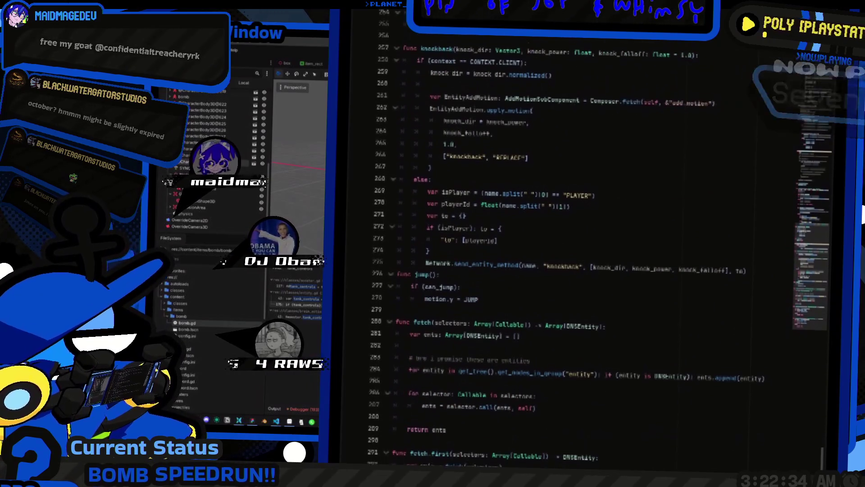
scroll(586, 248, up, 20)
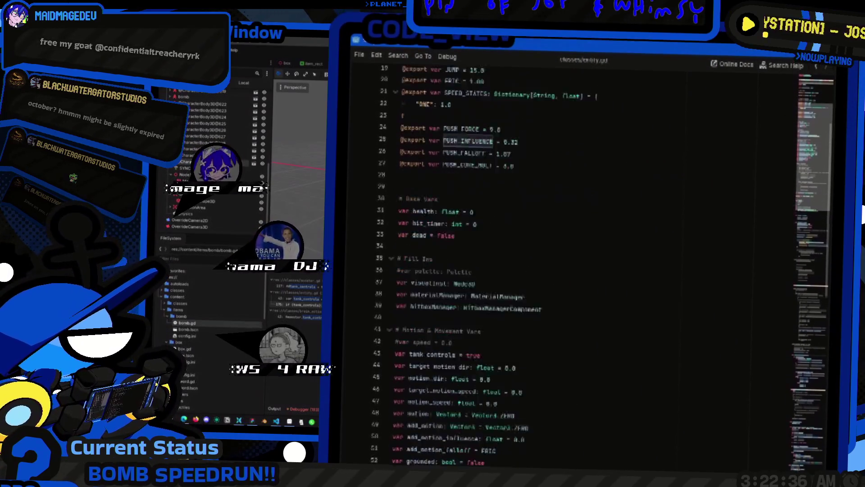
scroll(586, 248, down, 19)
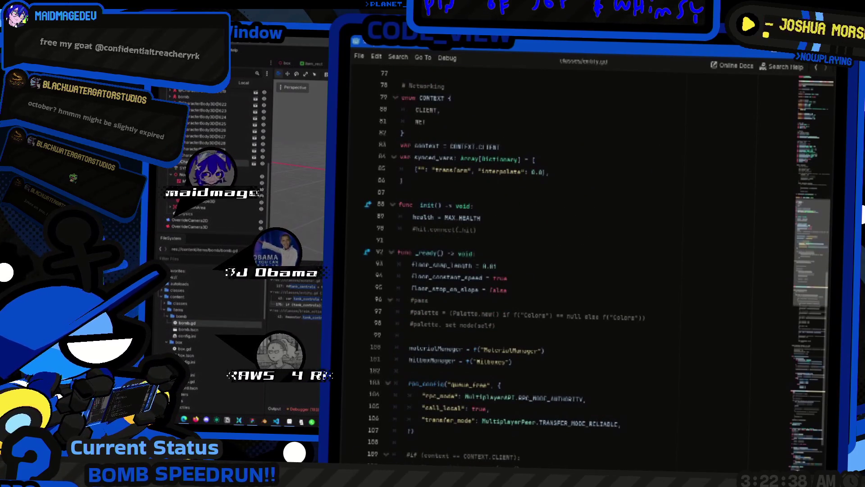
scroll(586, 248, down, 10)
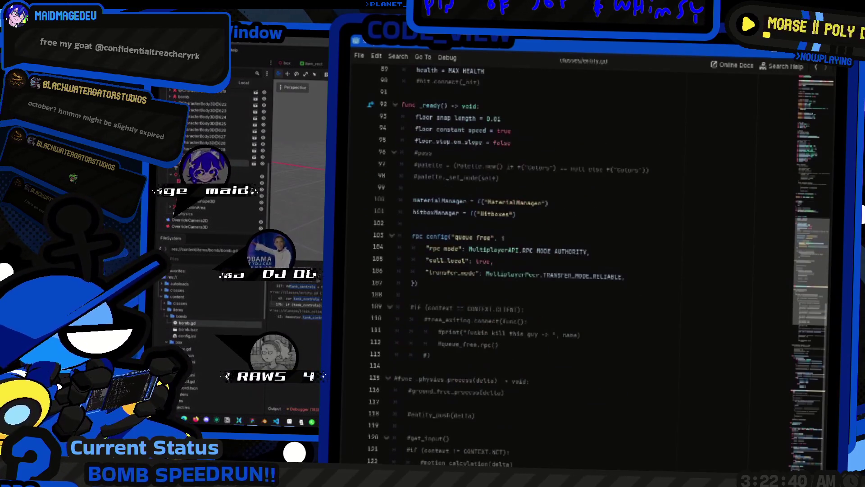
click(770, 267)
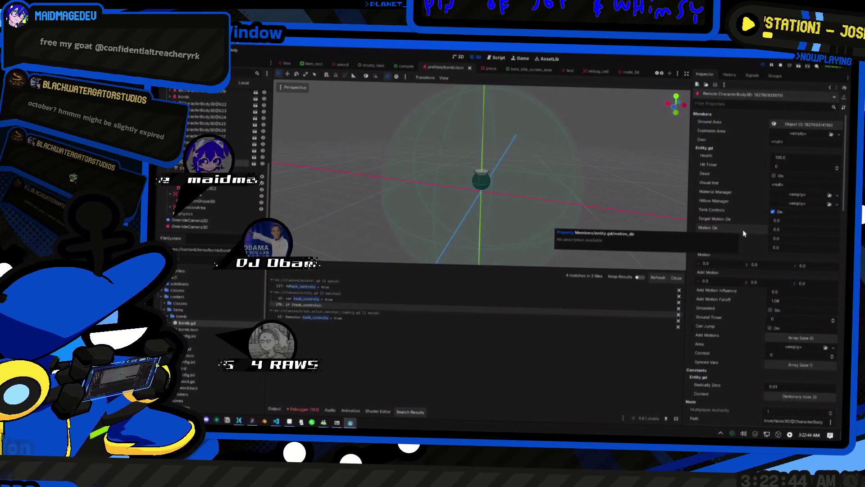
- Scroll the remote CharacterBody3D's Inspector, then show the Output log in the bottom panel
scroll(743, 233, down, 5)
scroll(744, 235, down, 2)
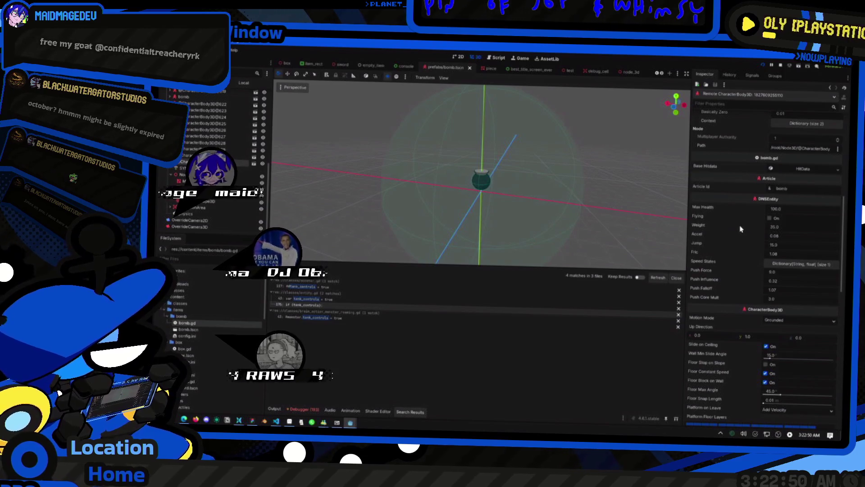
scroll(739, 233, down, 2)
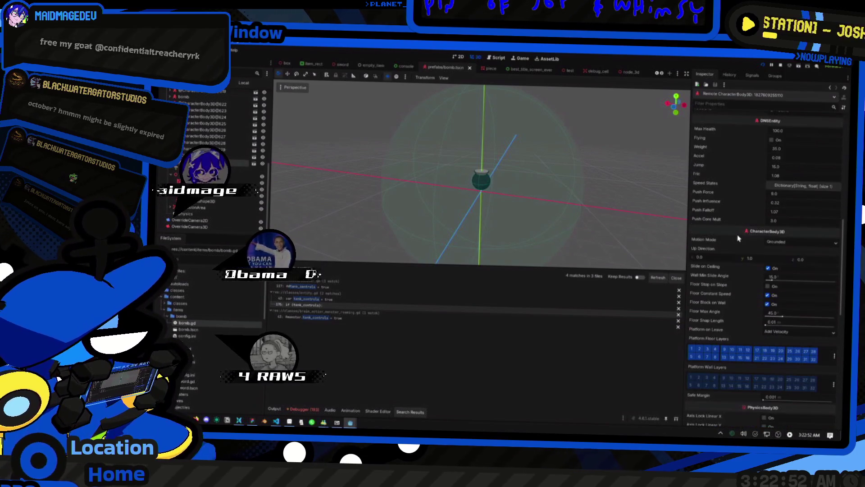
scroll(736, 238, down, 5)
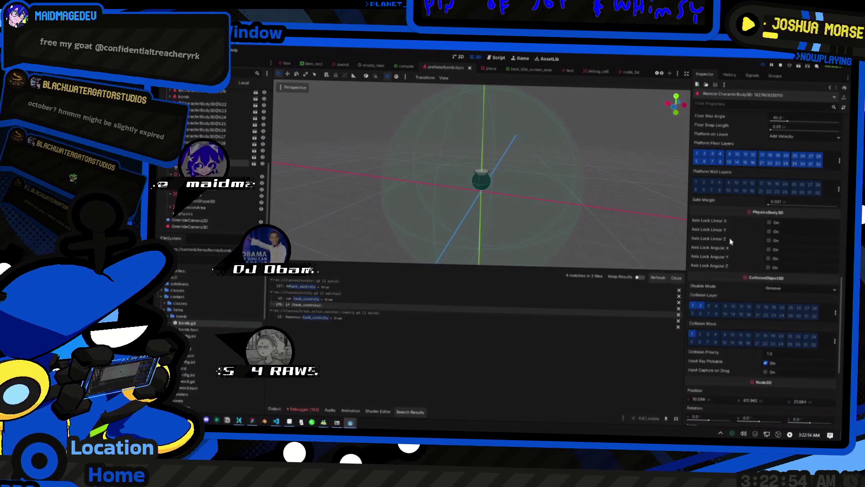
scroll(730, 241, down, 5)
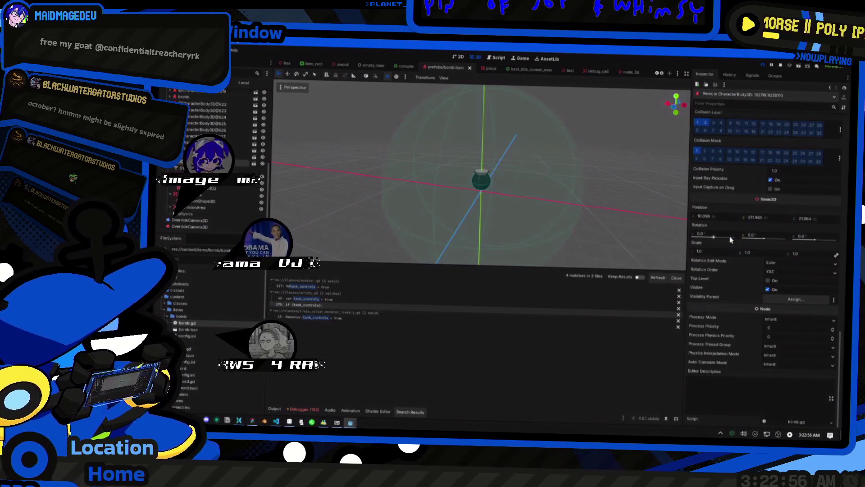
click(273, 409)
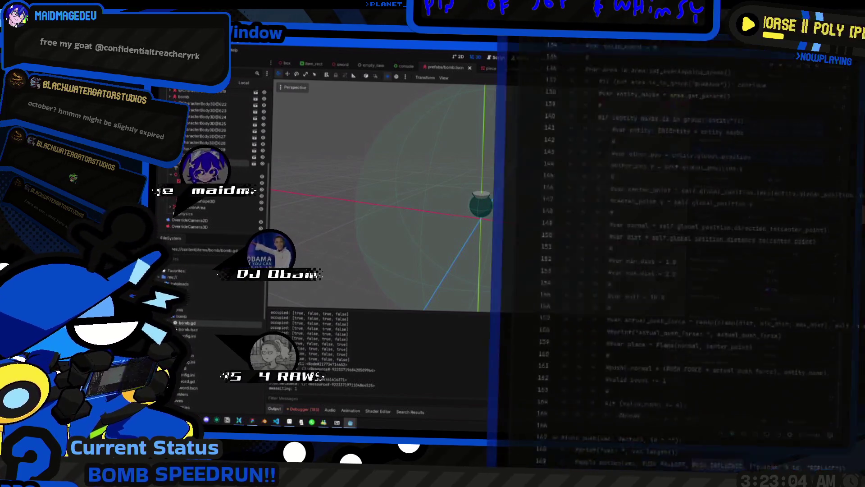
scroll(586, 243, down, 1)
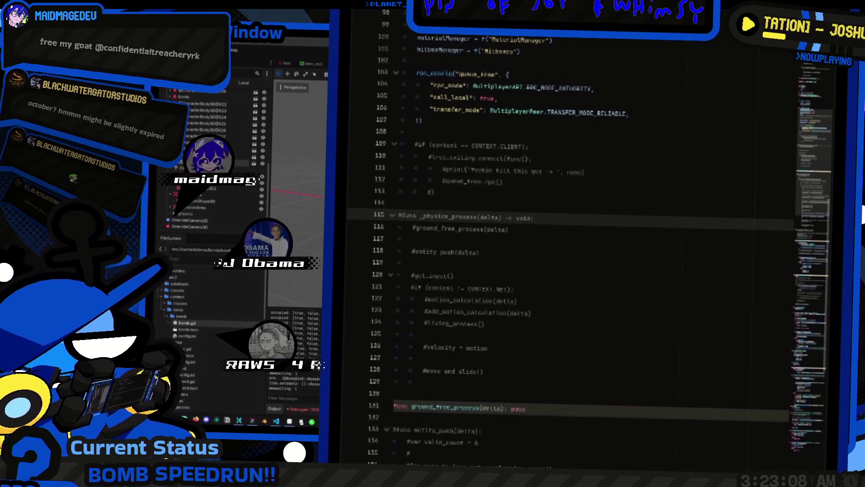
- Delete the empty line 19 at the end of bomb.gd
scroll(586, 181, up, 3)
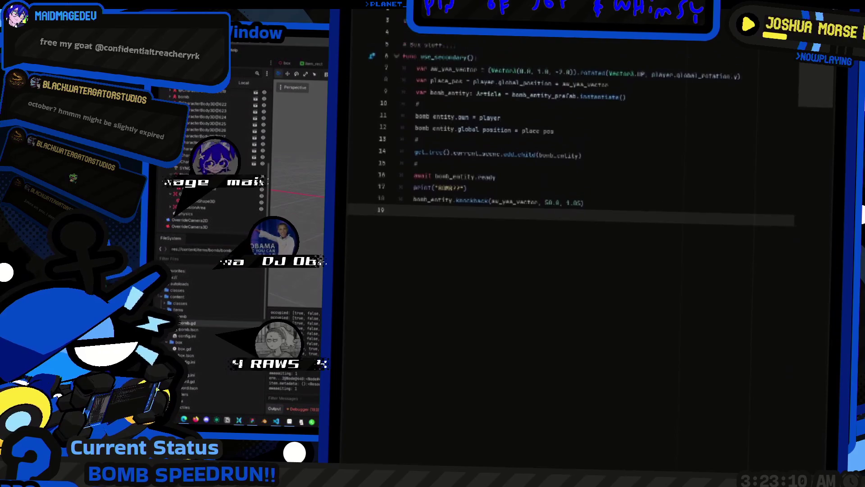
key(BackSpace)
key(Up)
scroll(586, 136, up, 2)
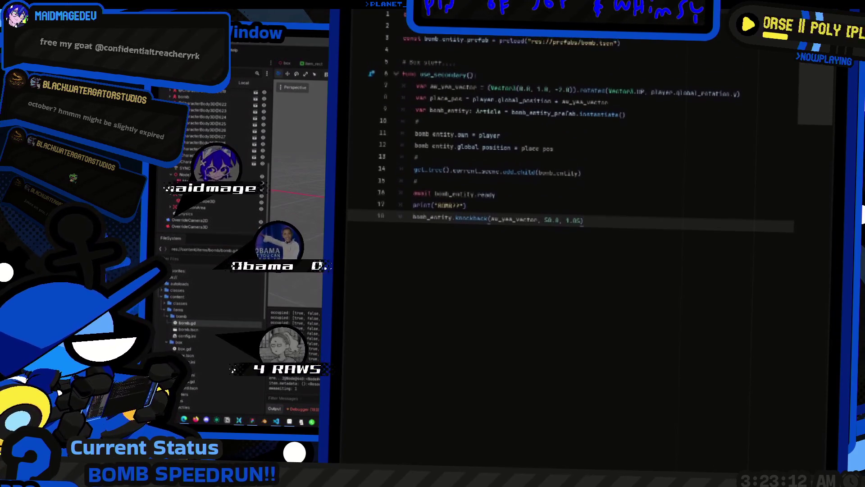
- Look up the ready signal's documentation, then return to the bomb scene's 3D view
key(Up)
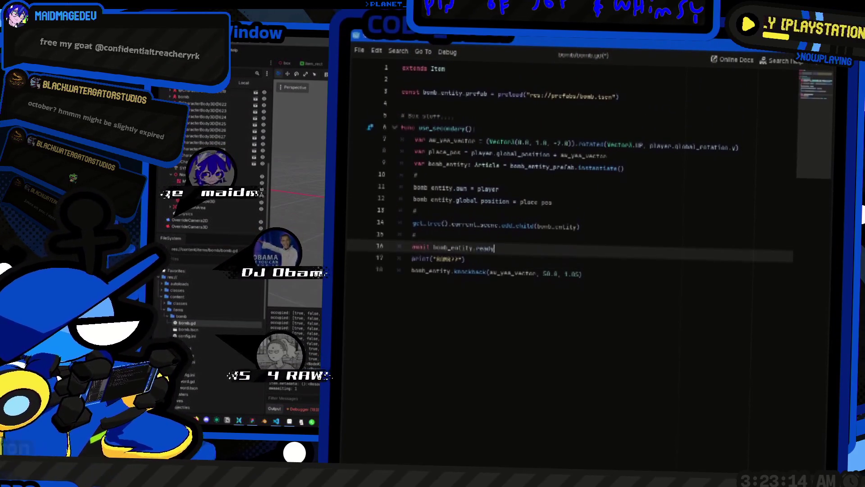
key(alt+F1)
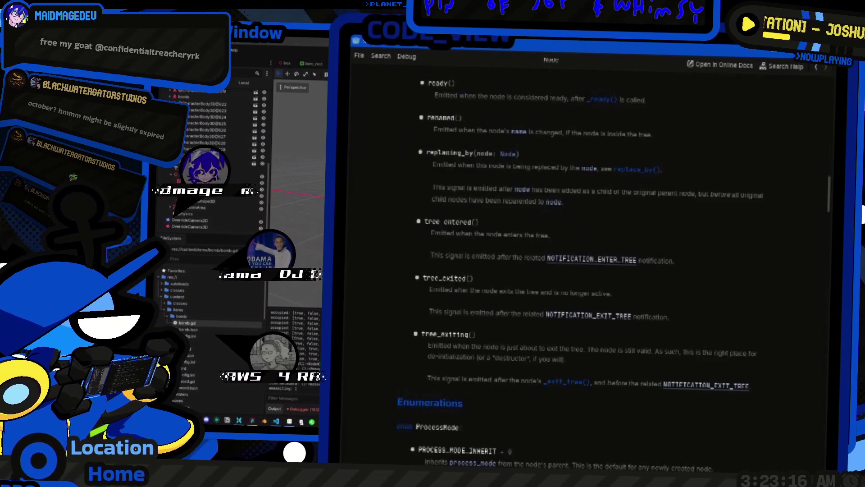
key(alt+Left)
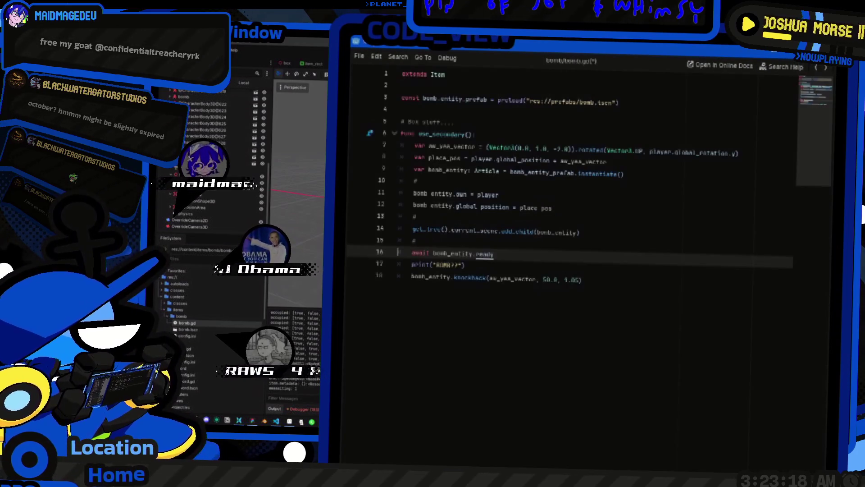
key(ctrl+F2)
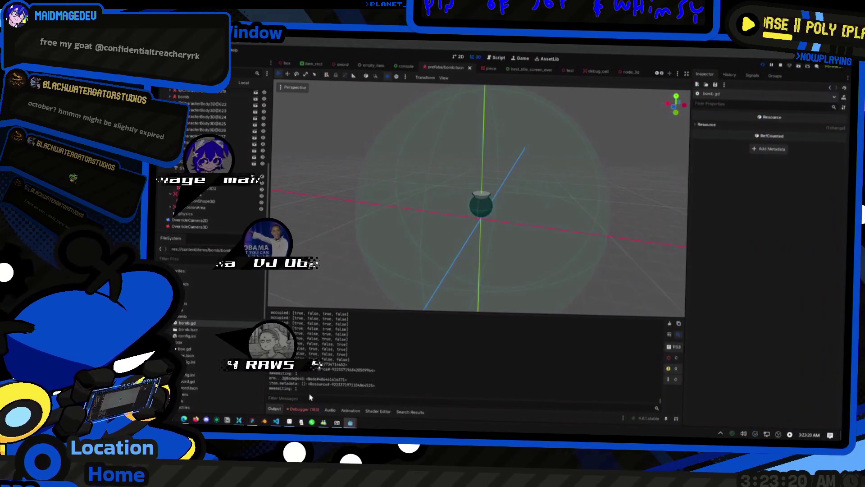
- Start a test run of the game and set its speed back to 1.0x
key(alt+d)
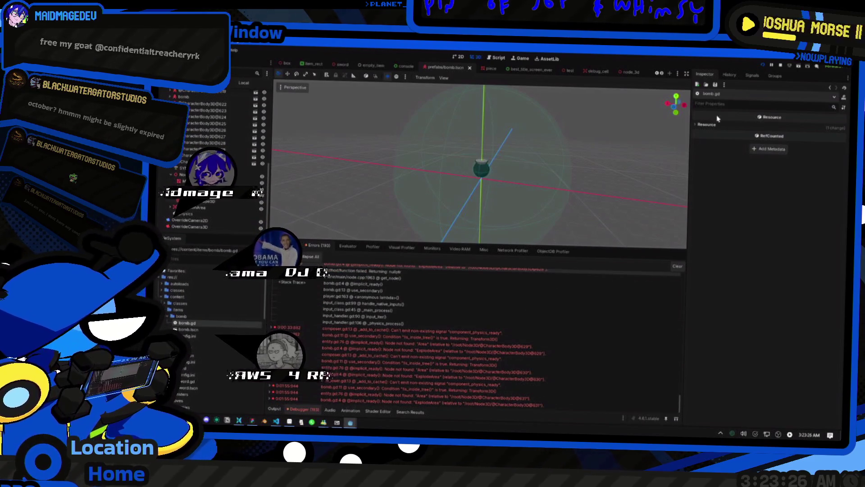
click(781, 69)
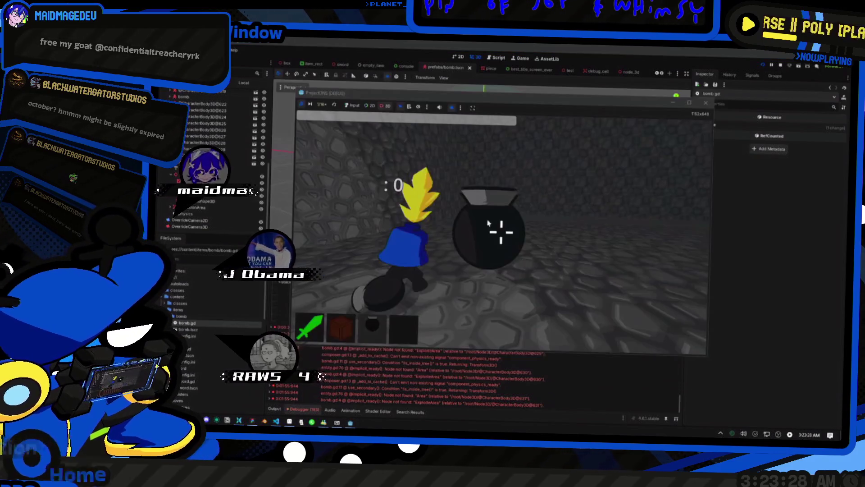
click(322, 104)
click(331, 149)
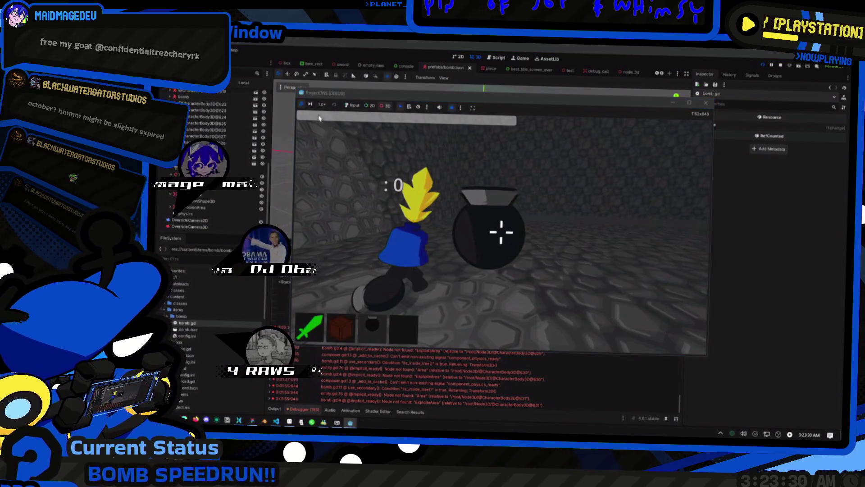
- Place a red crate in the game, close the test run, and reopen bomb.gd
click(438, 224)
click(356, 119)
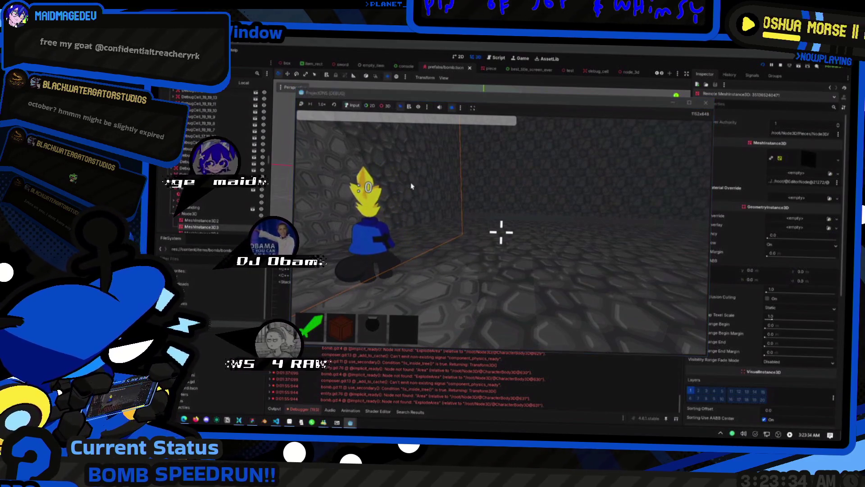
key(2)
click(452, 220)
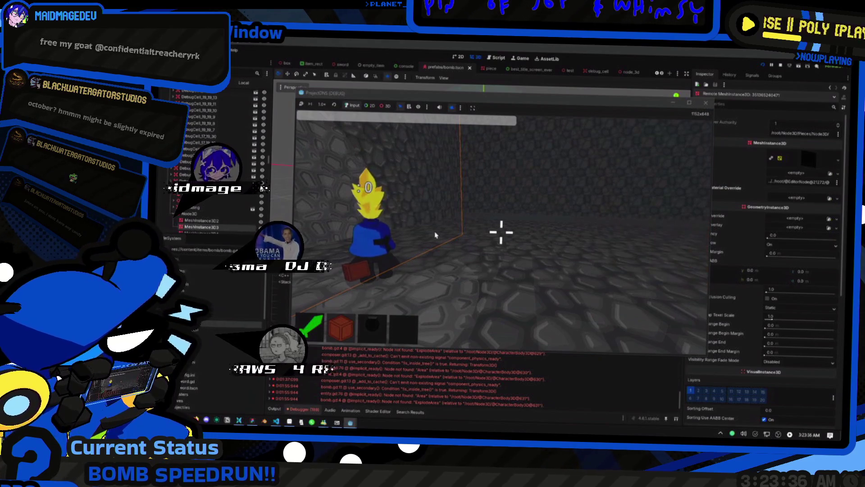
click(274, 408)
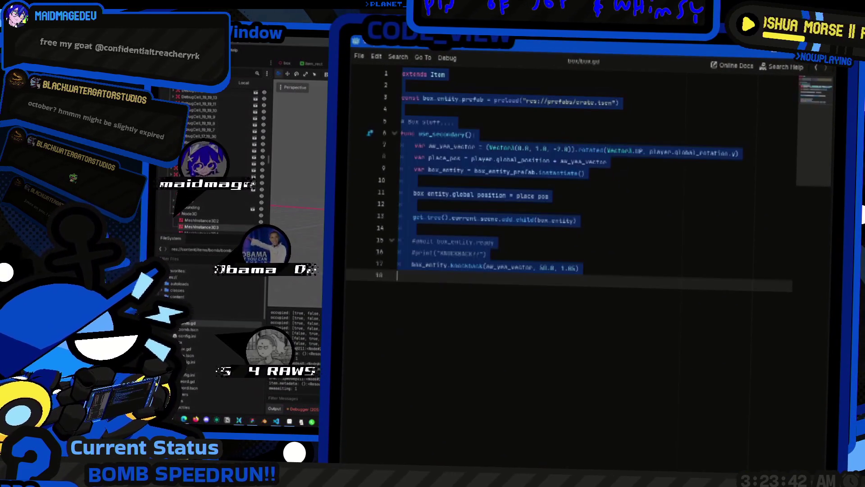
click(487, 254)
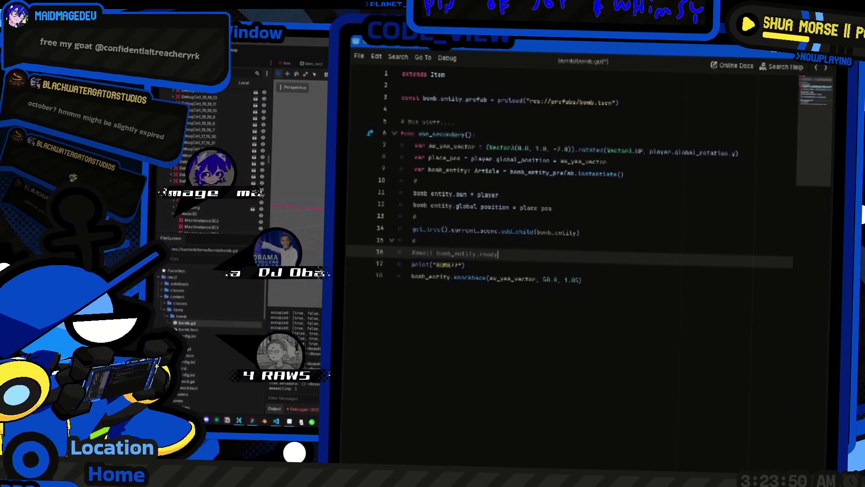
- Move the character in the running game and throw the bomb
key(alt+Tab)
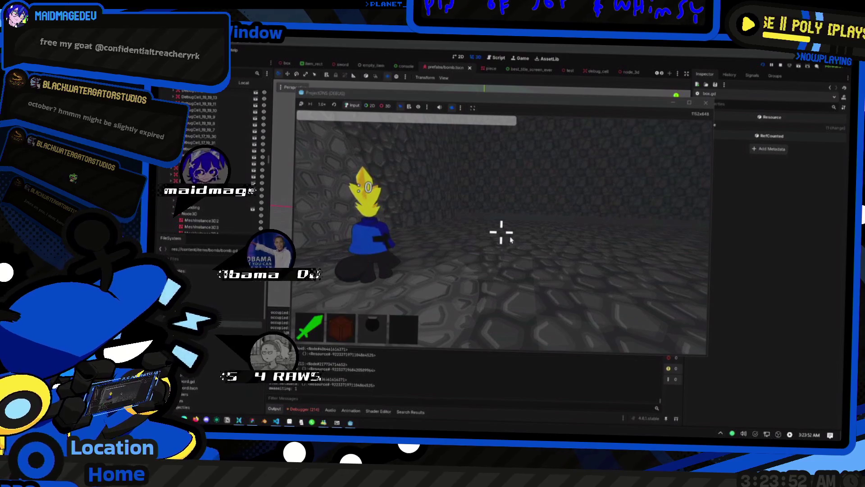
key(a)
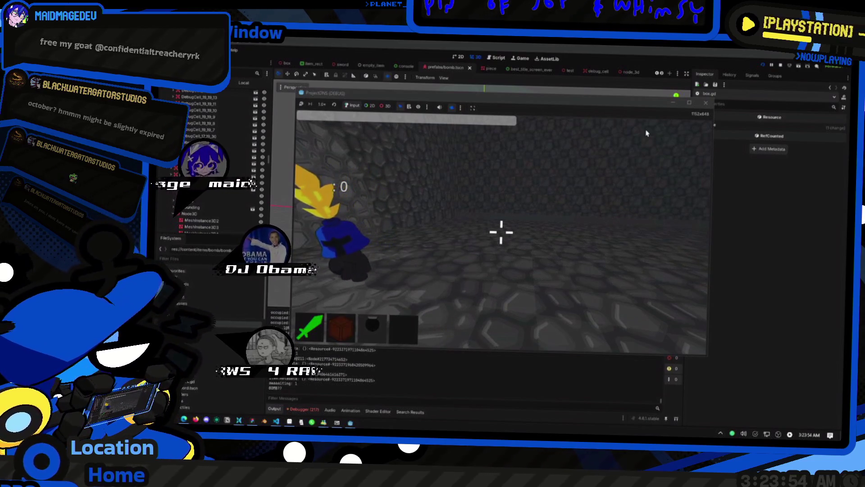
click(341, 201)
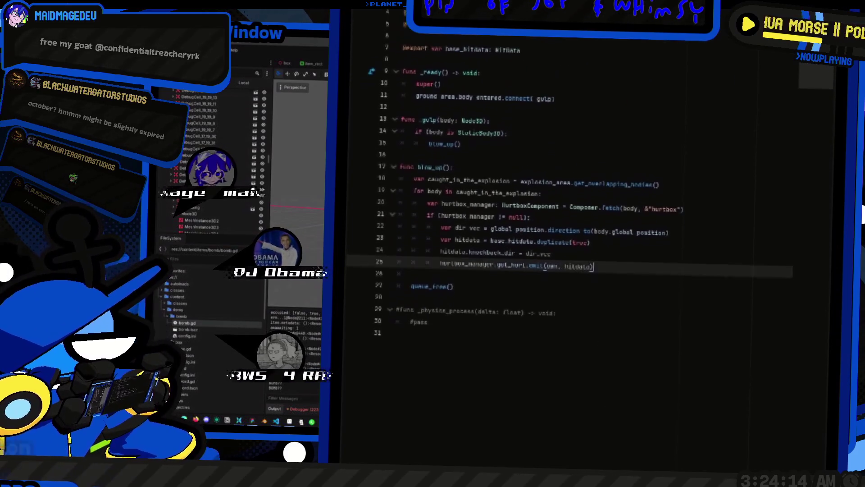
- Insert a new line after the get_hurt.emit call in blow_up()
scroll(570, 180, down, 1)
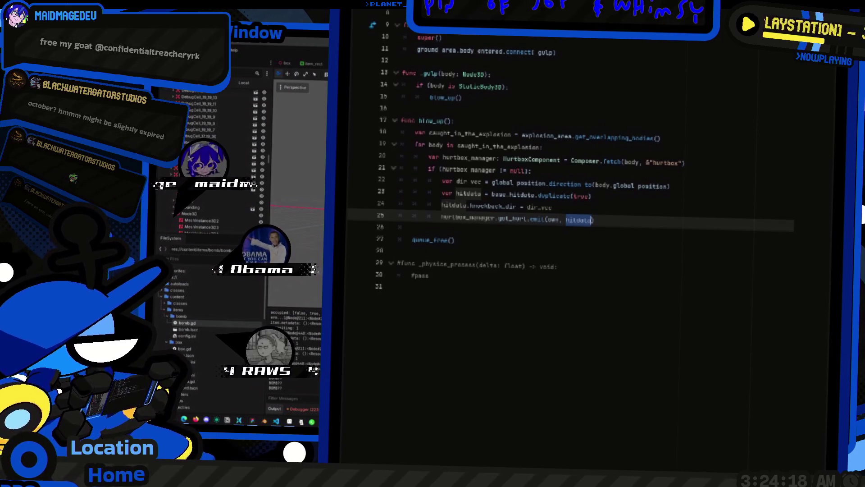
click(552, 206)
click(595, 220)
key(Return)
key(Return)
key(Up)
key(shift+Down)
key(BackSpace)
- Write print("EXPLODED: ", body) on that line and run the game to test it
text(irint("EXPLODED:)
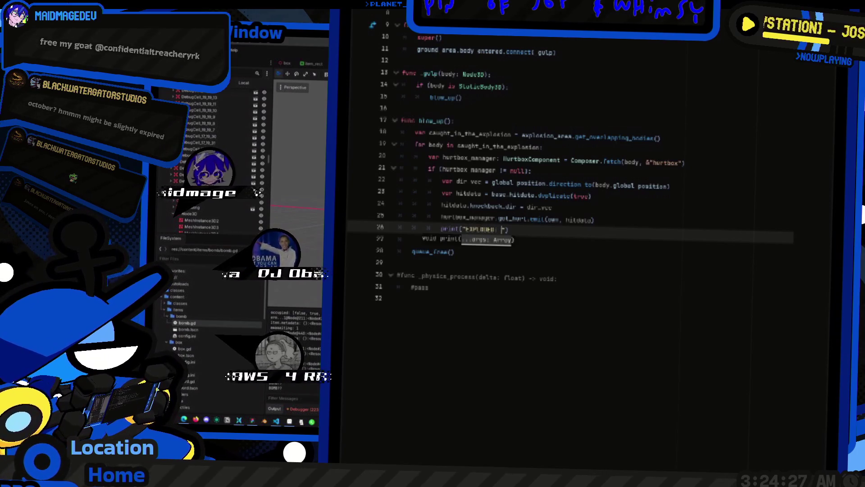
key(Up)
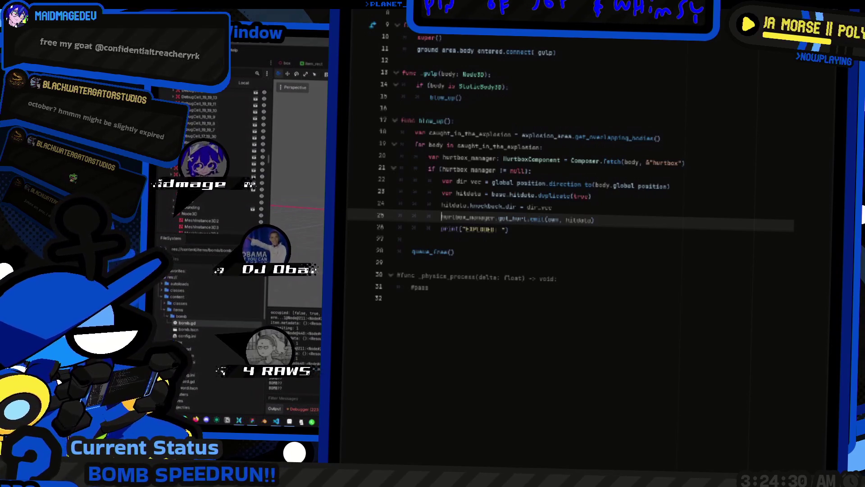
click(441, 229)
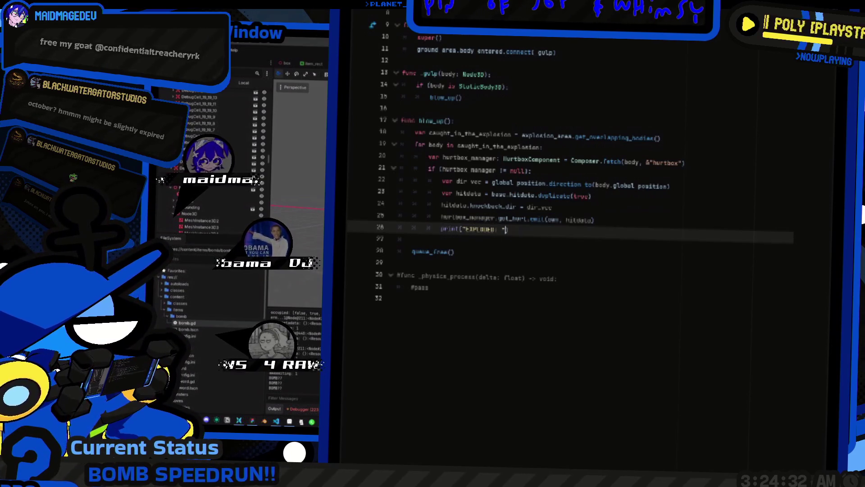
text(body)
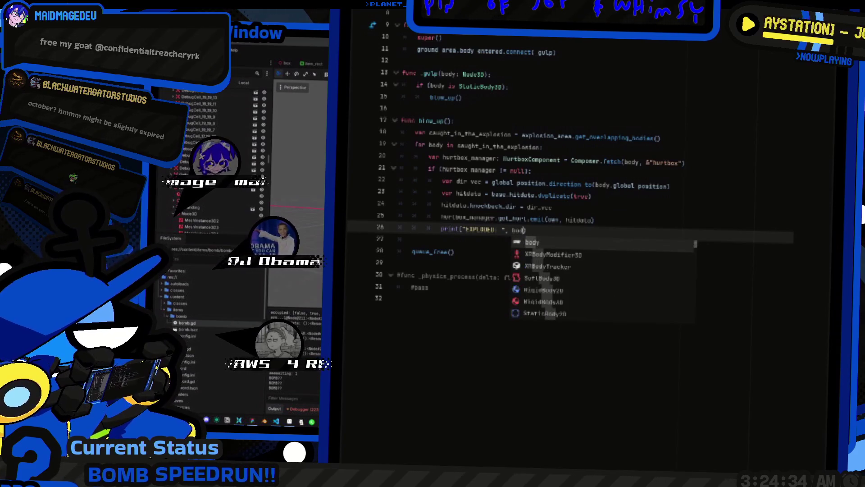
key(Home)
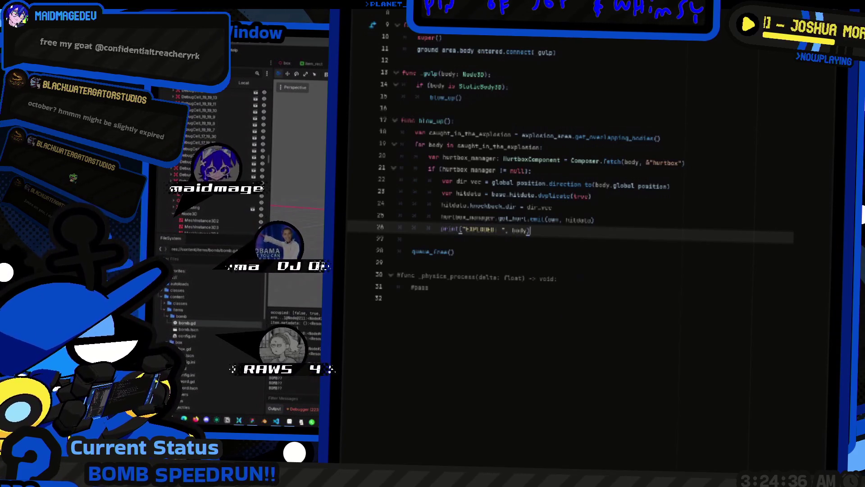
key(alt+Tab)
key(alt+Tab)
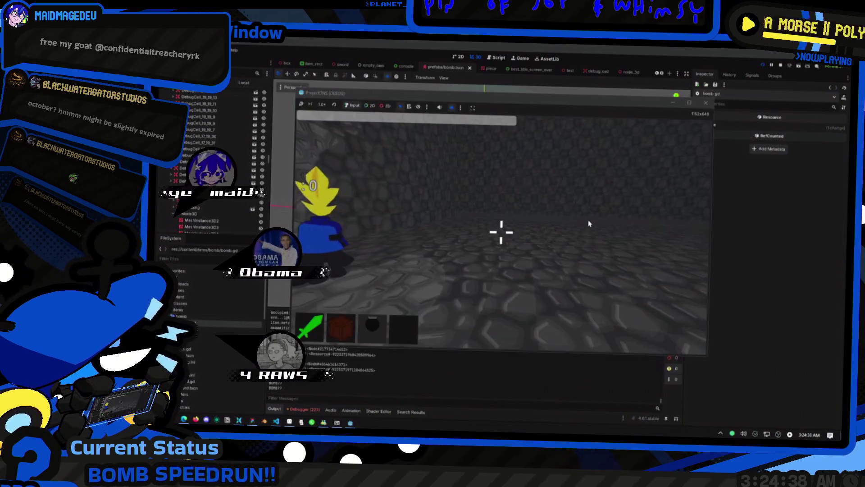
- Stop the test run with F8 and select the bomb's PhysicsComponent node
click(580, 231)
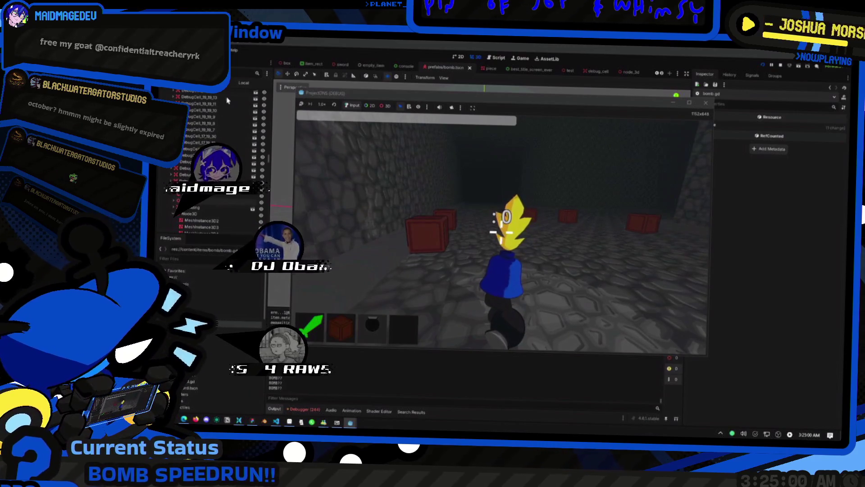
key(F8)
click(203, 125)
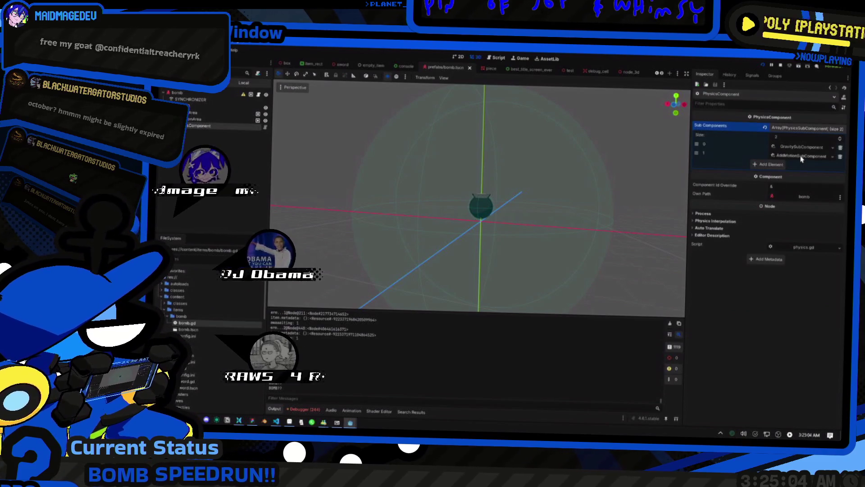
click(802, 156)
click(798, 163)
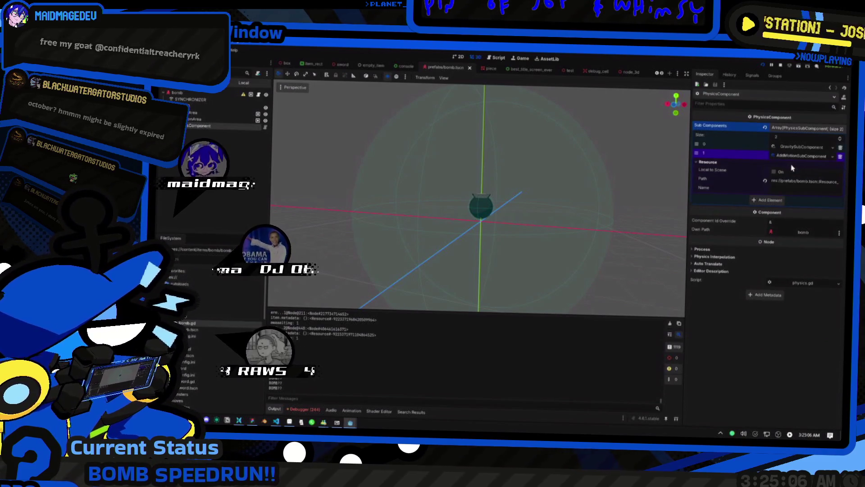
key(alt+Tab)
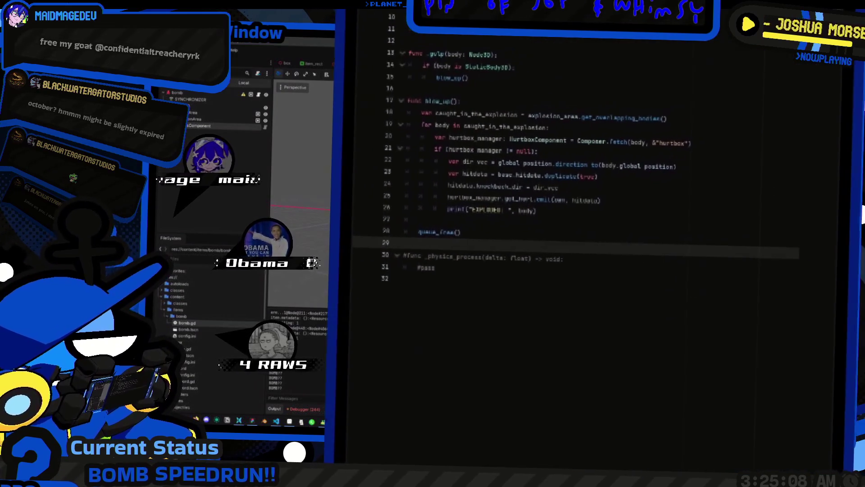
key(ctrl+Tab)
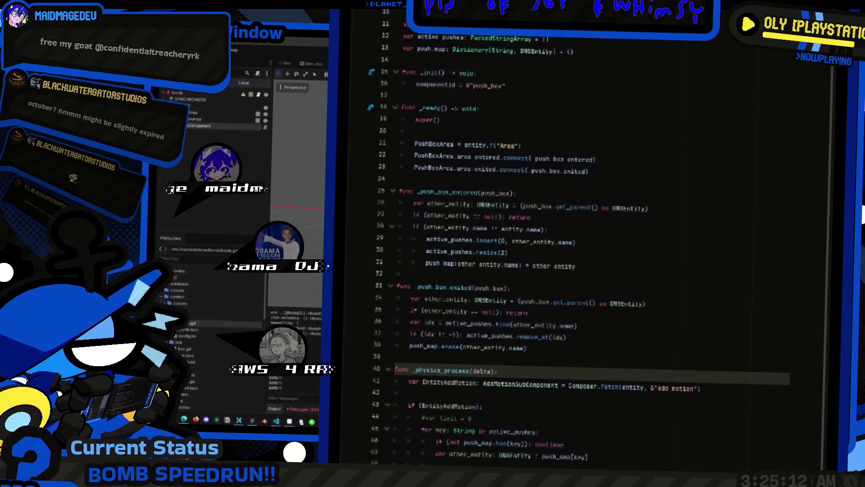
scroll(577, 225, up, 3)
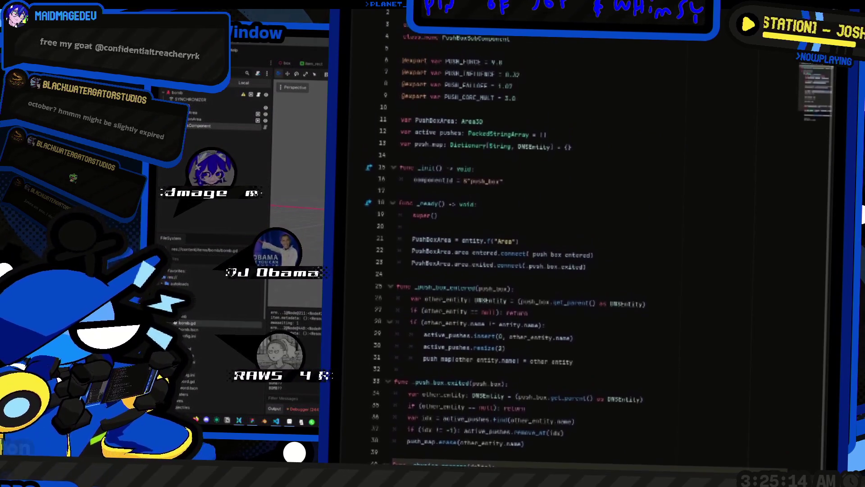
scroll(577, 225, down, 4)
click(469, 113)
scroll(577, 225, up, 1)
double_click(507, 152)
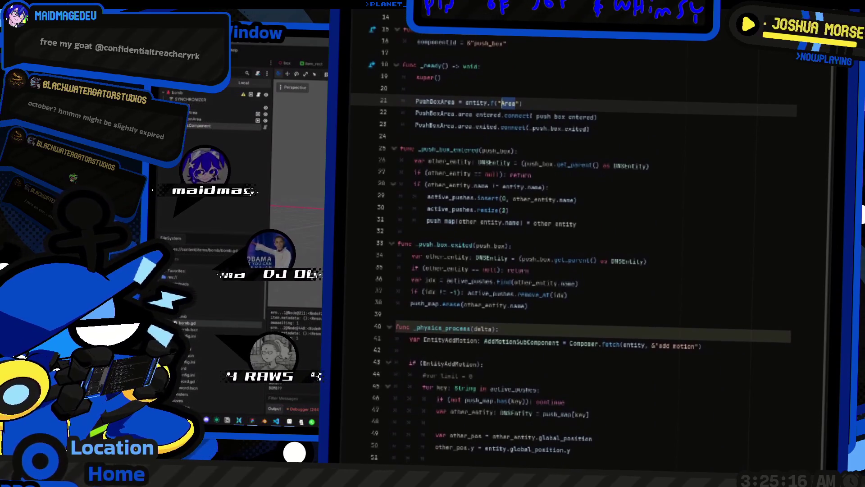
scroll(577, 225, up, 2)
click(206, 114)
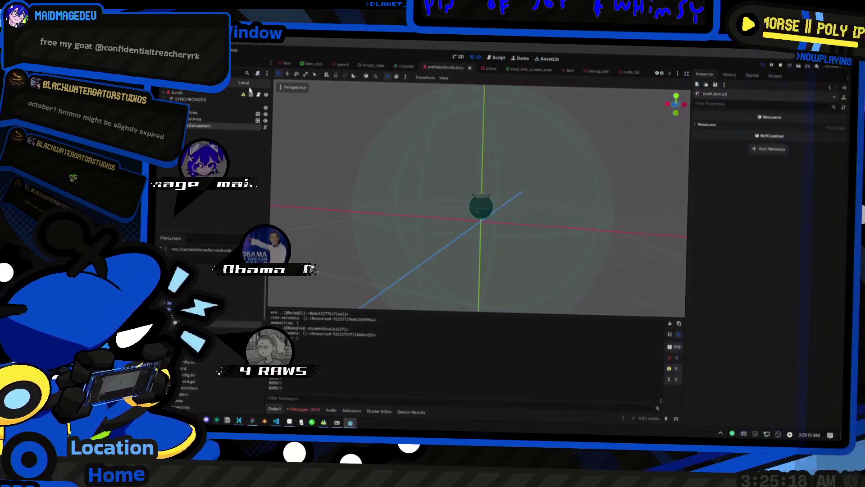
- Remove GroundArea from the pushbox group
click(752, 75)
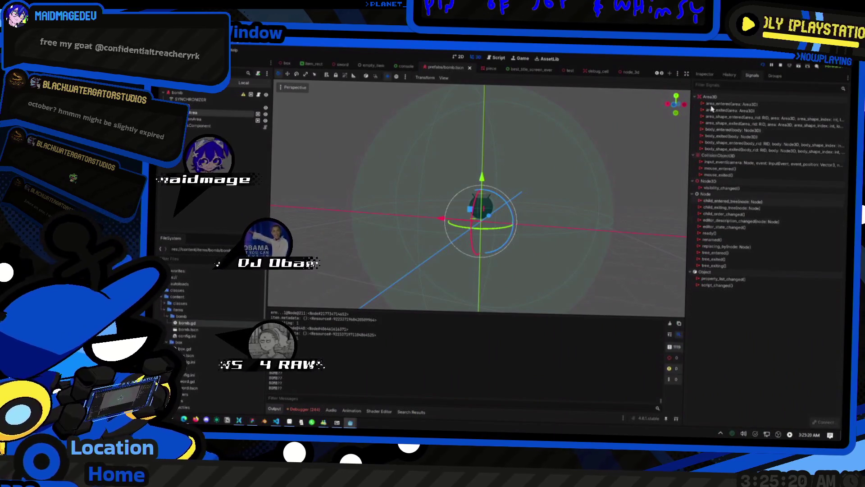
click(775, 76)
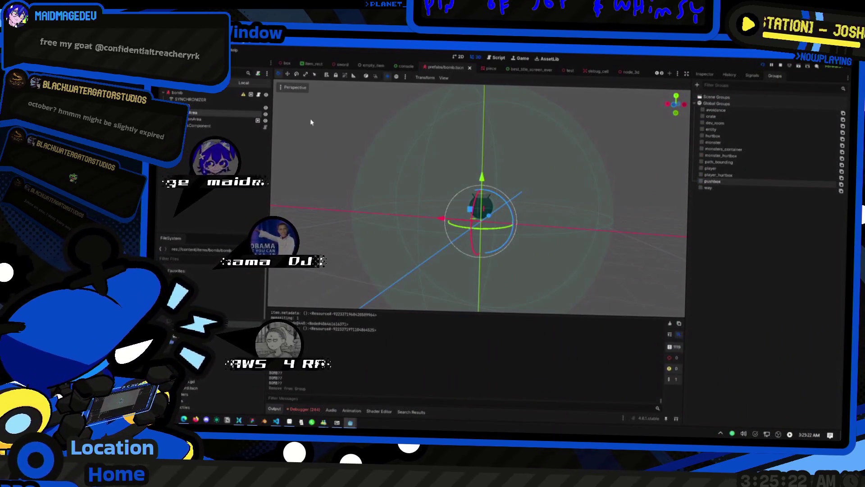
click(701, 182)
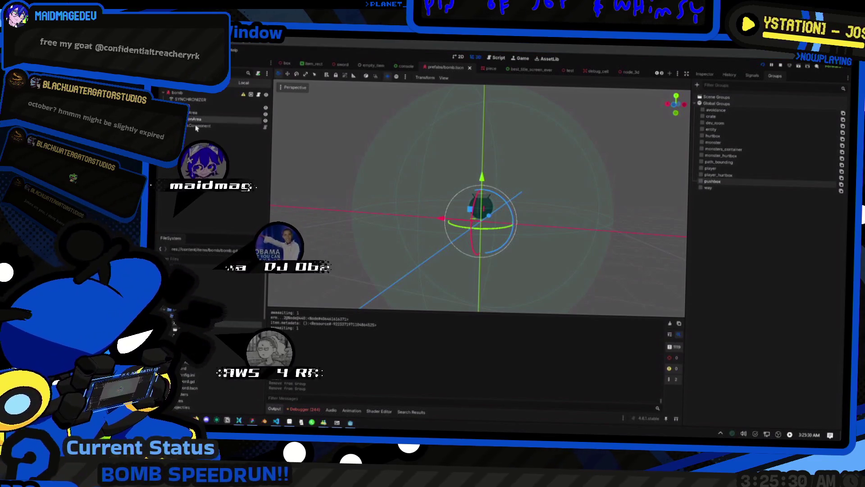
- Set GroundArea's collision layer and mask to layer 1, and turn off ExplosionArea's layer 2
click(194, 112)
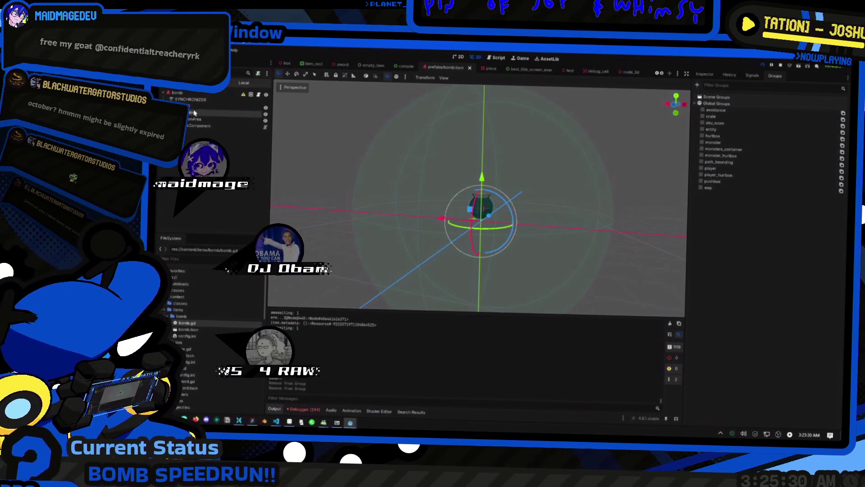
click(705, 74)
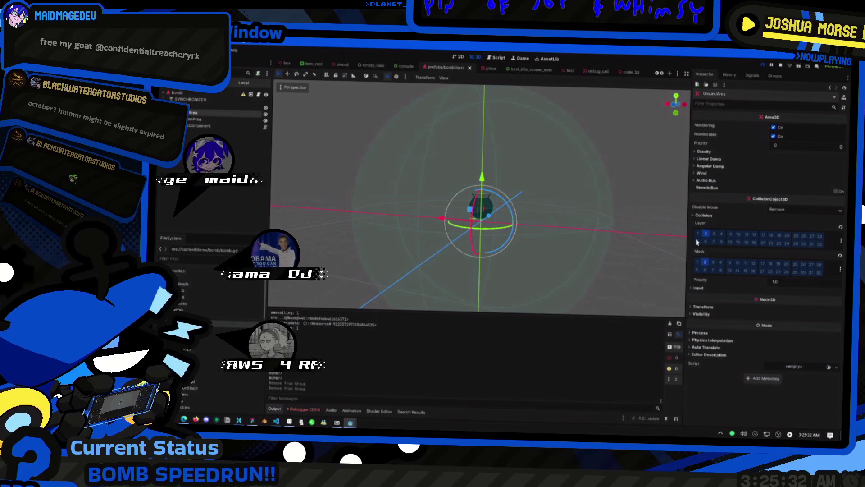
click(698, 234)
click(706, 233)
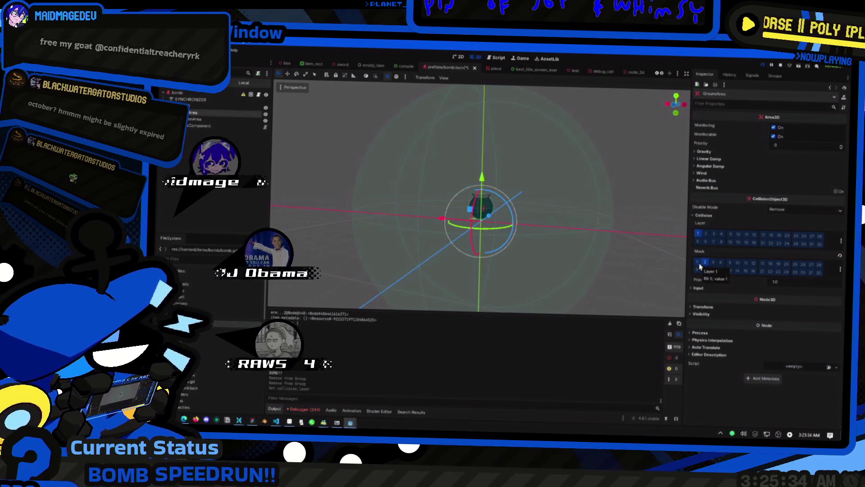
click(699, 262)
click(706, 262)
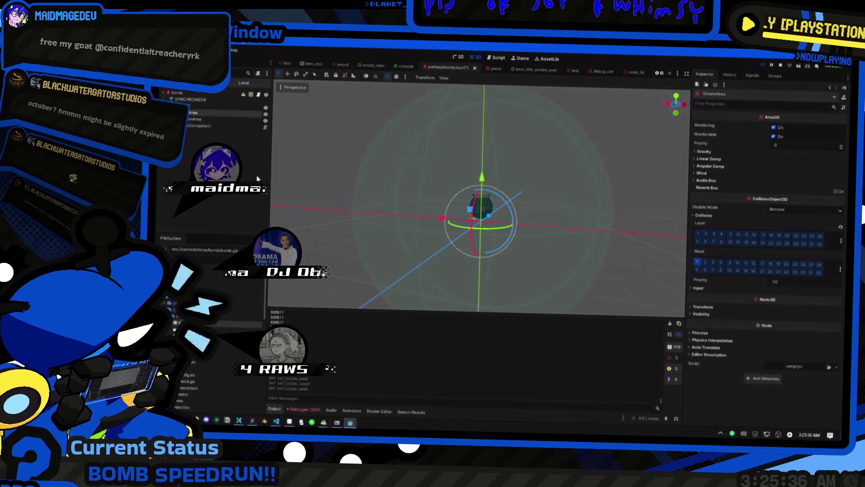
click(253, 119)
click(705, 234)
click(700, 263)
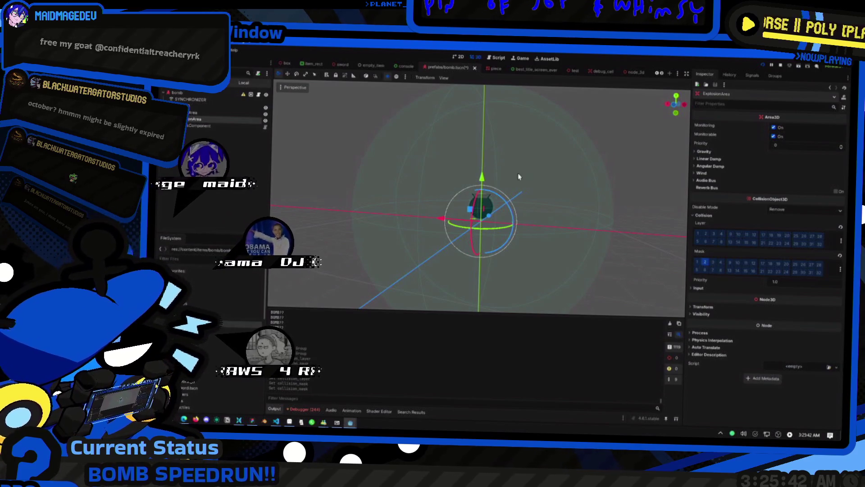
- Return to the bomb.tscn tab, run the game with F5, and choose the Knight class
scroll(581, 68, up, 5)
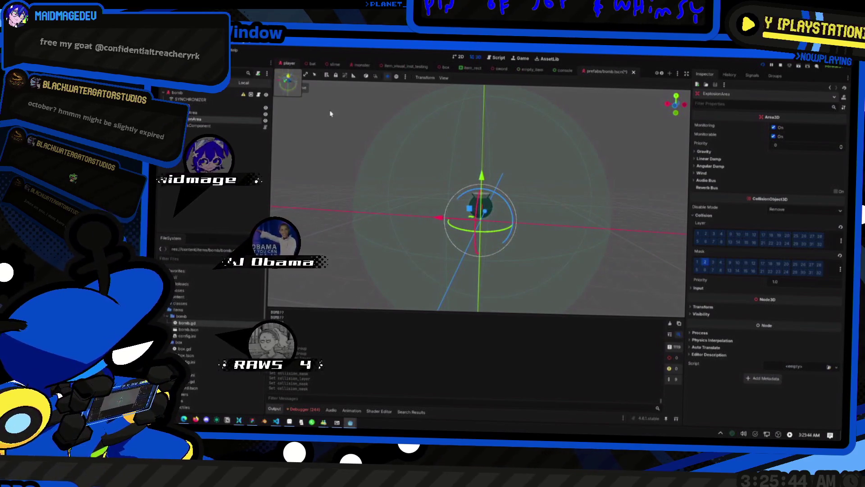
click(289, 63)
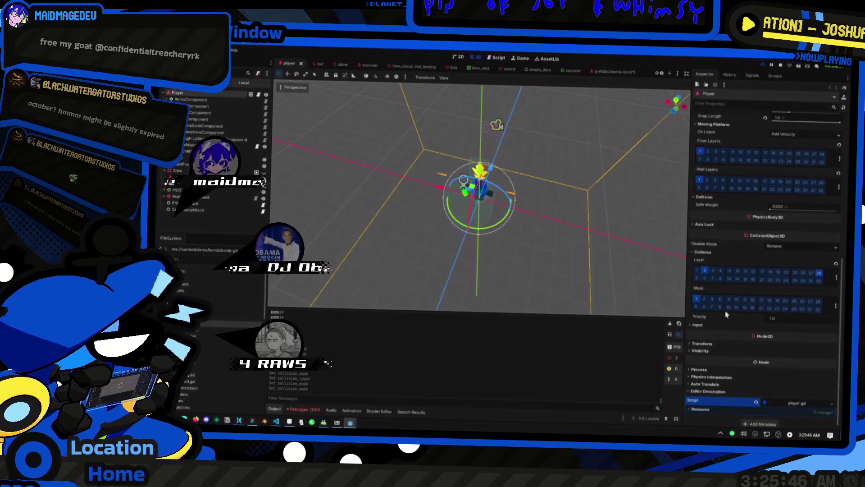
click(368, 66)
scroll(522, 68, down, 3)
click(443, 68)
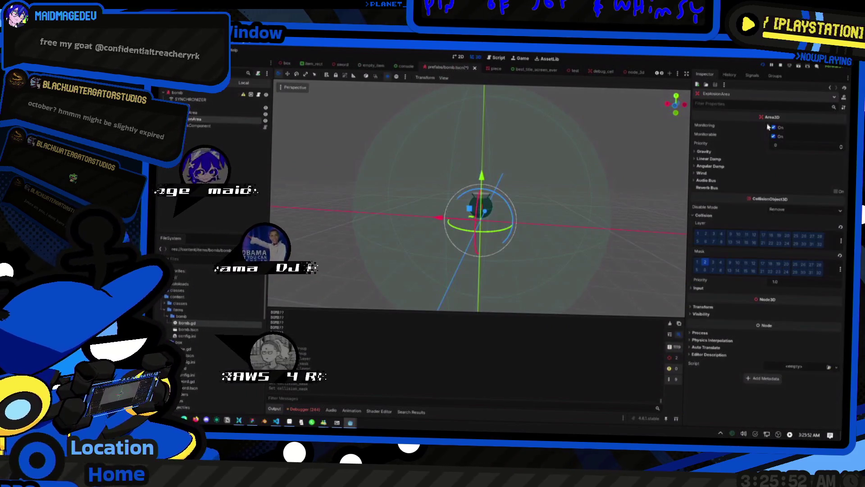
key(F5)
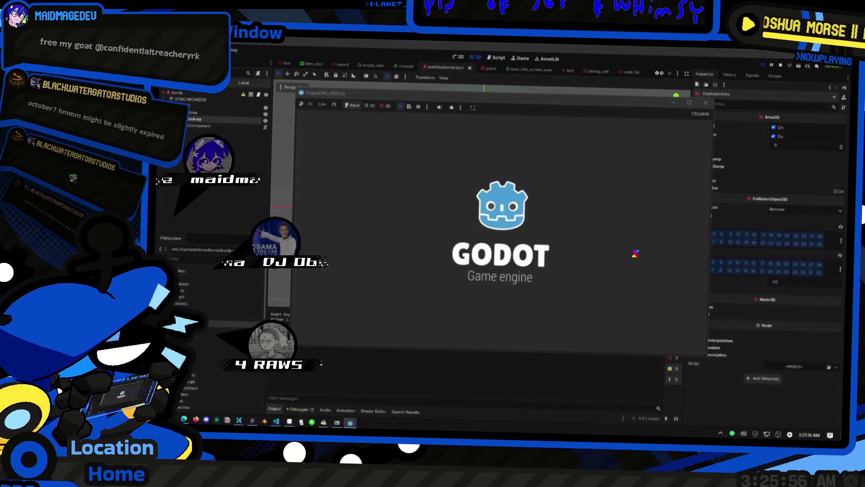
click(389, 148)
click(386, 164)
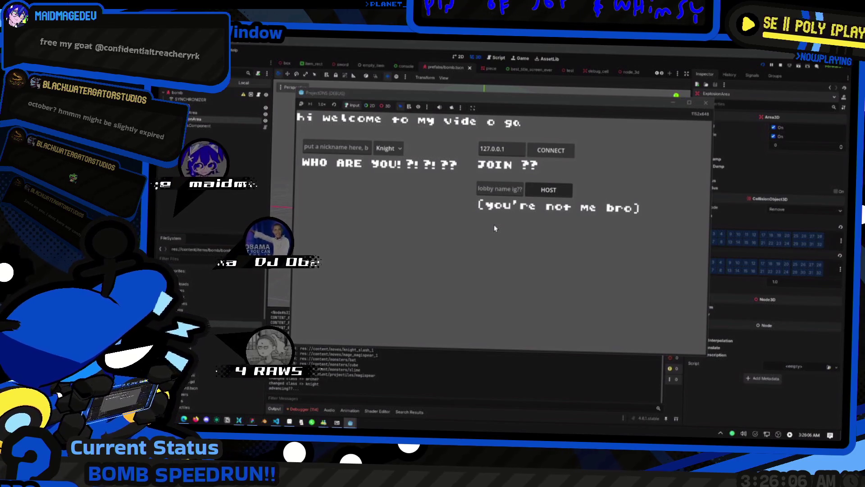
- Host a game session, try the bomb in-game, and stop the run with F8
click(548, 189)
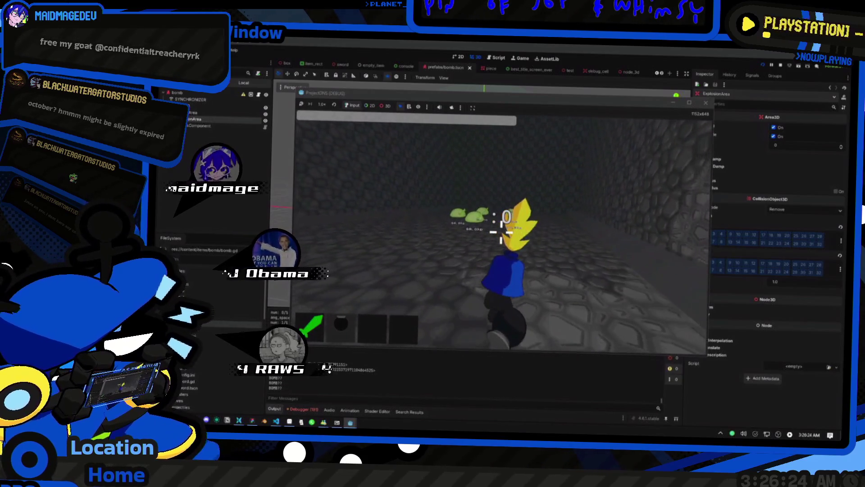
key(F8)
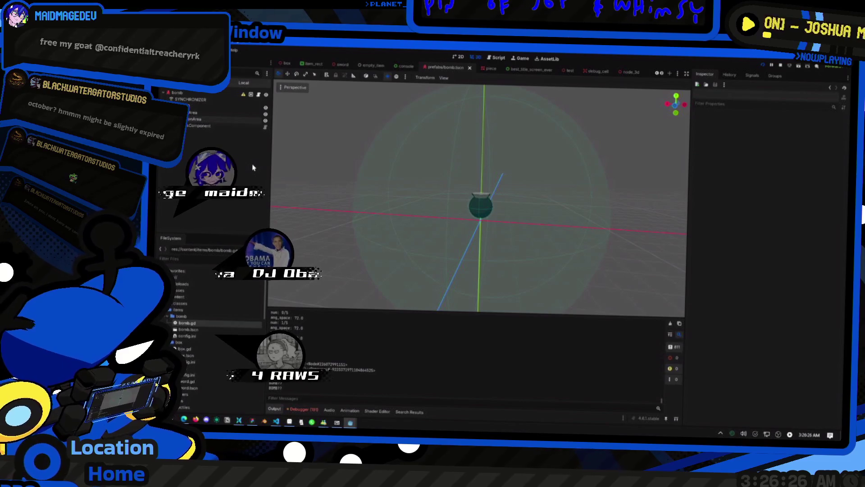
- Find bomb.gd with quick open, relaunch the game, inspect its GridMap, then stop it
key(shift+alt+o)
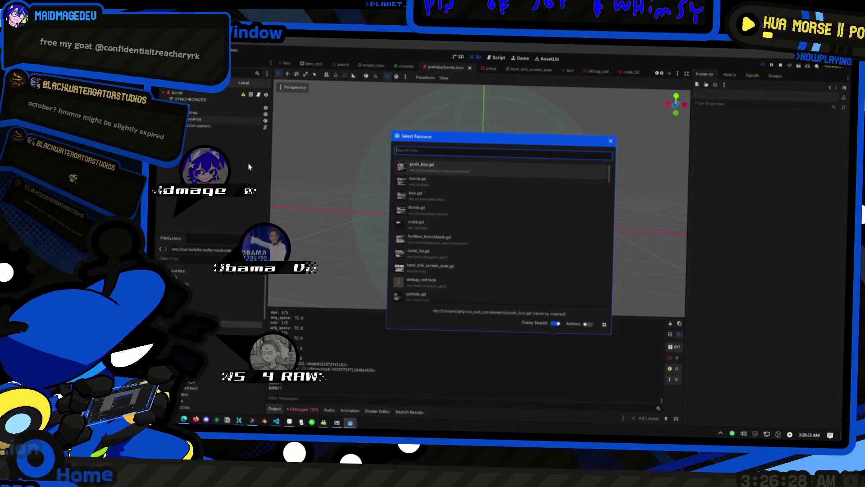
click(473, 241)
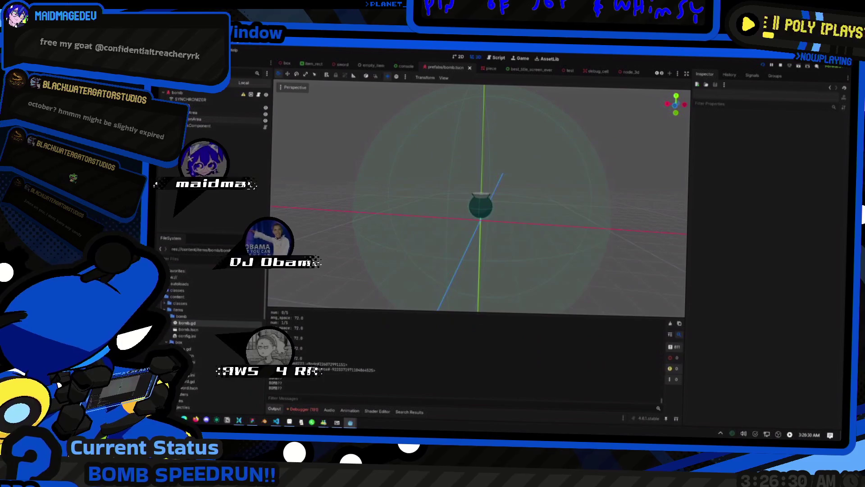
key(F5)
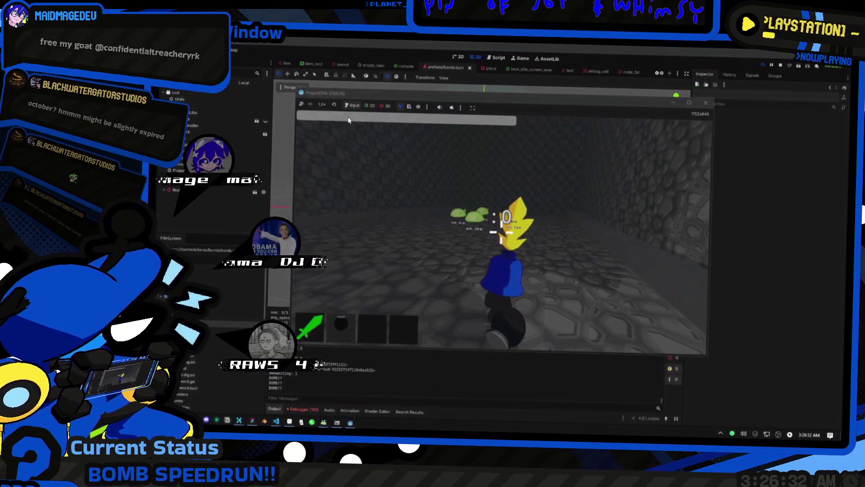
click(532, 283)
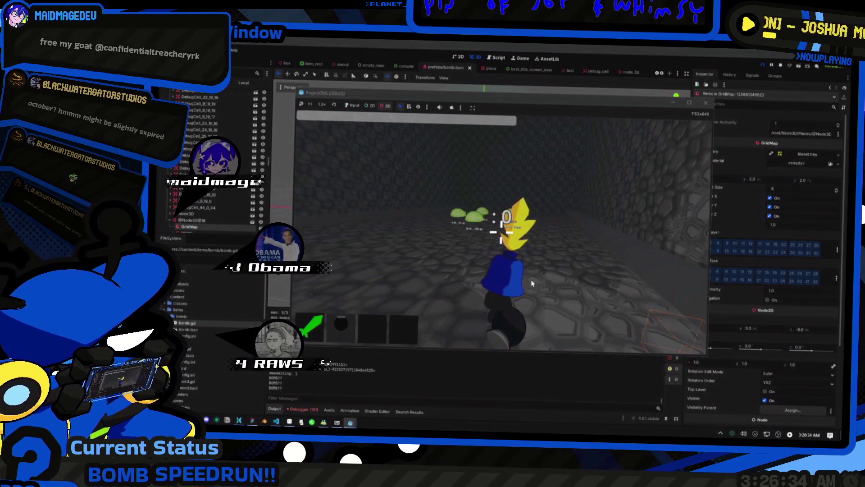
key(F8)
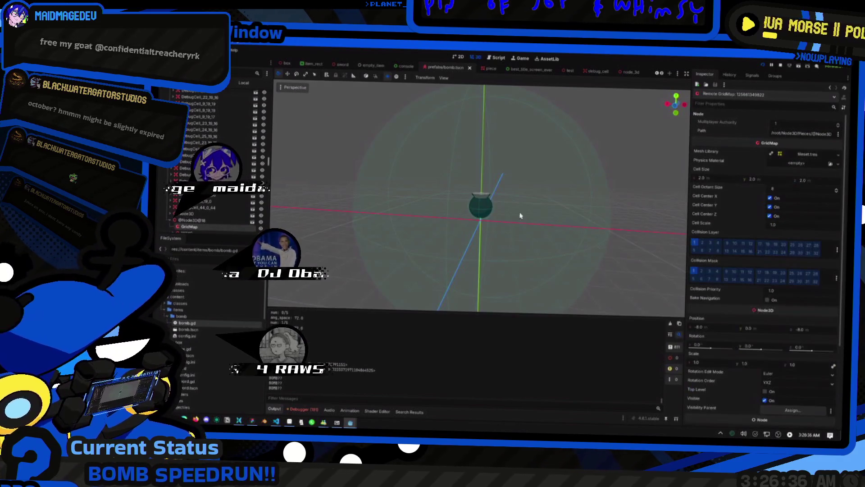
- Show the GridMap's mesh library tileset.tres in FileSystem and open the tileset scene
click(802, 156)
right_click(804, 157)
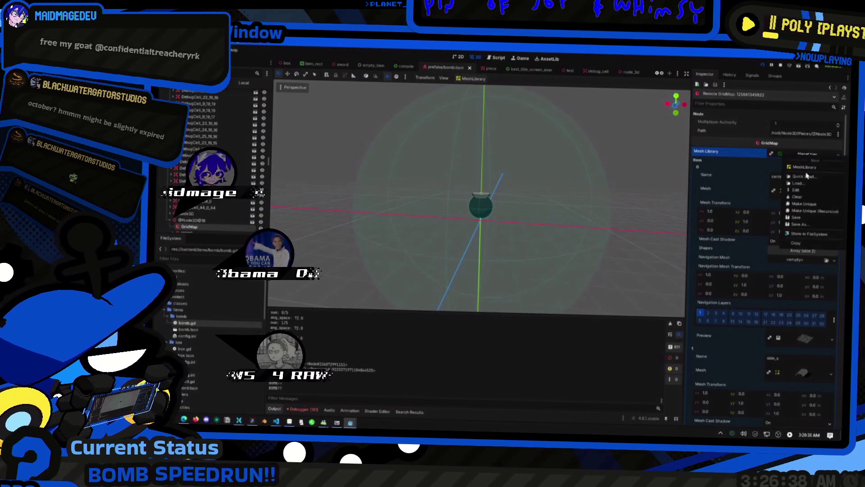
click(805, 235)
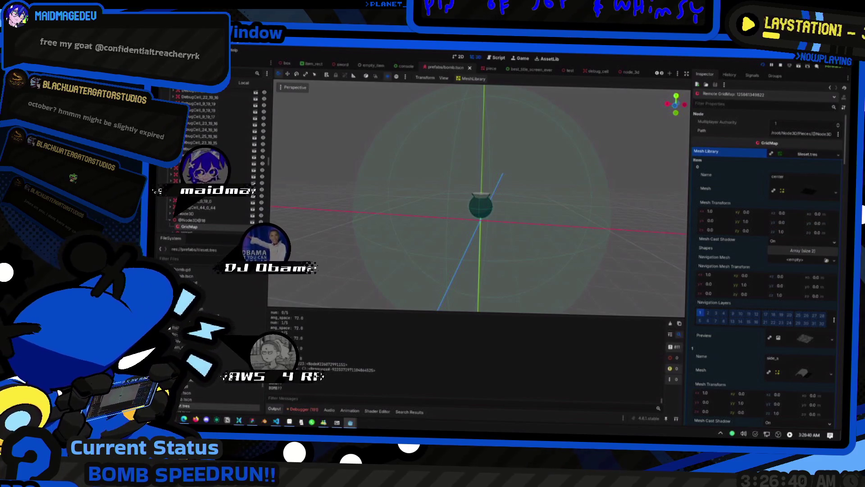
double_click(193, 395)
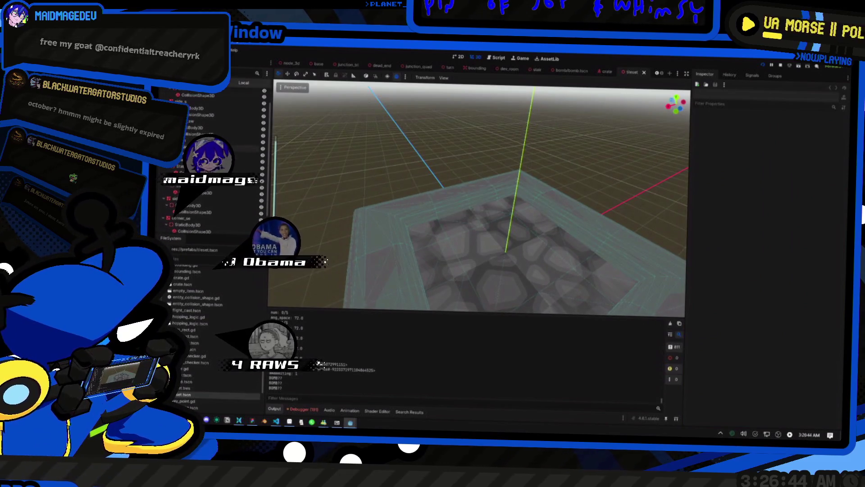
- In bomb.gd, check the body_entered connection and start a new line after line 14
key(alt+Tab)
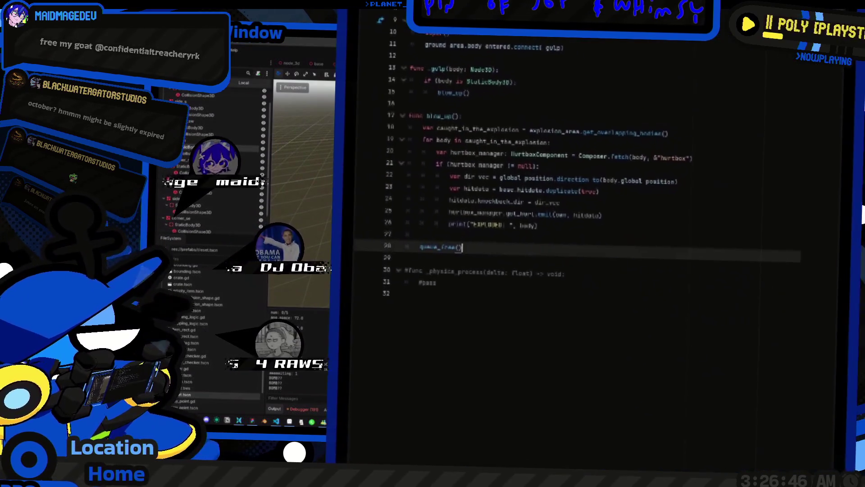
double_click(478, 195)
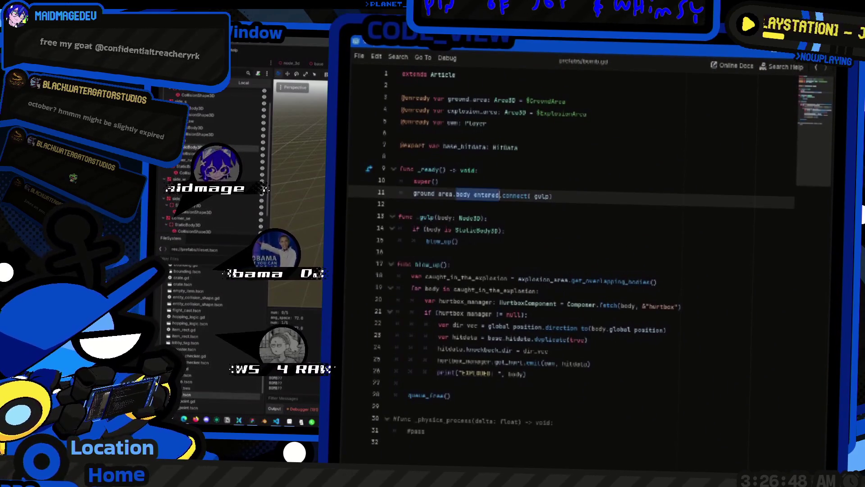
mouse_move(478, 194)
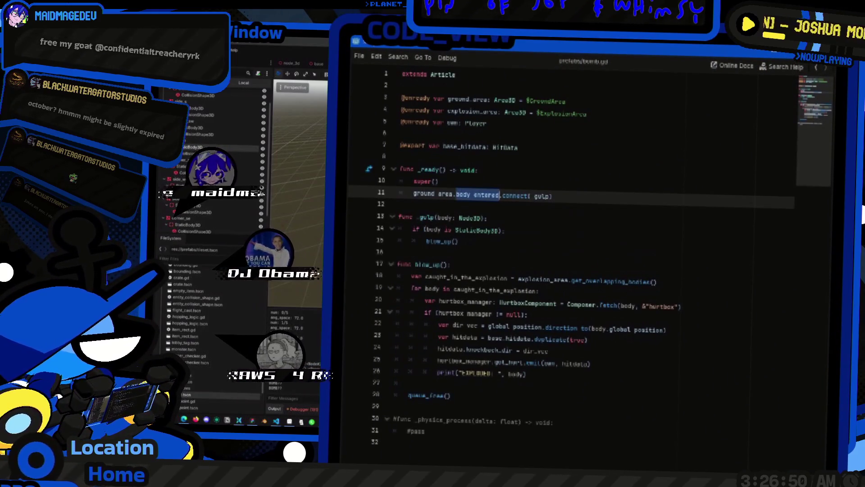
click(469, 194)
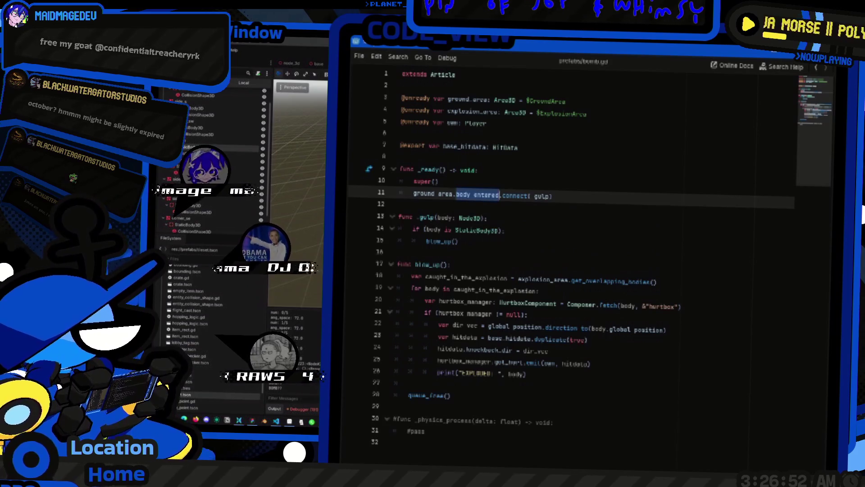
click(505, 230)
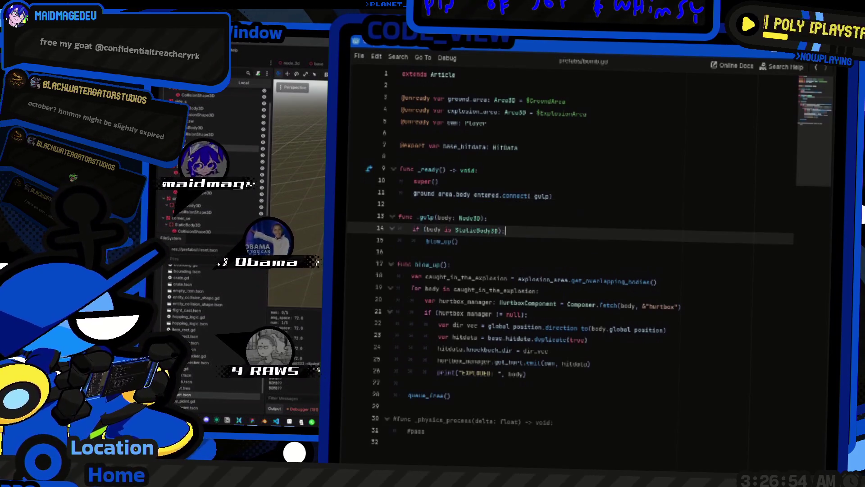
key(ctrl+shift+Return)
text(("gulp)
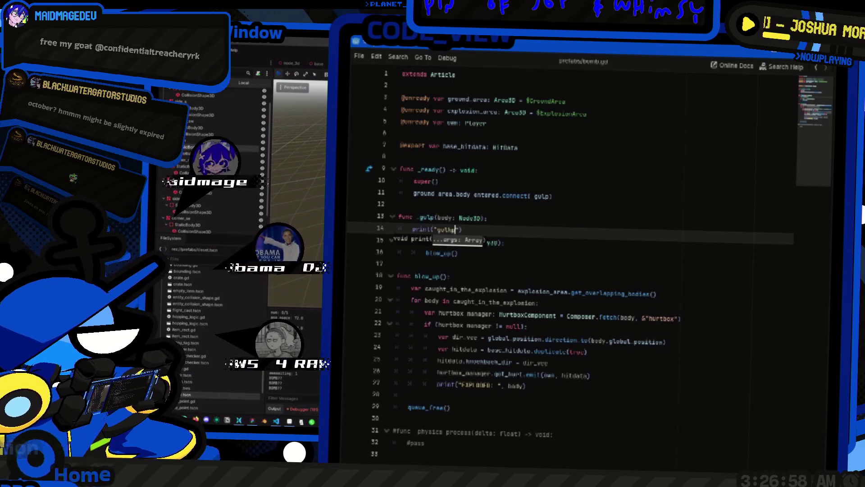
- Check the tile body's collision settings, reorder the bomb scene tab, and select GroundArea
click(762, 275)
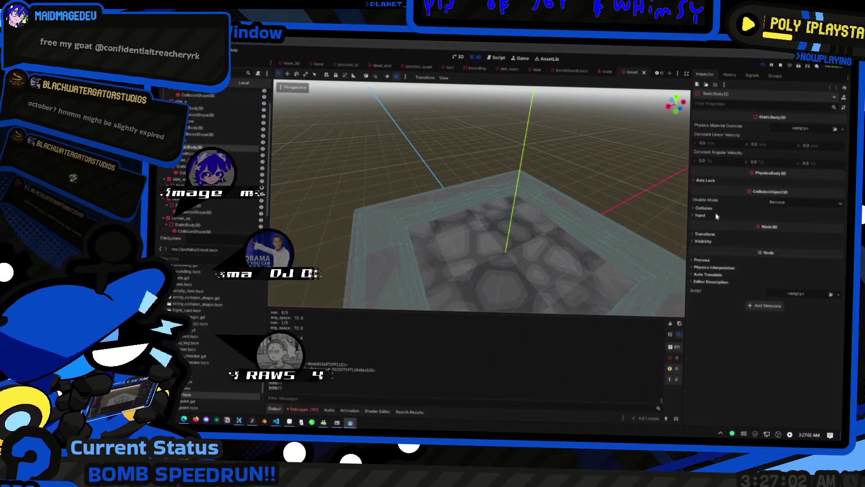
click(704, 208)
click(707, 209)
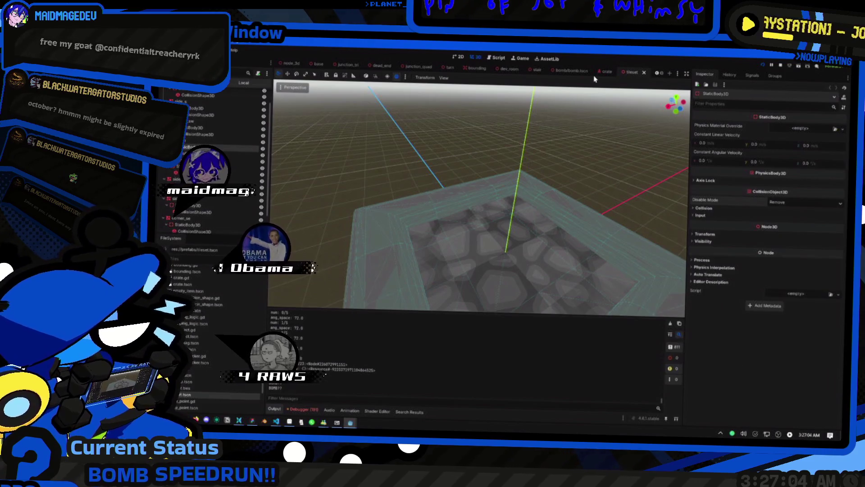
click(569, 70)
mouse_move(555, 68)
mouse_down()
mouse_move(392, 66)
mouse_move(405, 69)
mouse_up()
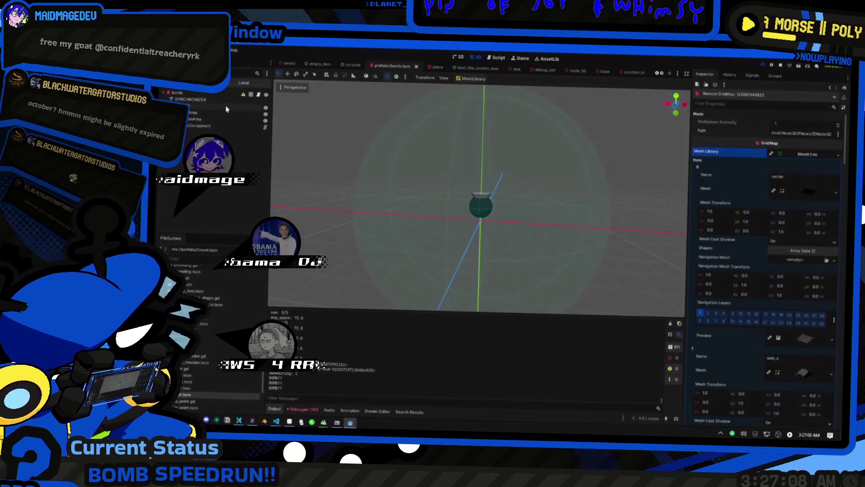
click(210, 115)
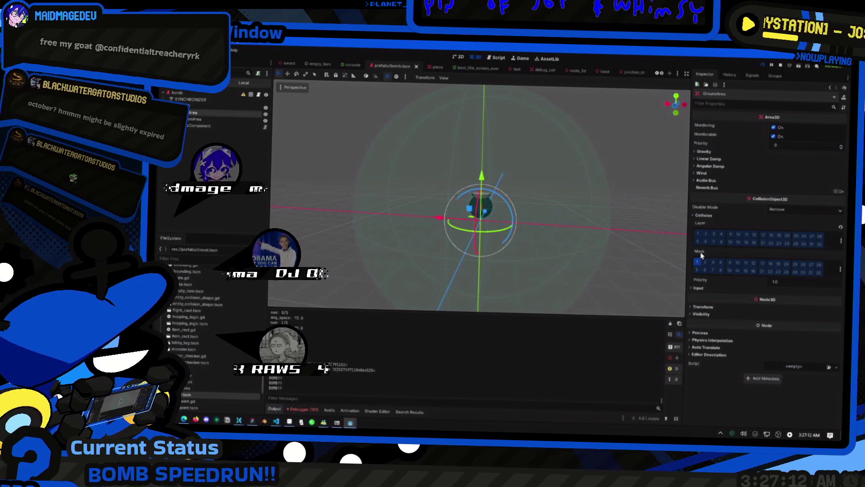
mouse_move(701, 255)
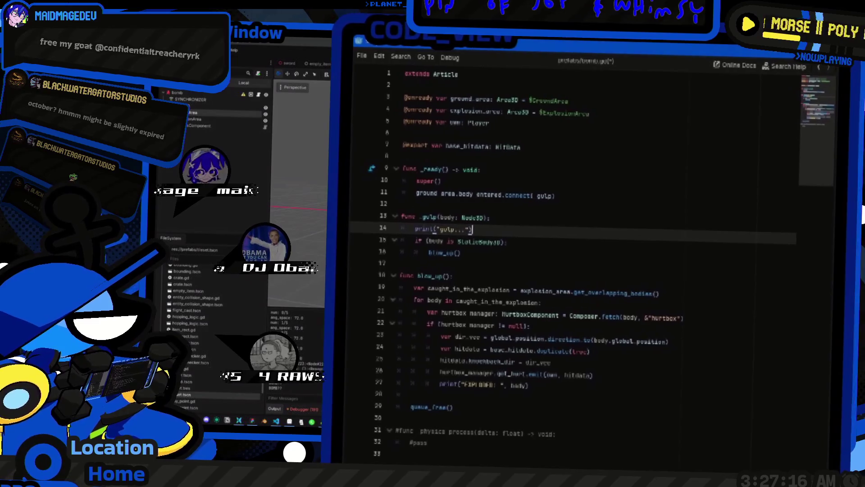
- Review bomb.gd lines 11–15, inspect the remote GridMap, and bring the game window forward
click(507, 242)
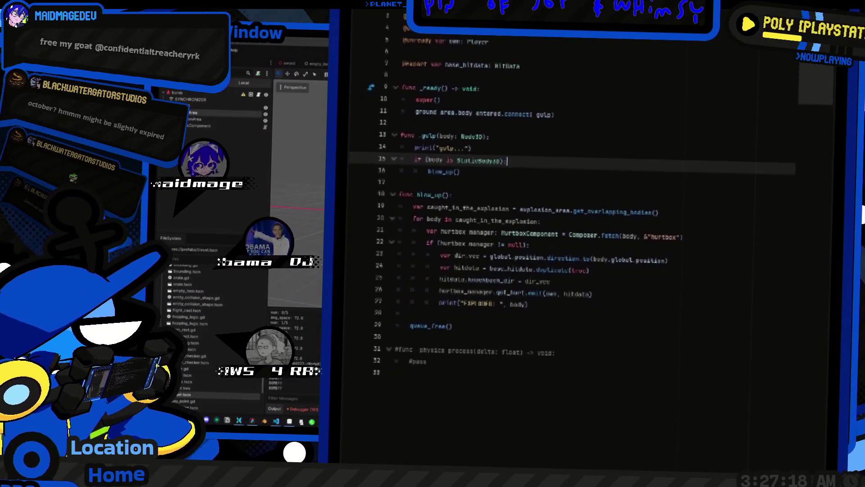
click(554, 114)
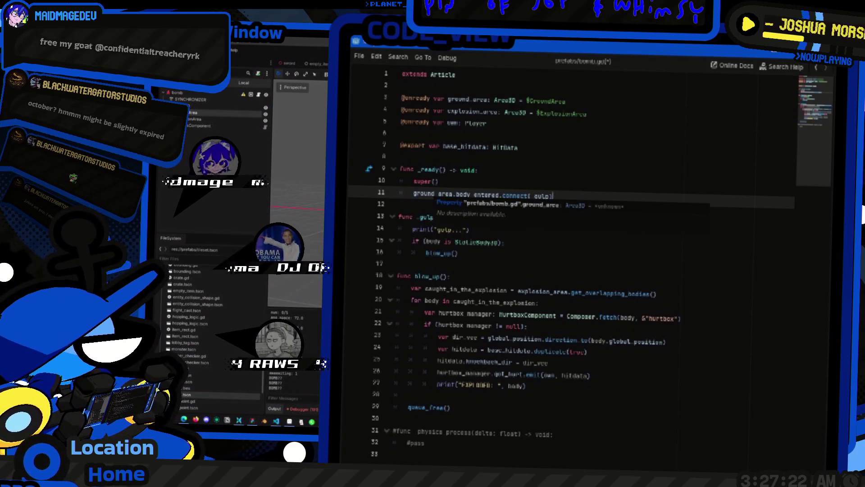
key(ctrl+F2)
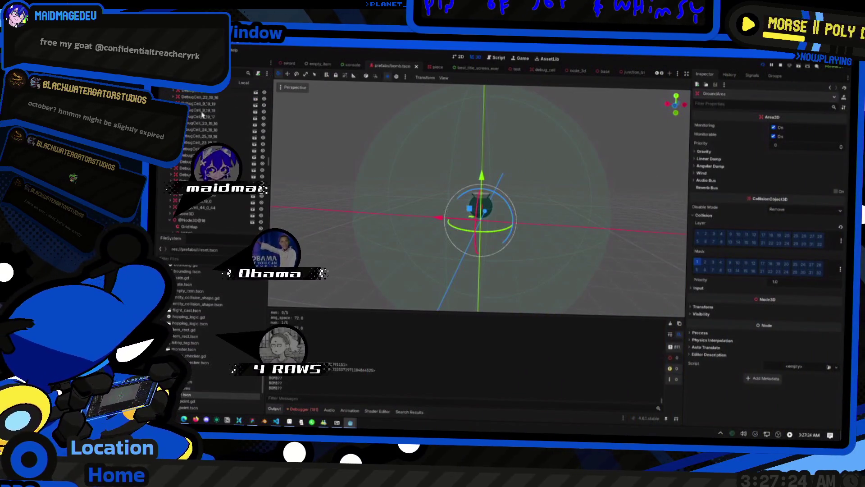
click(203, 168)
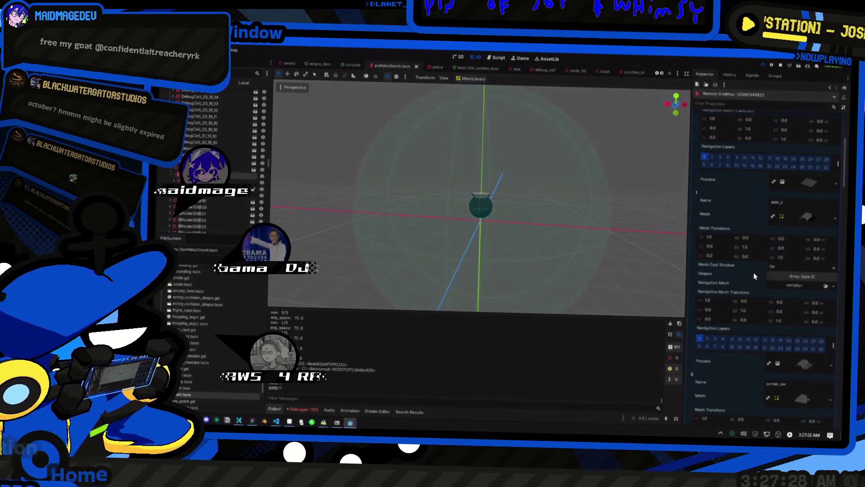
click(804, 156)
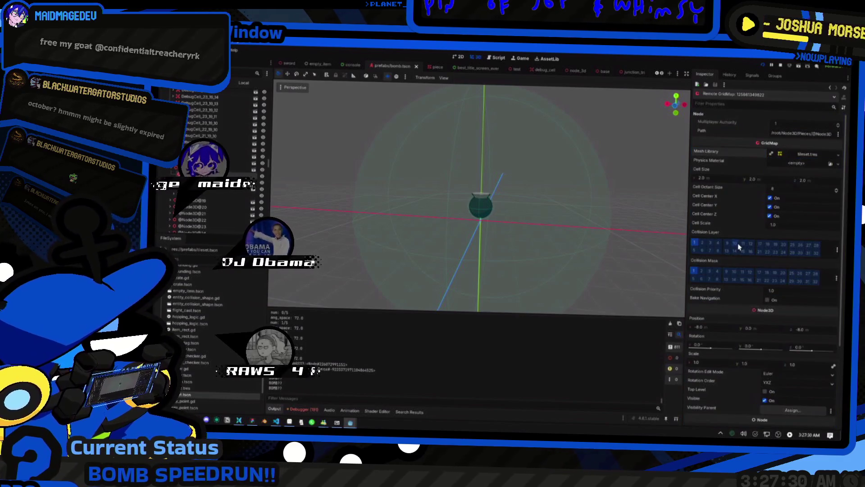
mouse_move(709, 308)
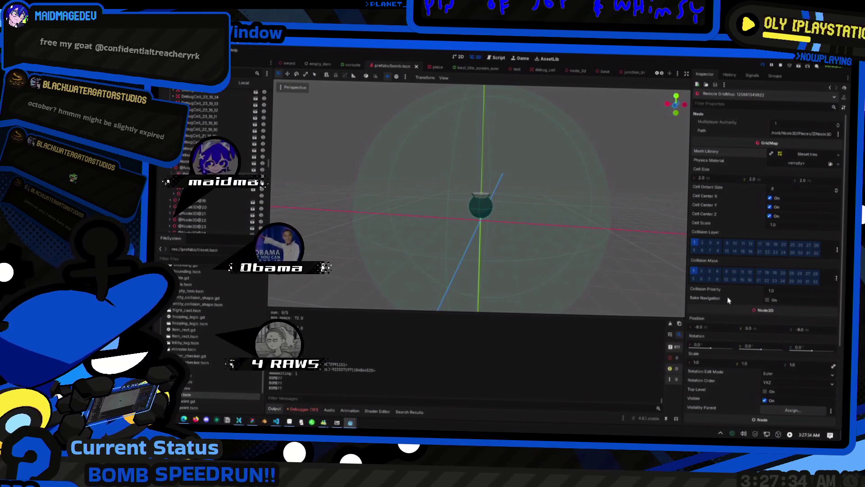
scroll(728, 300, down, 3)
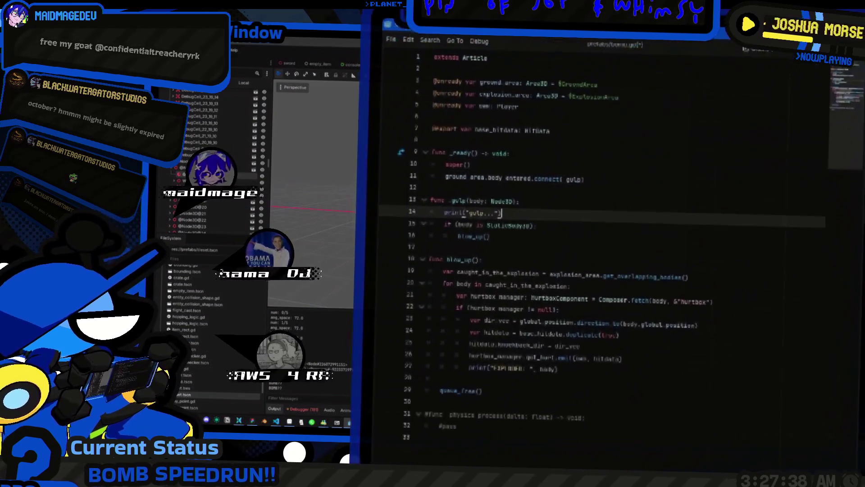
key(alt+Tab)
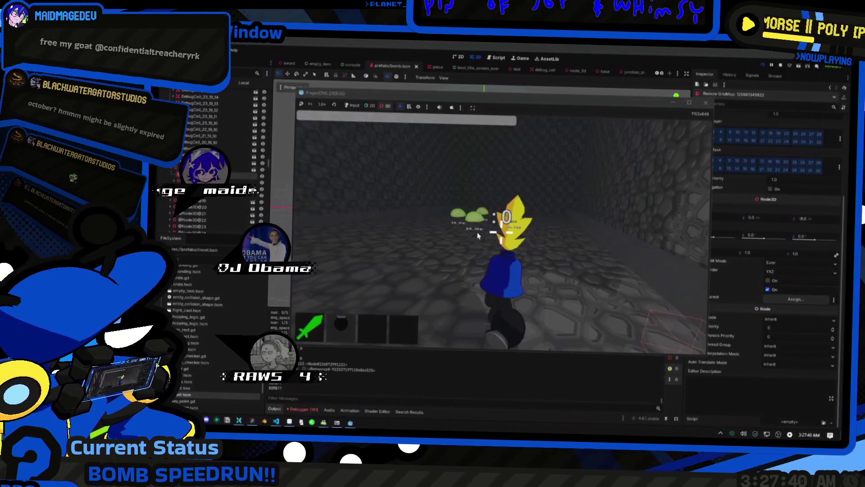
- Compare the running game with bomb.gd's line 15 body check in gulp
click(355, 107)
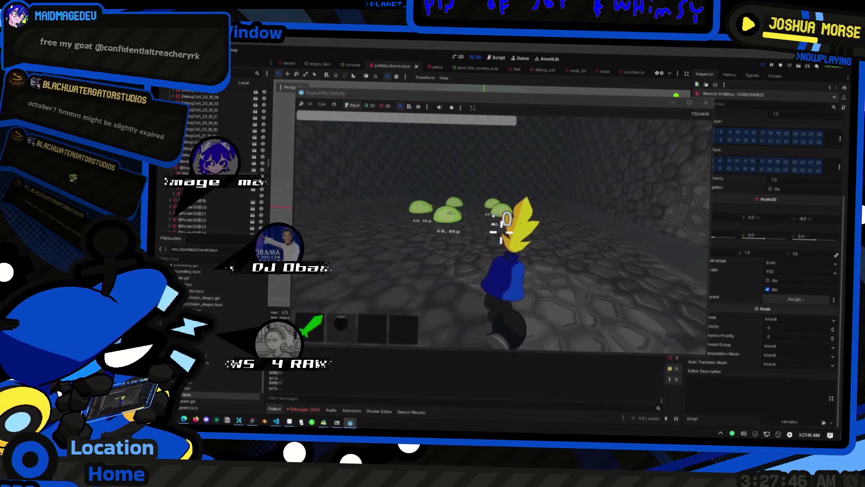
key(alt+Tab)
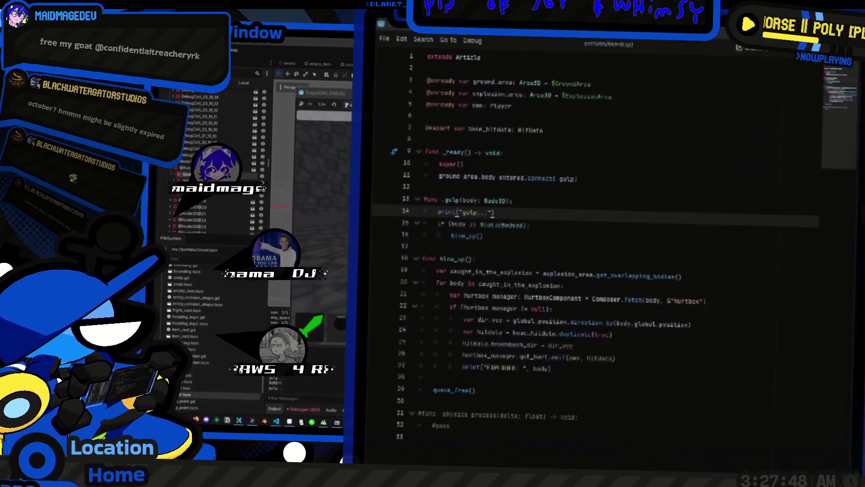
click(453, 216)
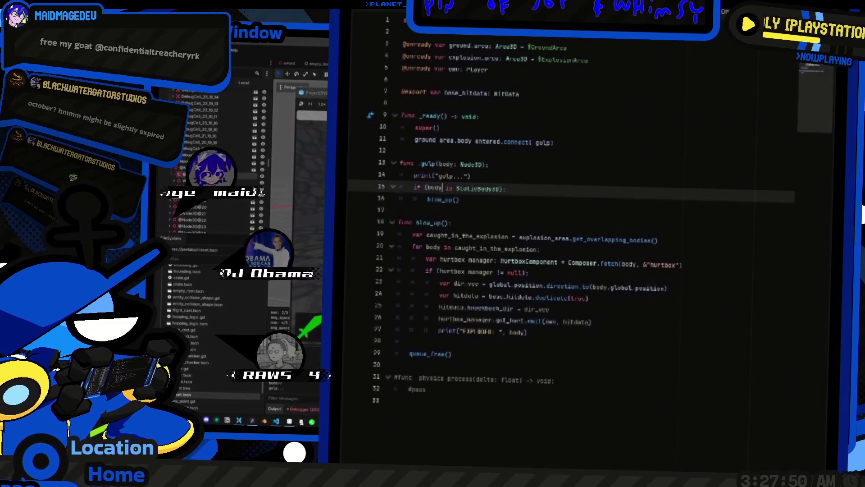
click(428, 163)
key(alt+Tab)
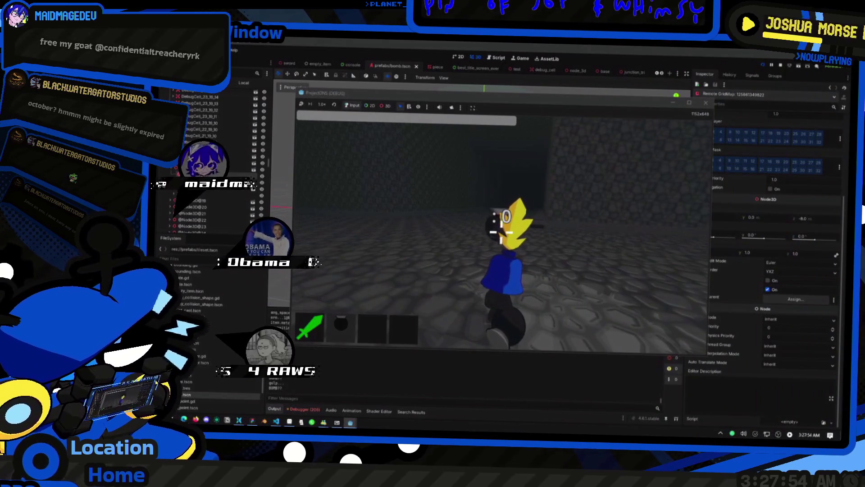
key(alt+Tab)
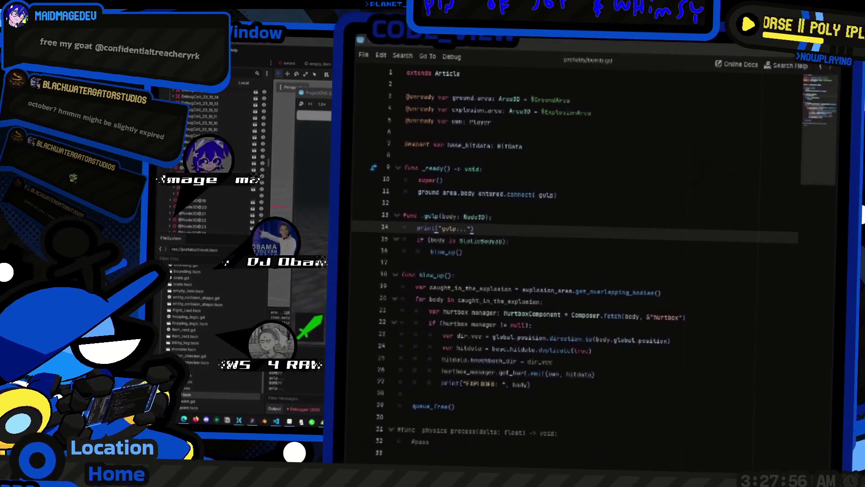
text(, body)
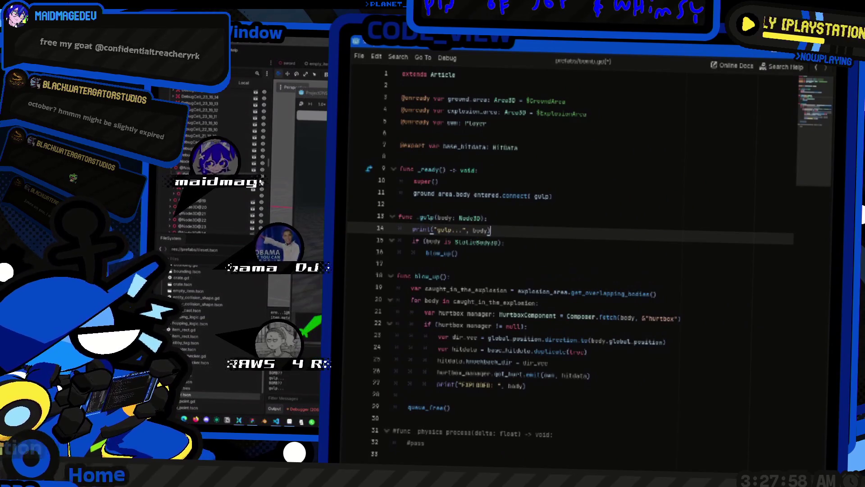
- Make line 15 check 'body is GridMap or body is StaticBody3D', delete the print line, rerun
key(alt+Tab)
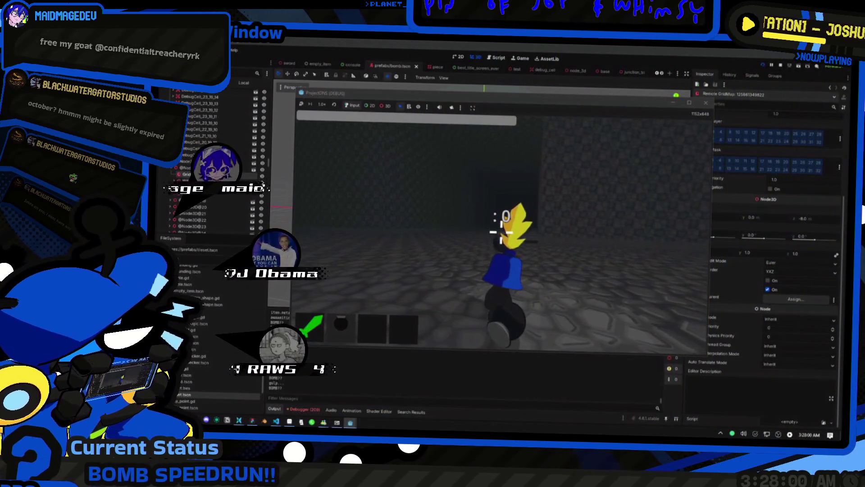
key(alt+Tab)
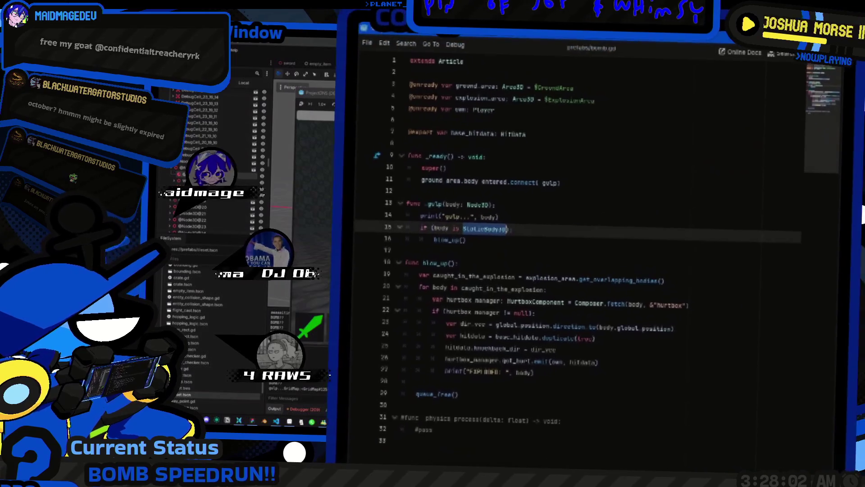
text(GridMap)
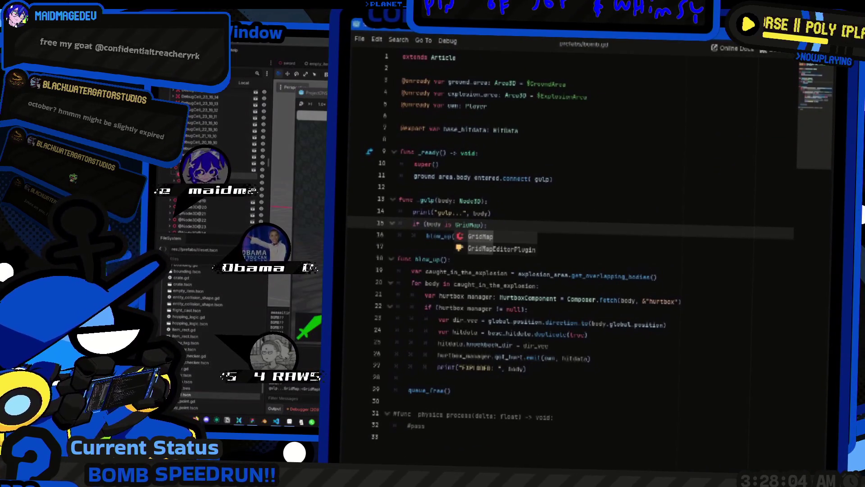
text( or body is StaticBody)
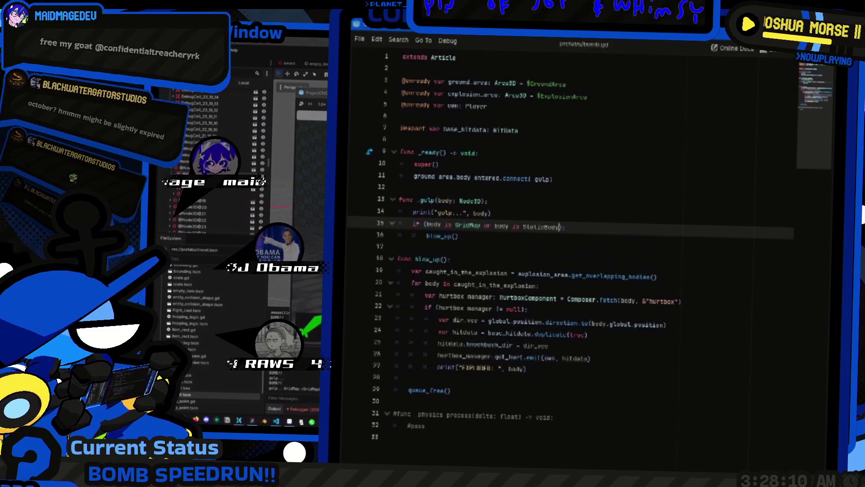
click(490, 212)
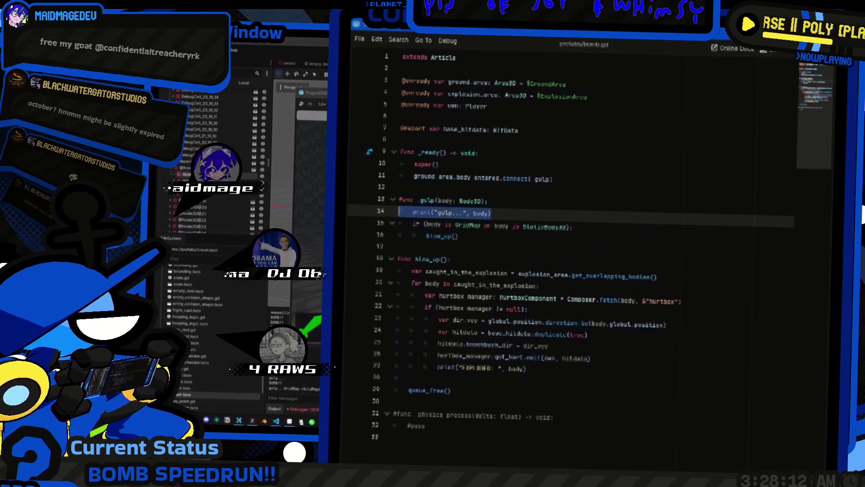
key(BackSpace)
key(BackSpace)
key(F5)
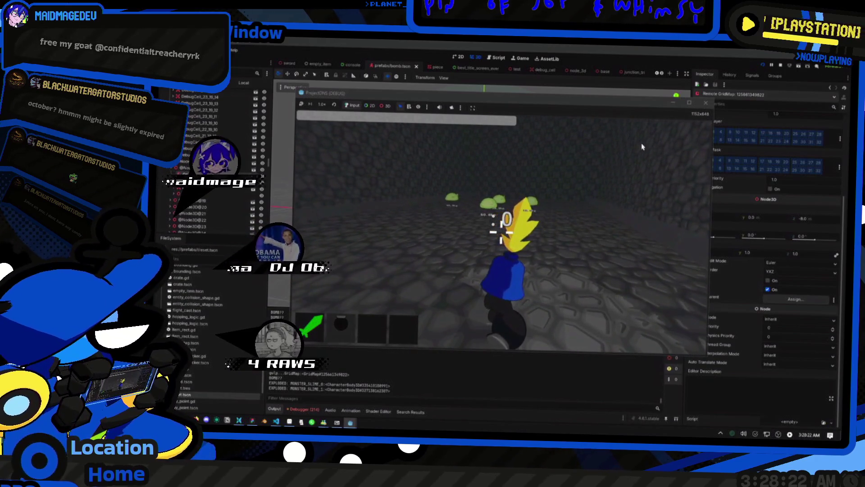
- Play the test maximised, restore the game window, and stop the run with F8
click(692, 102)
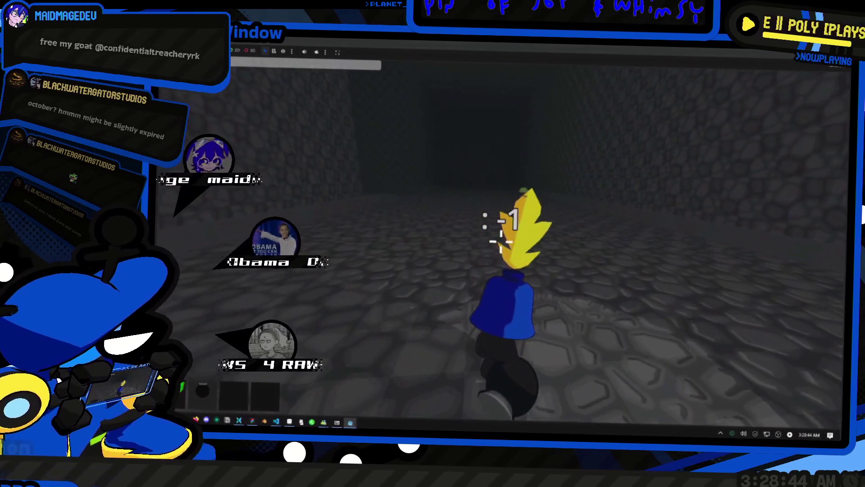
key(super+Down)
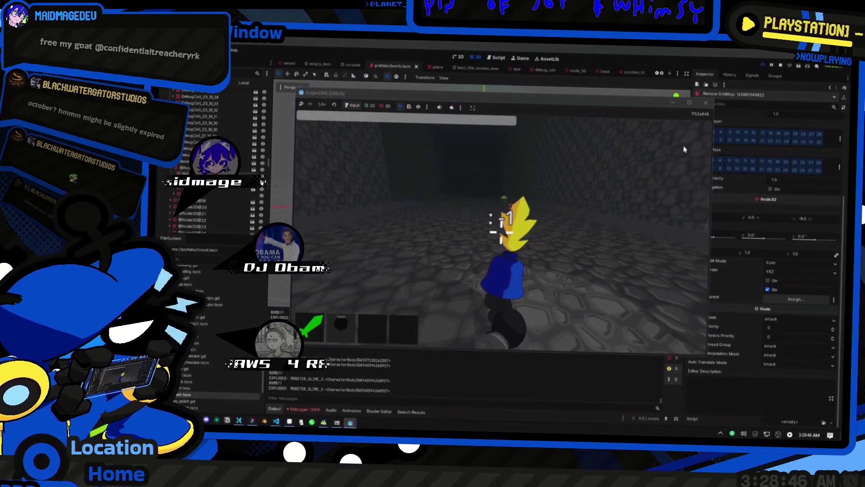
key(F8)
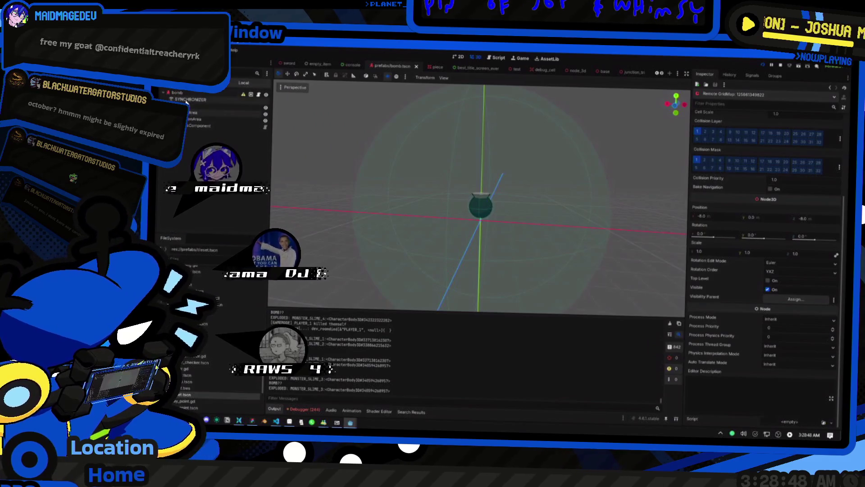
- Change line 22 to body.global_position.direction_to(global_position) and rerun the game
click(791, 146)
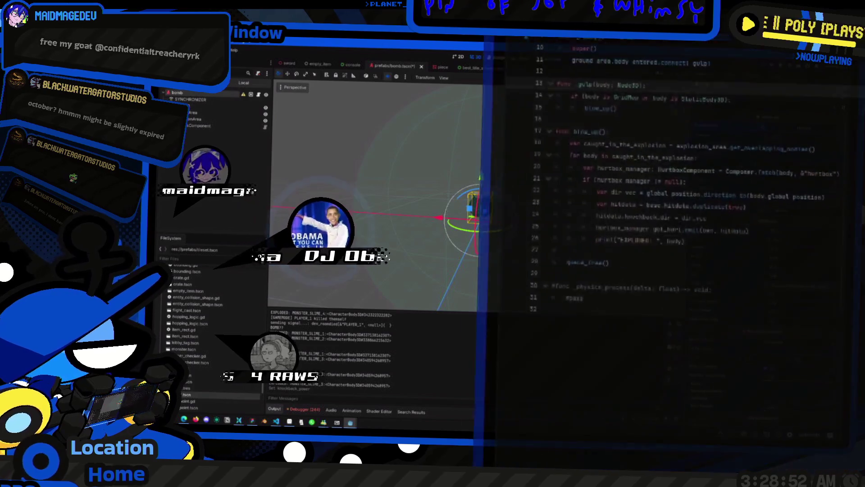
key(Up)
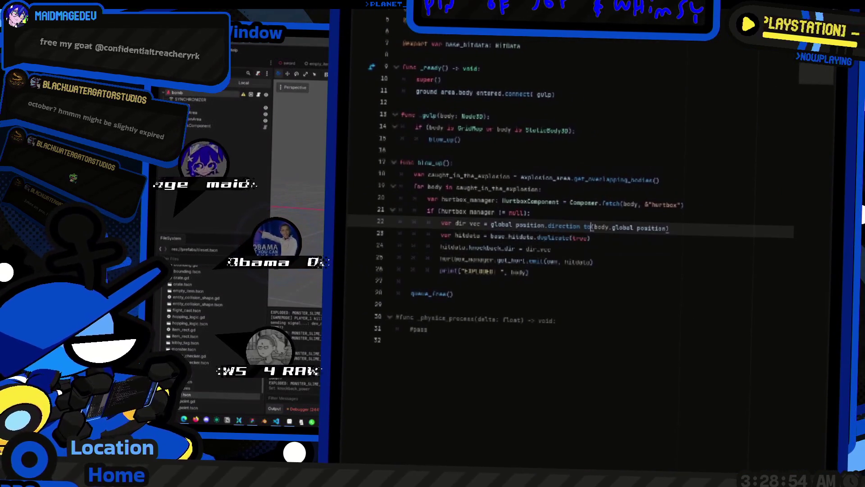
key(ctrl+BackSpace)
key(shift+End)
key(Delete)
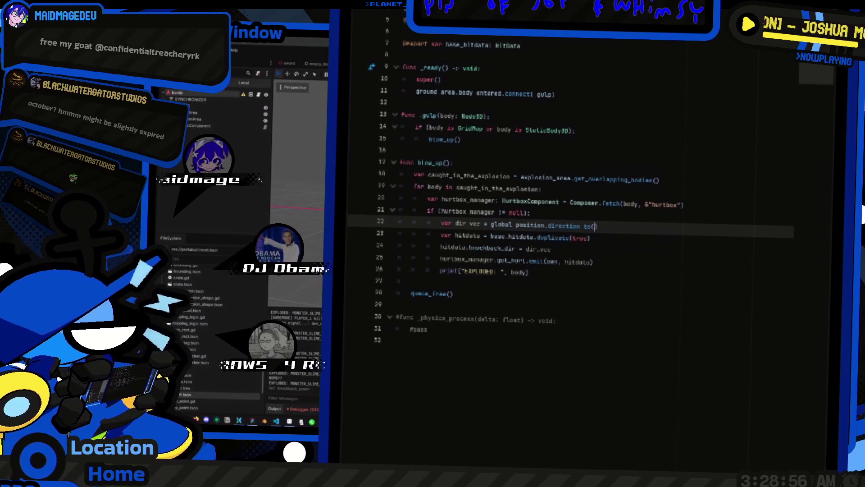
text(body.global_position)
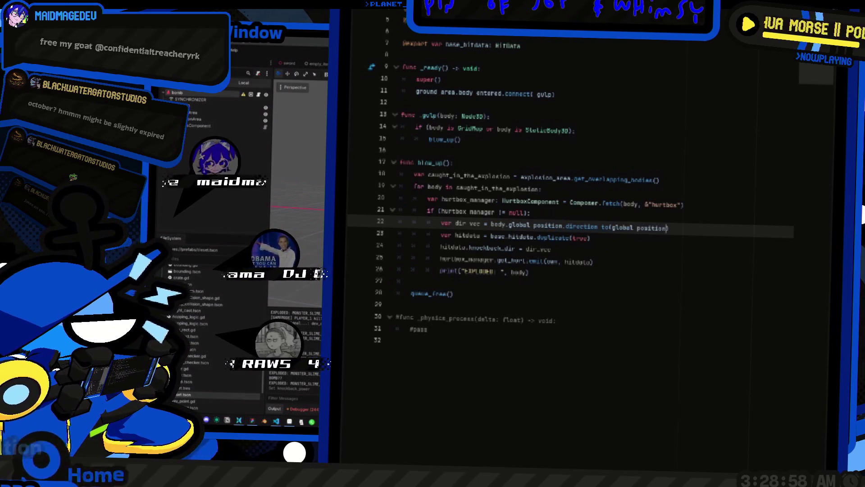
key(F5)
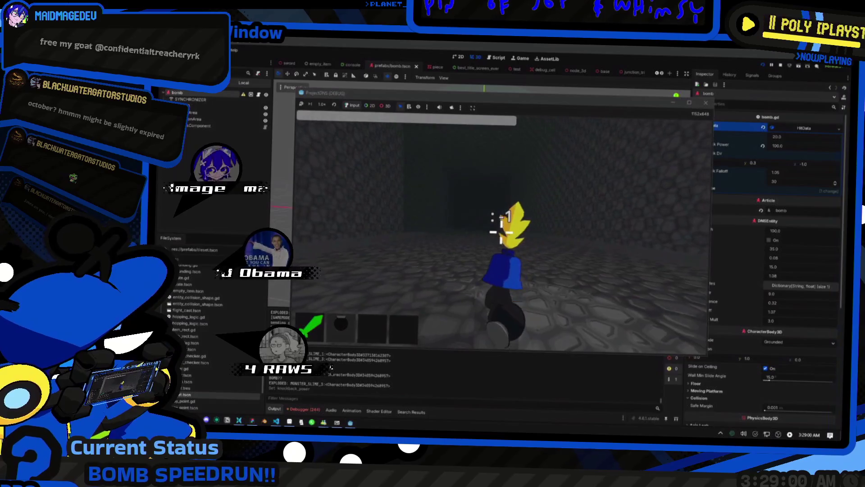
- Walk the character around and spawn slimes with 'n slime 5' from the in-game console
key(w)
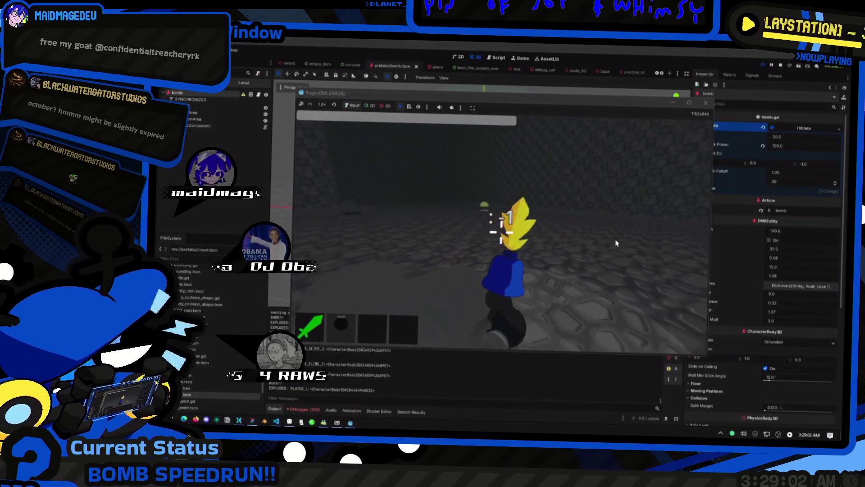
key(w)
key(w)
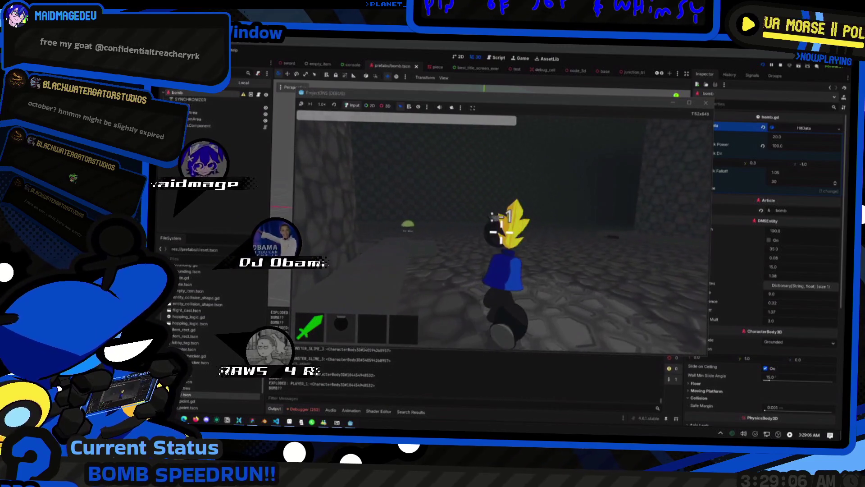
key(w)
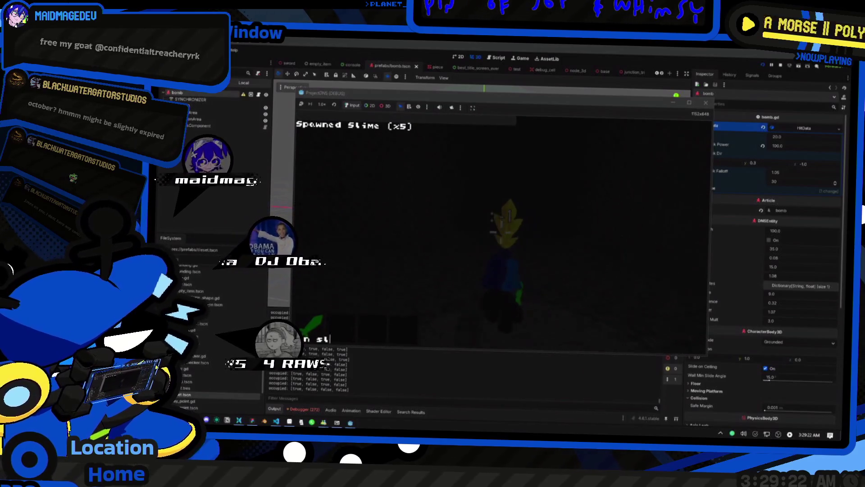
key(Escape)
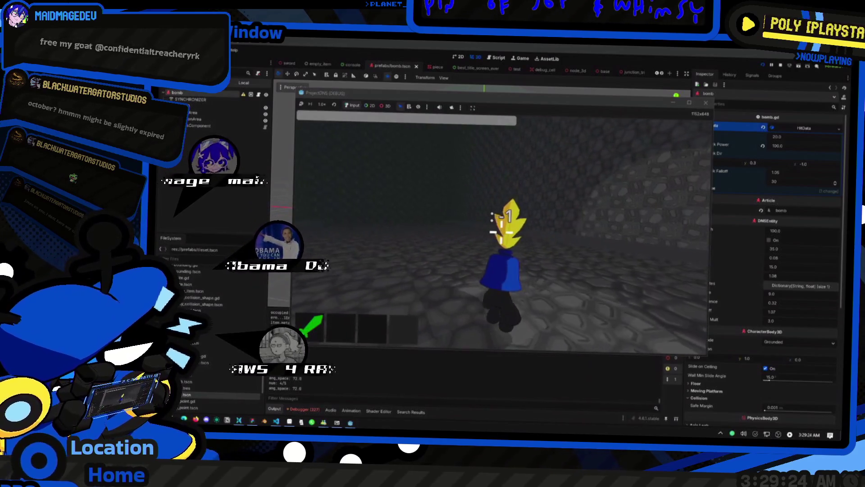
key(grave)
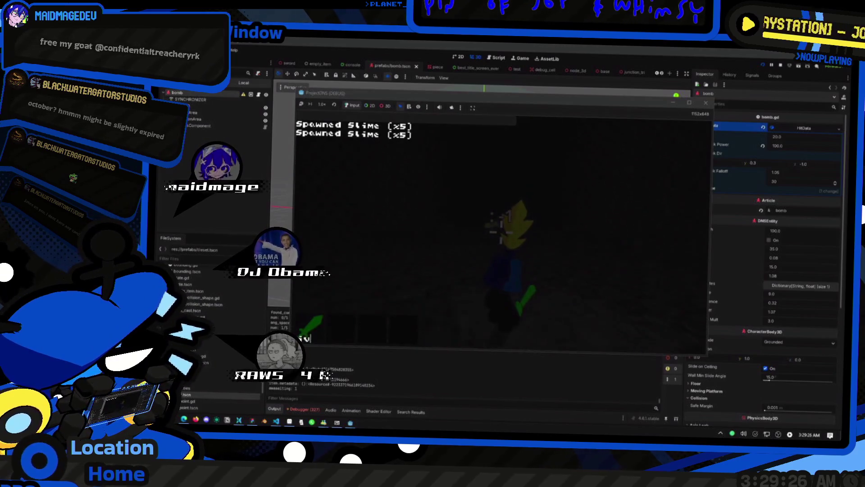
key(Escape)
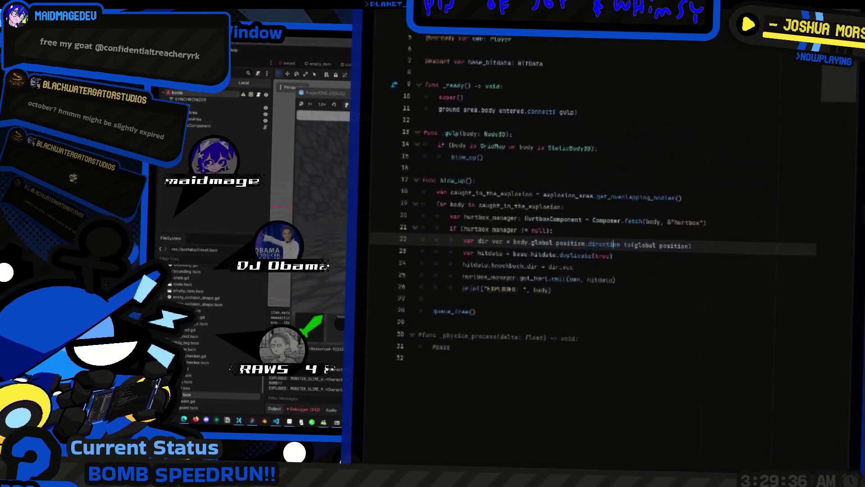
key(Down)
key(Down)
key(Down)
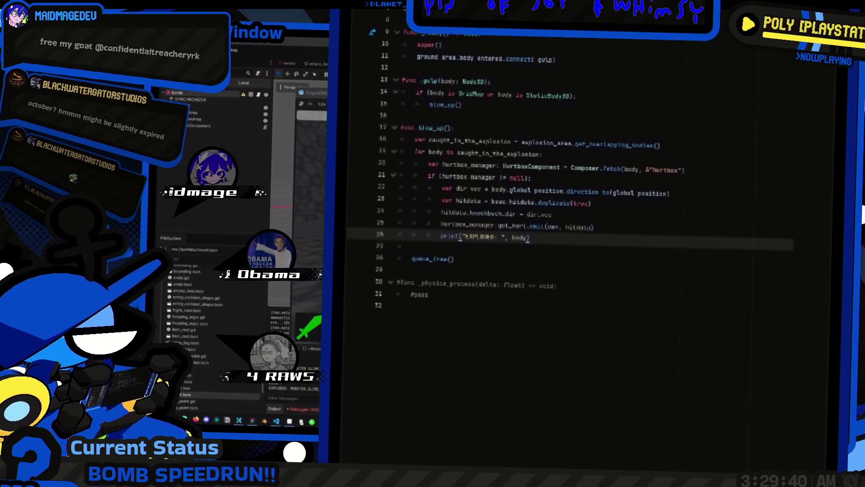
key(Up)
key(Up)
key(Up)
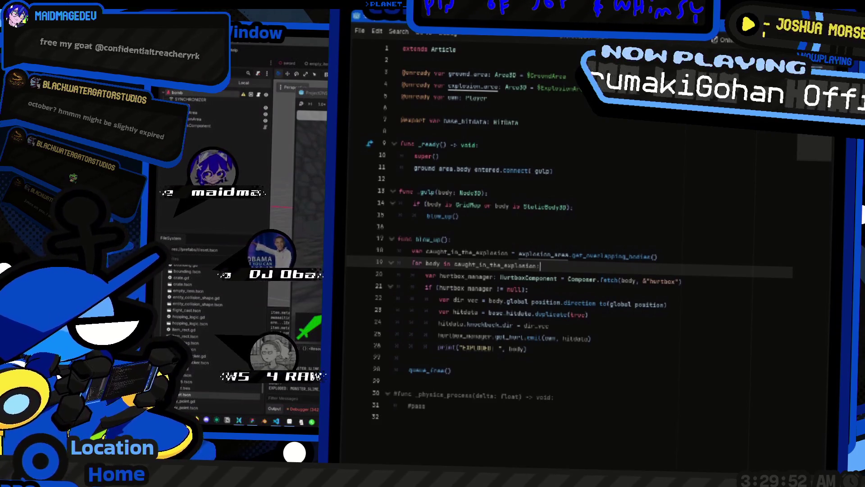
click(543, 248)
scroll(586, 248, down, 1)
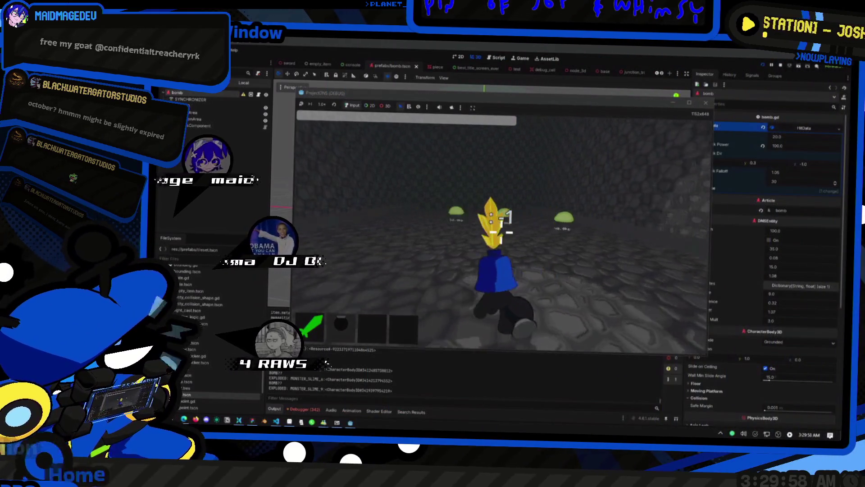
- Walk toward the slimes, set off the bomb among them, then restart the game
key(w)
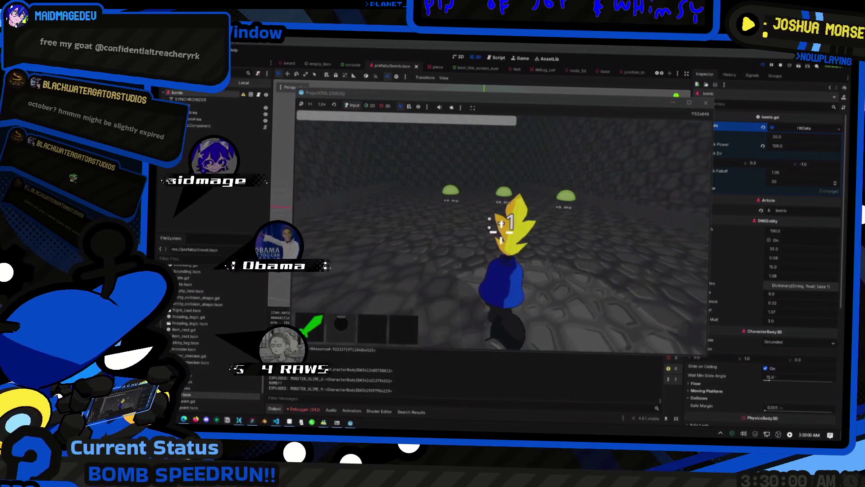
key(w)
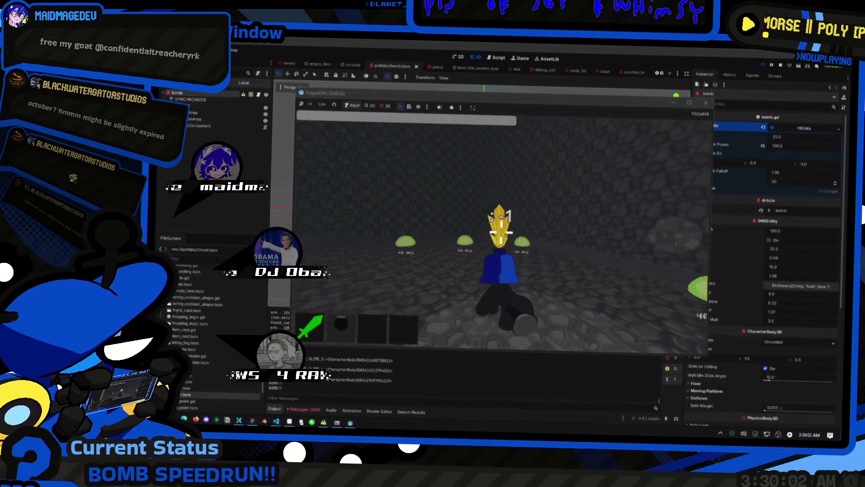
key(w)
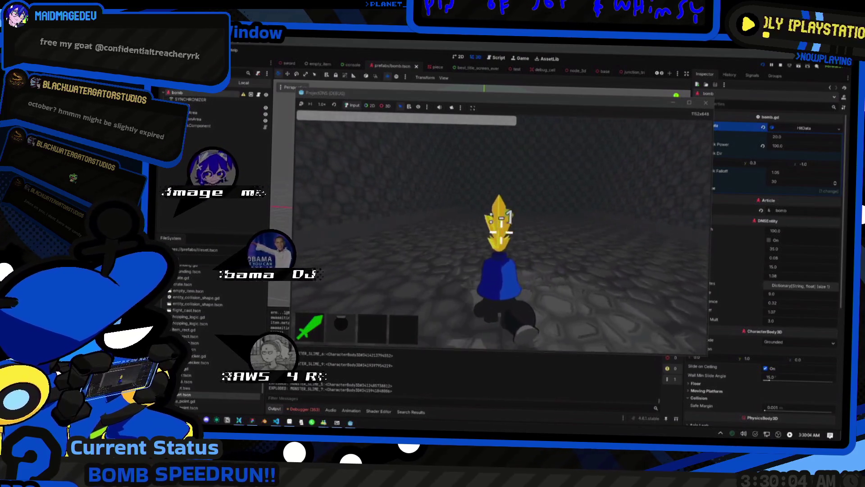
key(w)
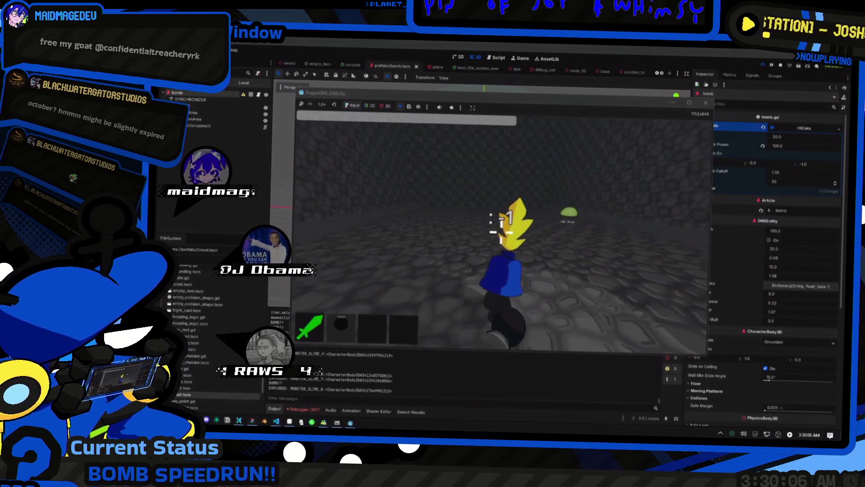
key(F5)
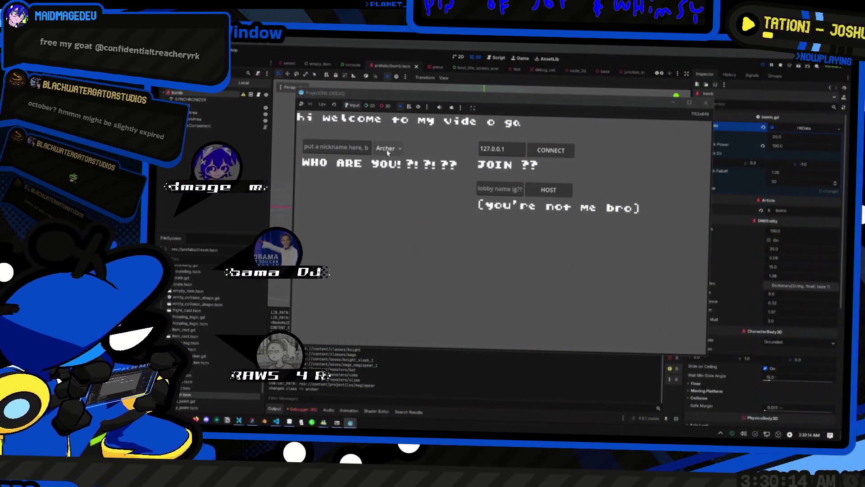
- Pick Knight in the game and add explosion_area.force_update_transform() above the overlap query
click(389, 148)
click(388, 171)
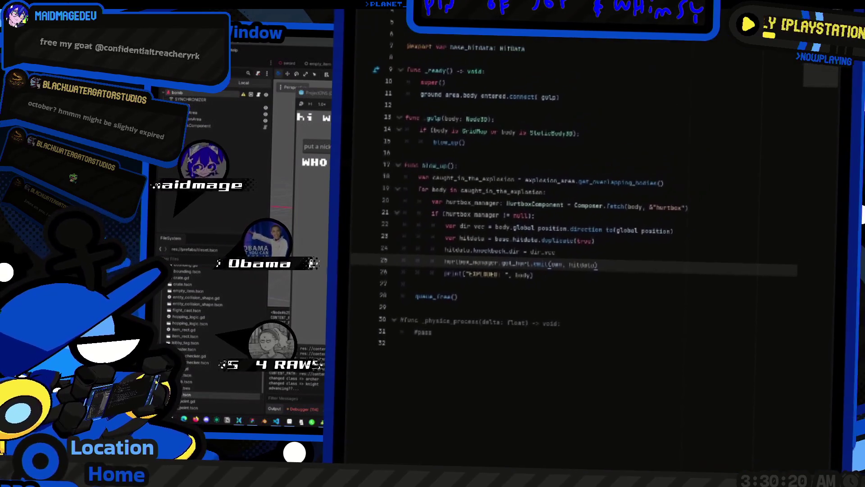
scroll(585, 208, up, 2)
double_click(544, 182)
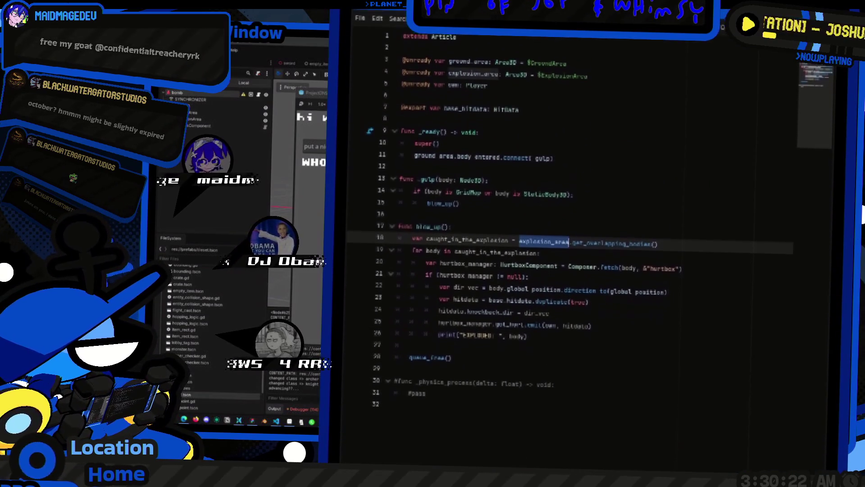
key(ctrl+c)
key(ctrl+shift+Return)
key(ctrl+v)
text(.)
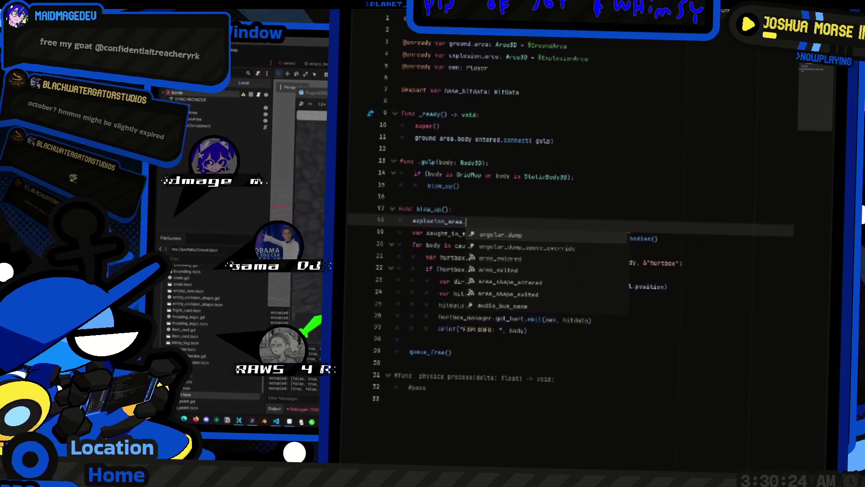
text(upda)
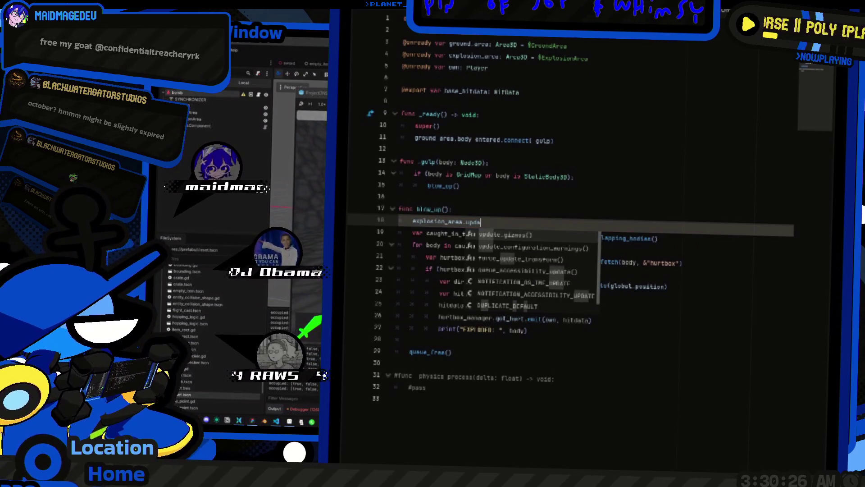
key(Down)
key(Down)
key(Return)
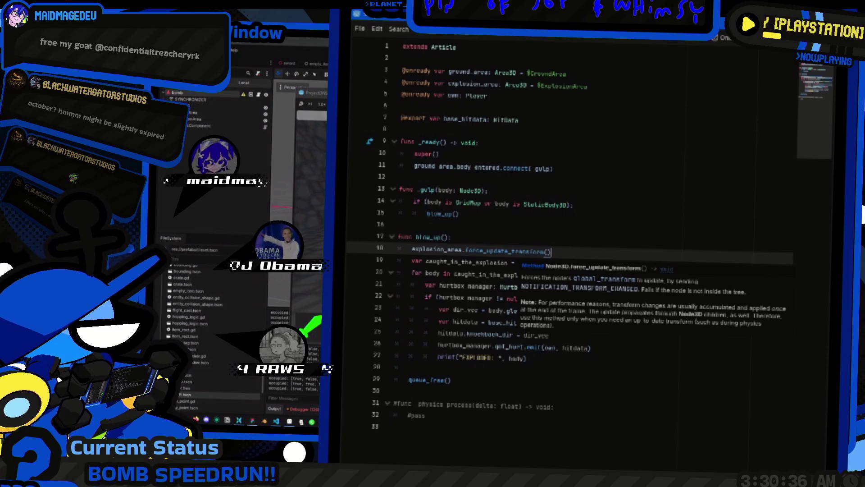
- Add 'await get_tree().physics_frame' below it and view the force_update_transform documentation
key(Return)
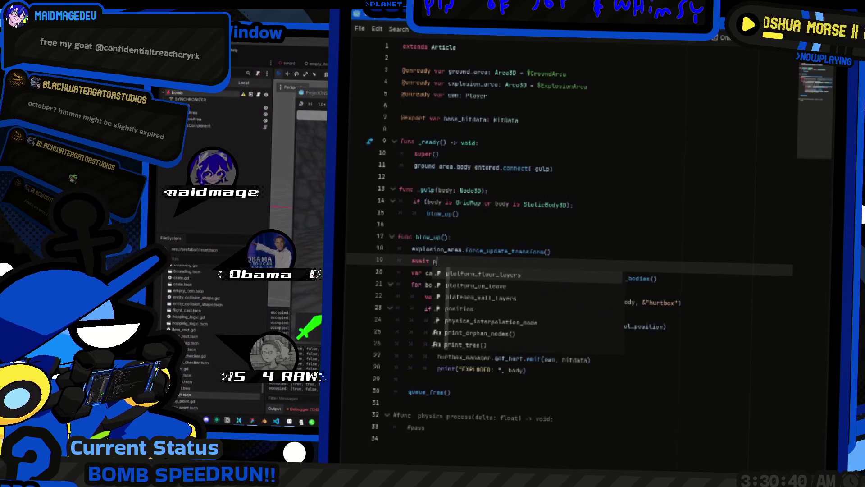
text(hysics)
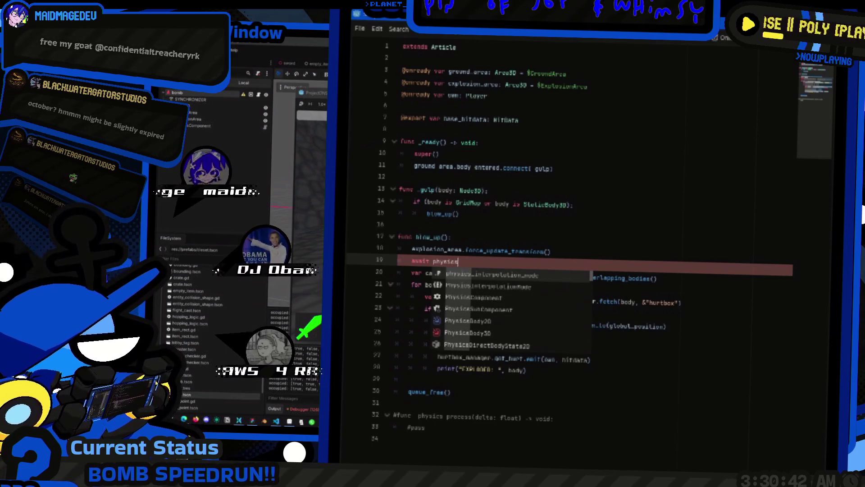
key(BackSpace)
key(BackSpace)
key(BackSpace)
text(get_tr)
key(Return)
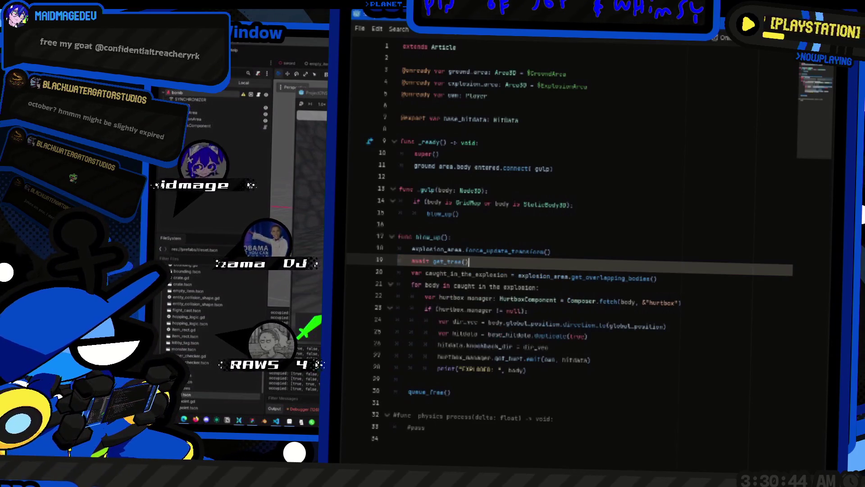
text(.phys)
key(Return)
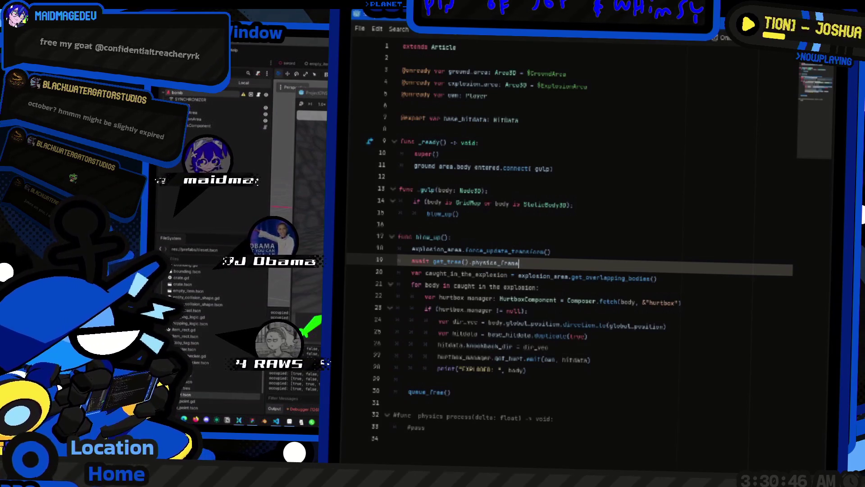
ctrl+click(509, 251)
- Browse the Node3D reference's Methods and Properties, then return to the bomb script
scroll(586, 248, down, 10)
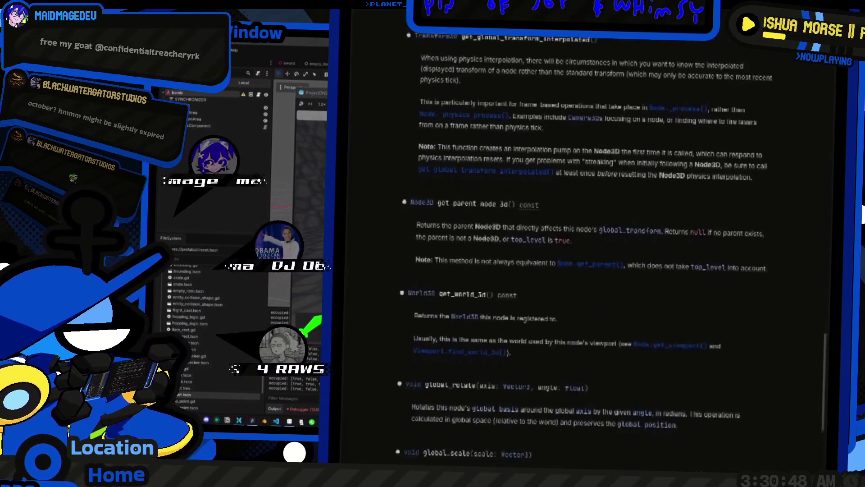
scroll(586, 248, up, 4)
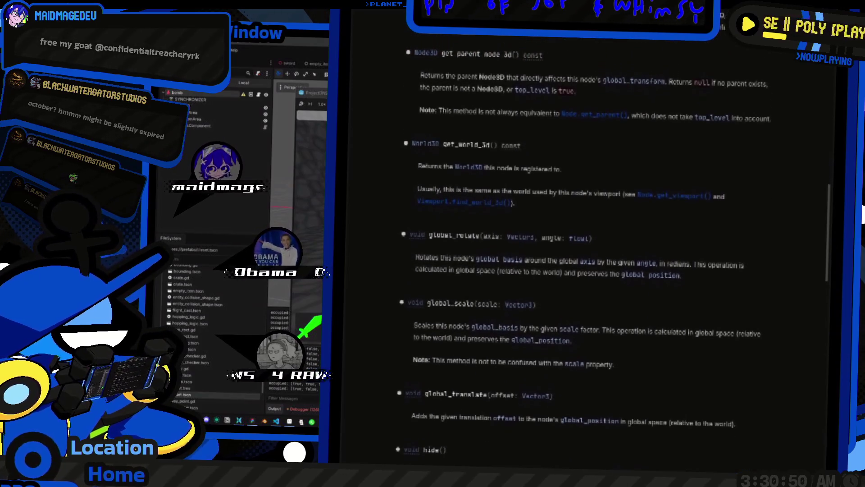
scroll(585, 248, up, 20)
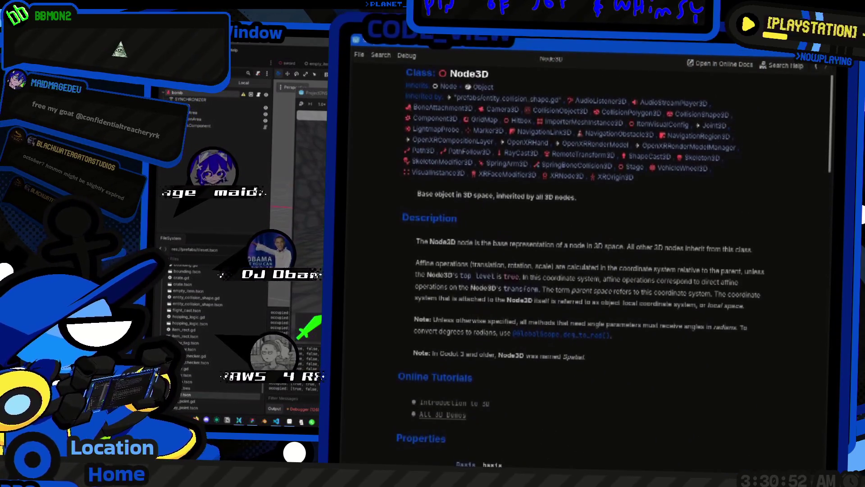
scroll(586, 248, down, 2)
scroll(586, 248, down, 10)
scroll(586, 248, up, 10)
scroll(586, 248, down, 15)
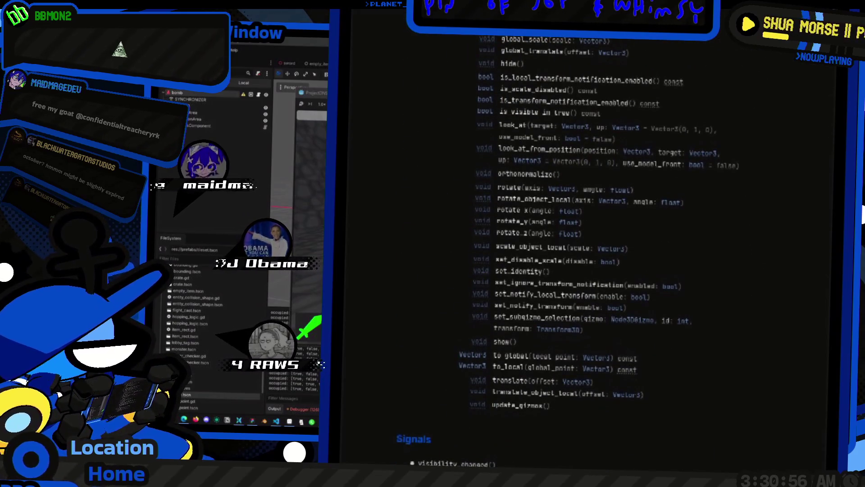
scroll(586, 247, down, 3)
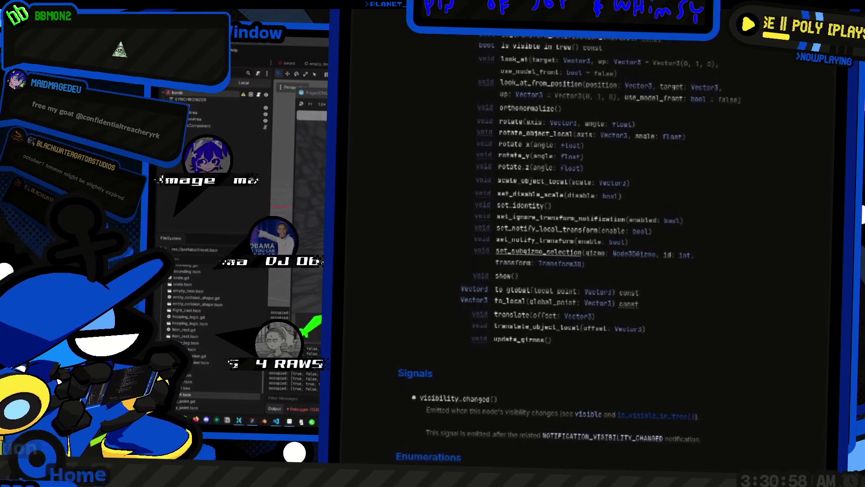
scroll(586, 248, up, 17)
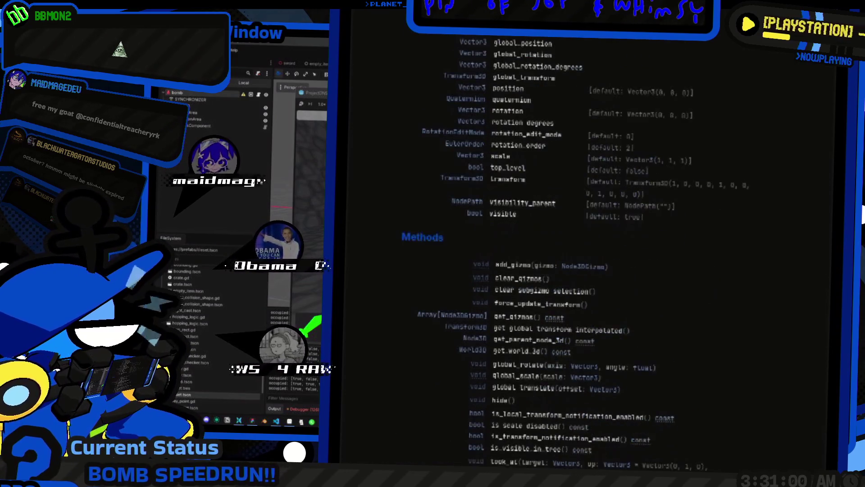
scroll(586, 248, down, 13)
scroll(586, 248, up, 10)
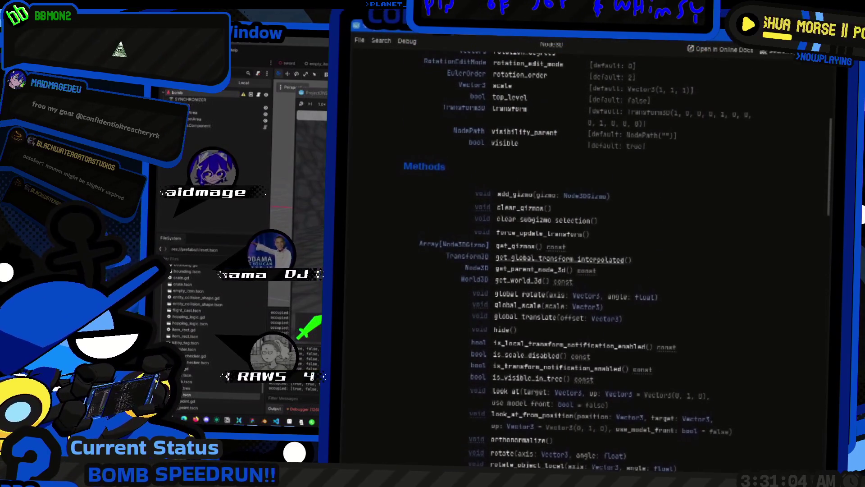
scroll(586, 248, up, 9)
scroll(586, 248, down, 8)
key(alt+Left)
scroll(586, 225, up, 8)
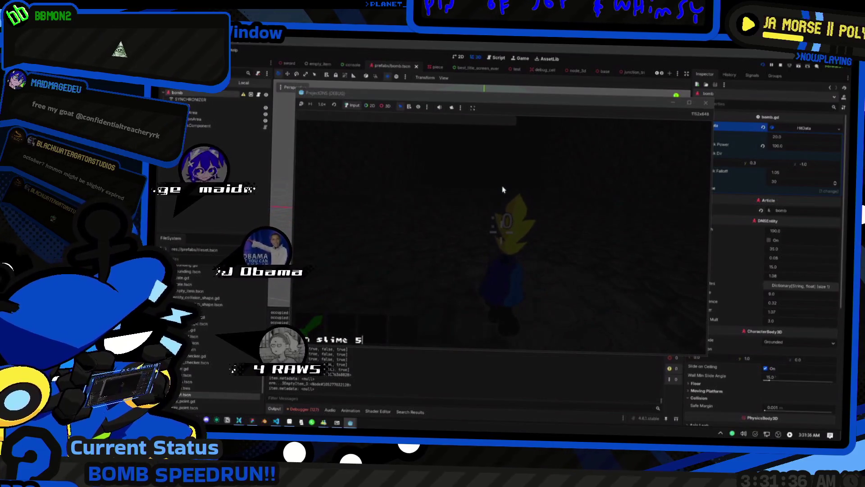
- Spawn five slimes with the in-game console command, then close the console
key(Return)
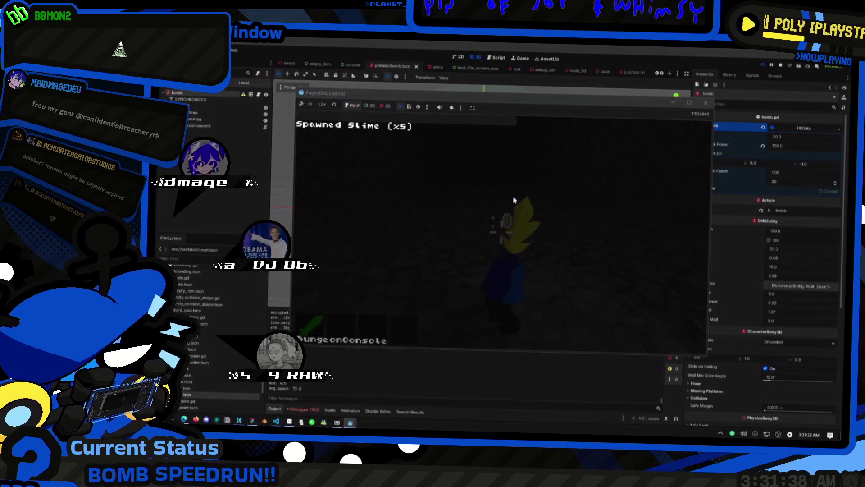
key(Escape)
key(quoteleft)
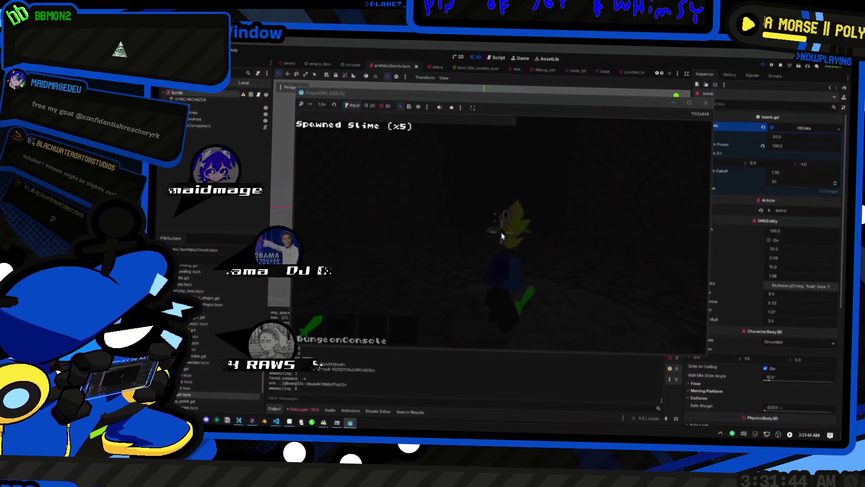
key(Escape)
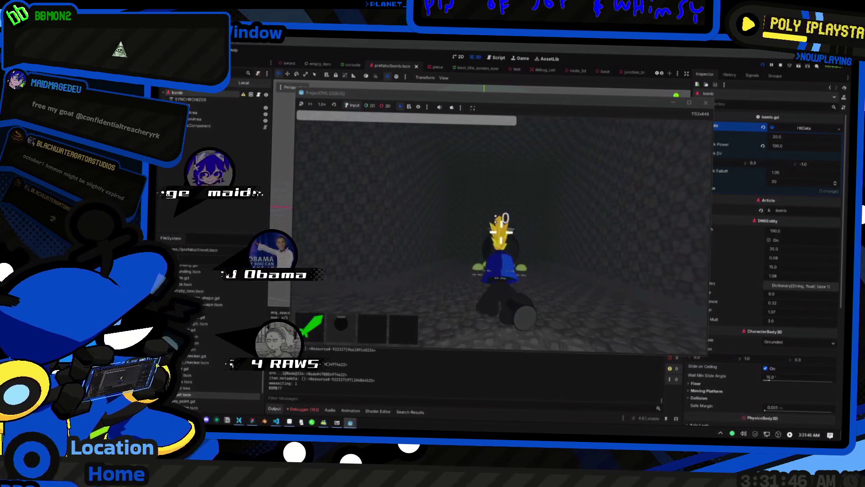
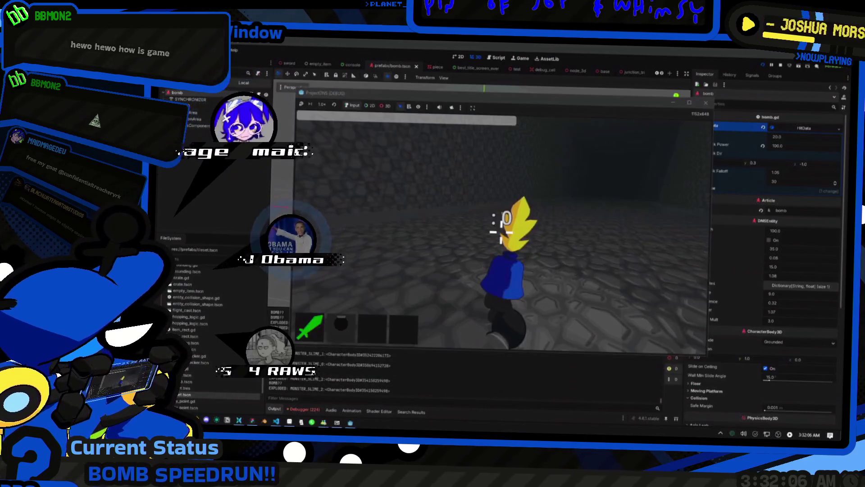
- Stop the running test game and switch to the best_title_screen_ever scene
key(F8)
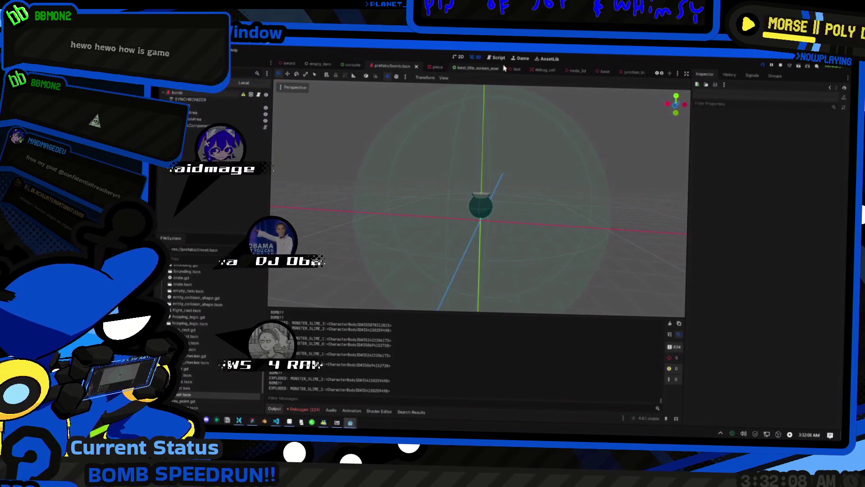
click(503, 69)
scroll(502, 161, down, 3)
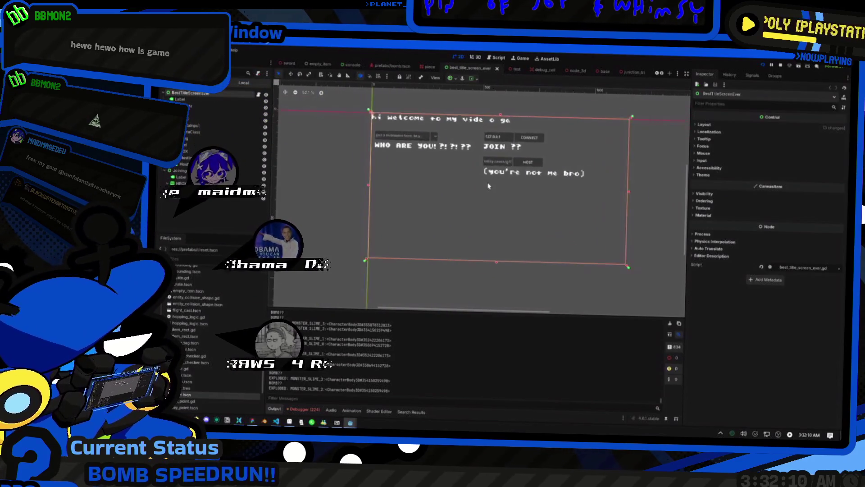
scroll(502, 201, down, 2)
scroll(549, 74, down, 8)
- Look over the other bomb scene, then return to the prefabs/bomb.tscn scene
click(563, 71)
mouse_move(528, 192)
mouse_down()
mouse_move(558, 186)
mouse_move(518, 187)
mouse_move(520, 198)
mouse_move(558, 178)
mouse_move(533, 199)
mouse_move(529, 184)
mouse_move(522, 192)
mouse_up()
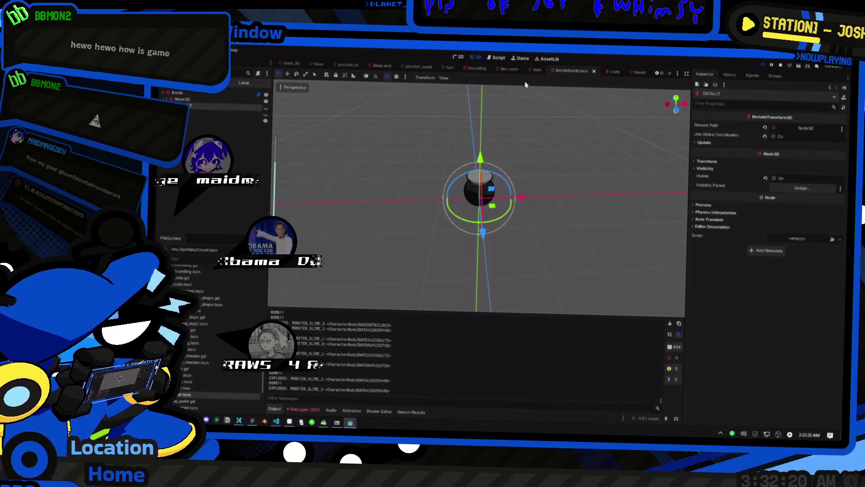
scroll(388, 66, up, 5)
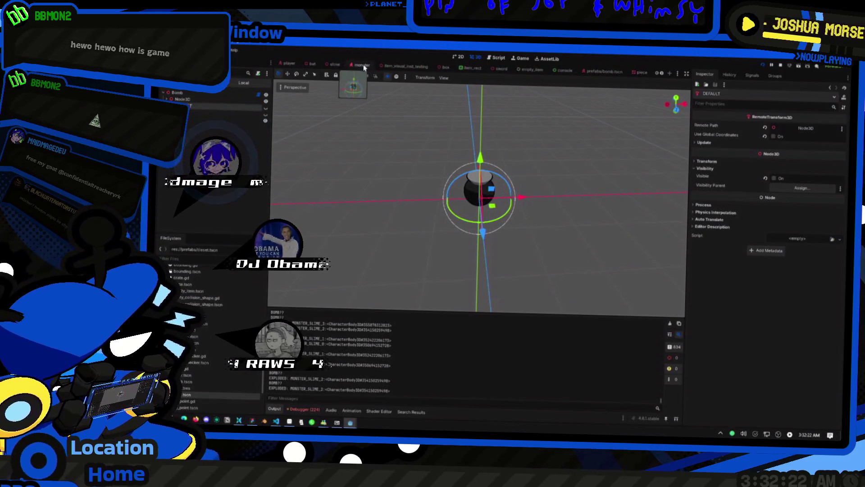
scroll(392, 67, down, 5)
scroll(470, 67, down, 2)
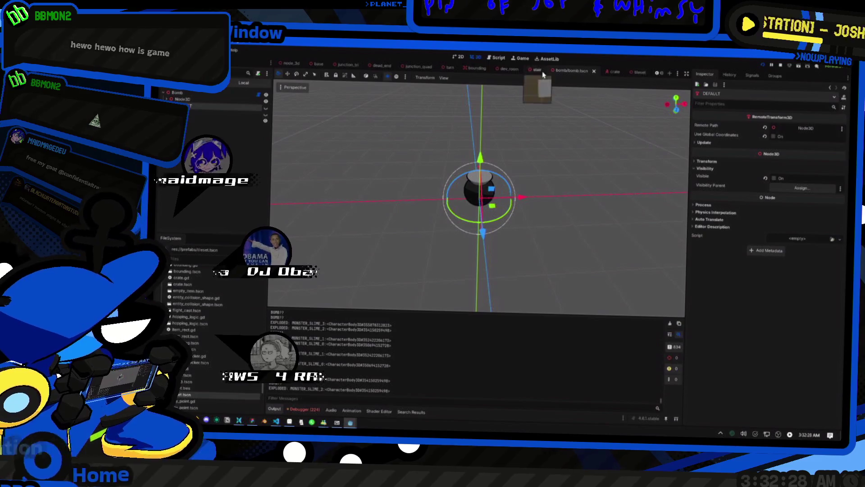
scroll(544, 70, up, 5)
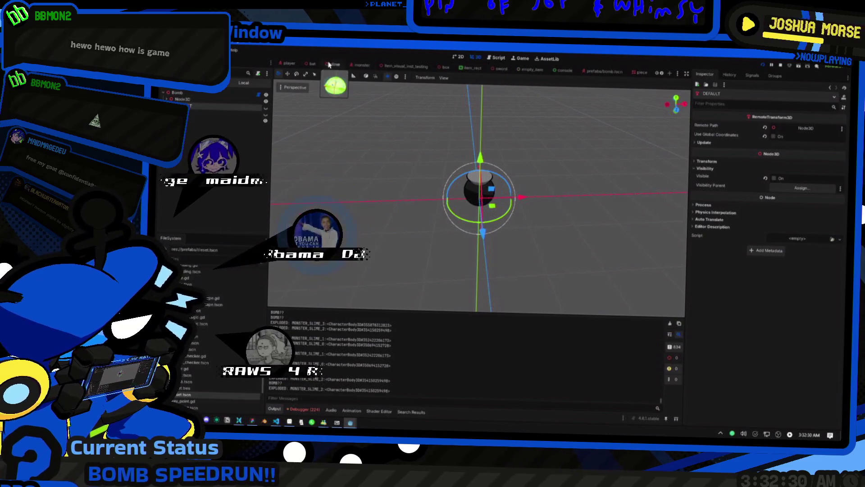
scroll(462, 69, down, 1)
click(557, 70)
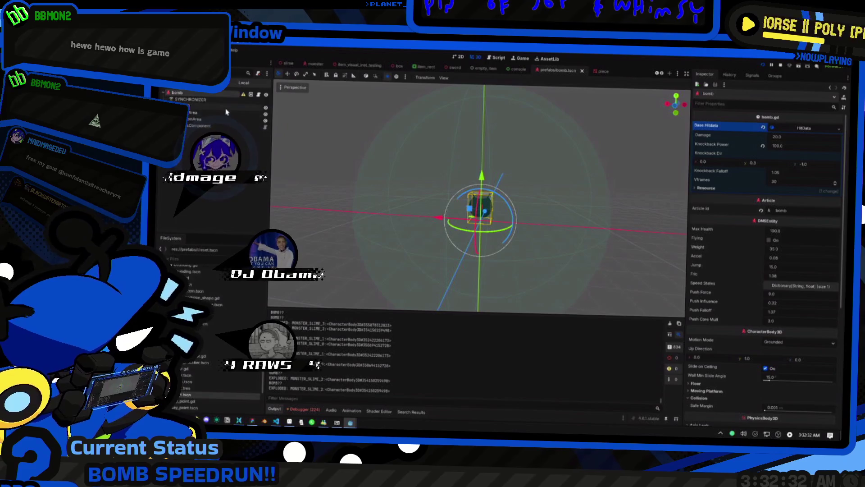
- Add a MeshInstance3D child to the bomb and move it under the root
key(ctrl+a)
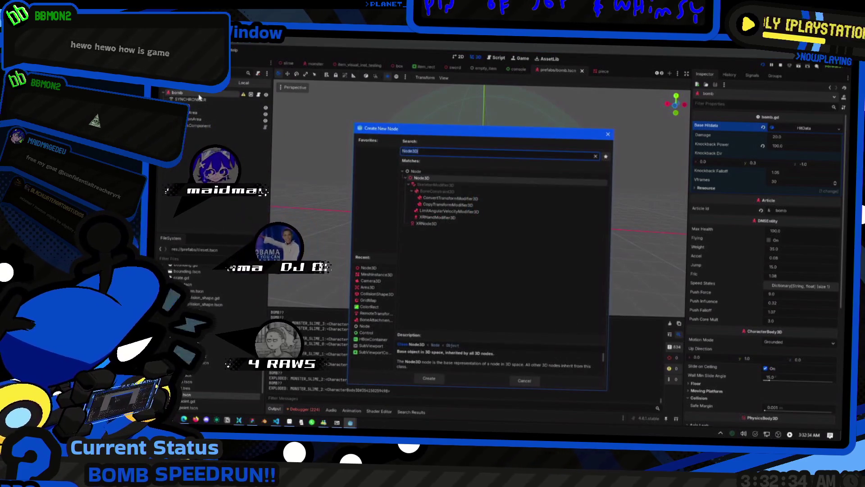
text(Mesh)
key(Return)
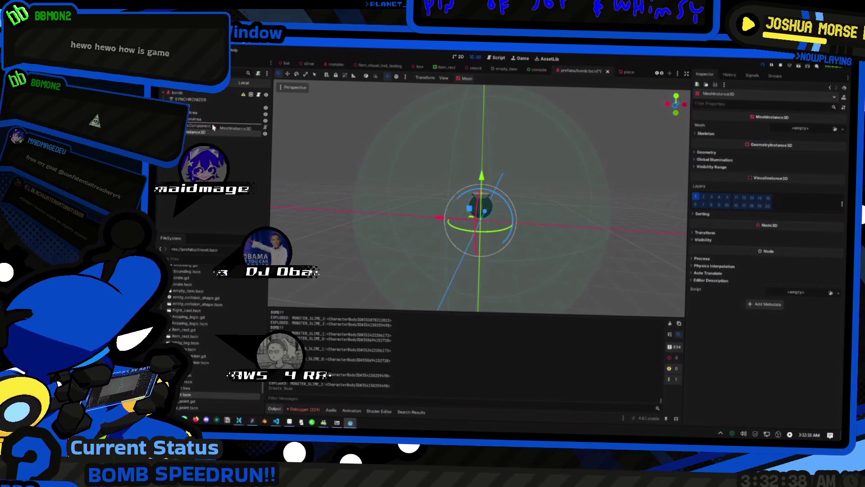
drag(210, 109, 197, 106)
- Add an AnimationPlayer node to the bomb root, then reselect the new mesh node
click(199, 93)
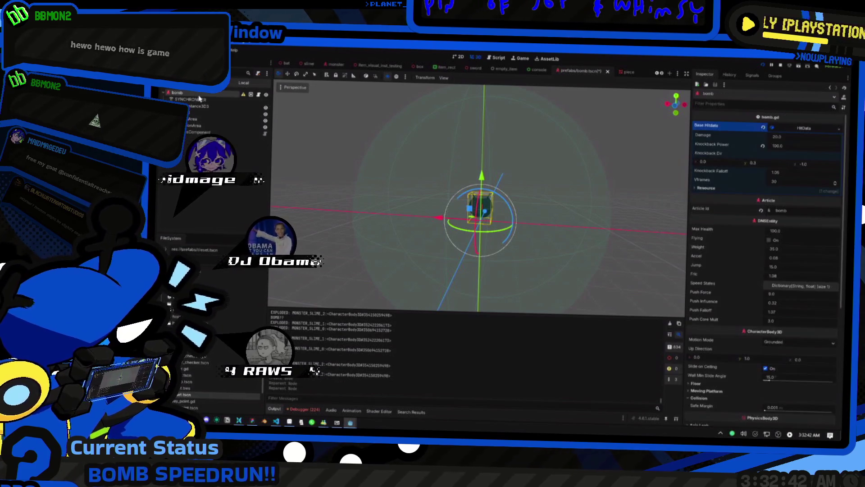
key(ctrl+a)
text(Anima)
key(Up)
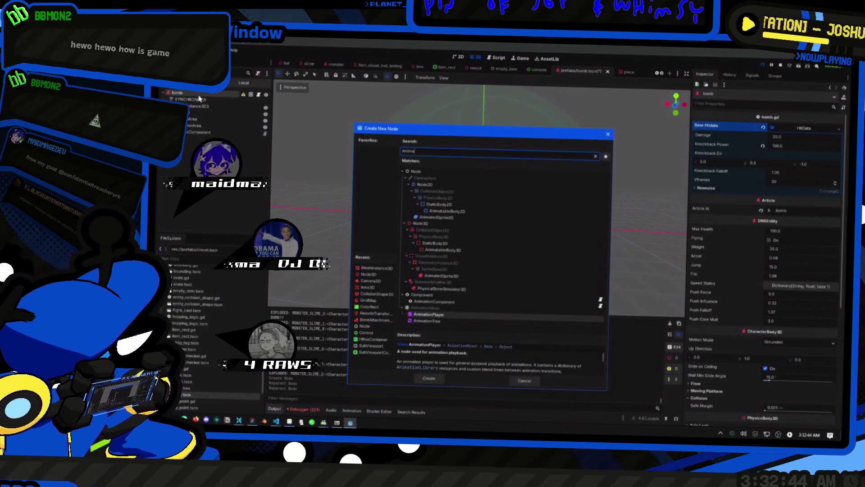
key(Return)
click(197, 107)
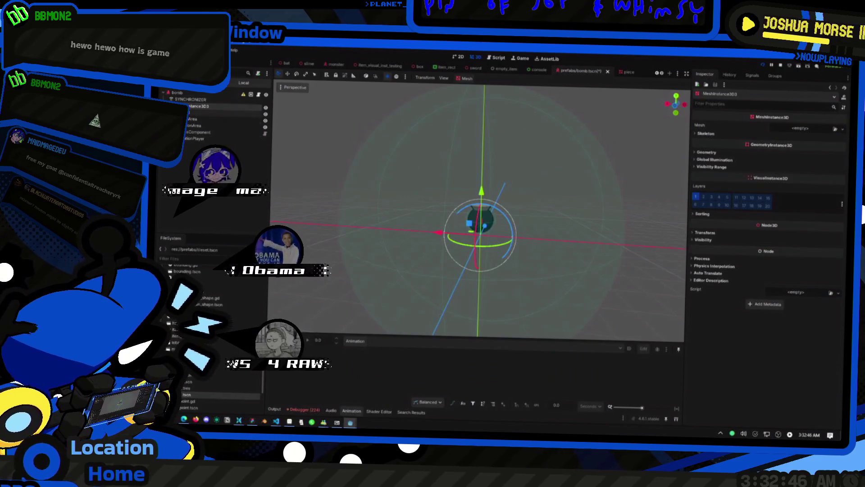
click(786, 128)
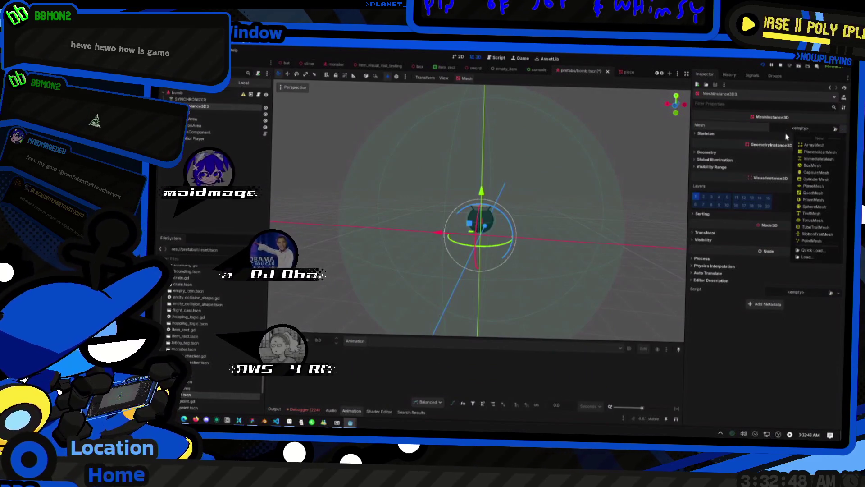
- Give the mesh node a new SphereMesh with height 2
click(814, 206)
click(806, 135)
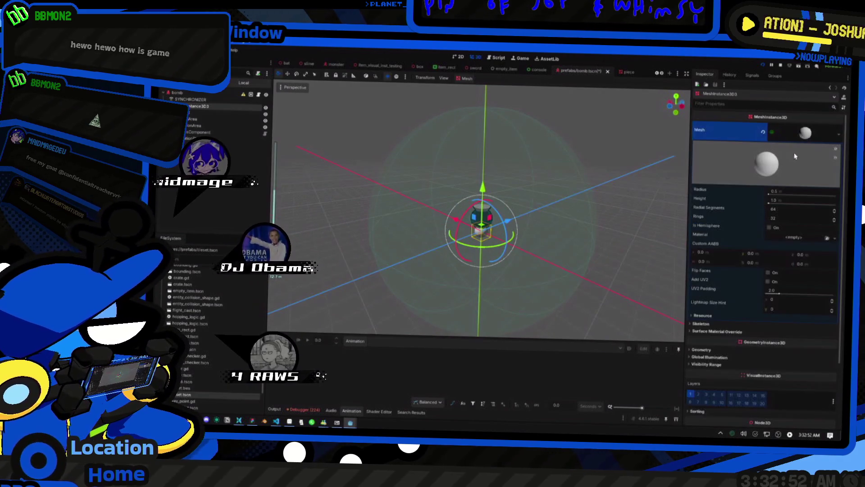
mouse_move(782, 198)
mouse_down()
mouse_move(807, 197)
mouse_move(789, 198)
mouse_up()
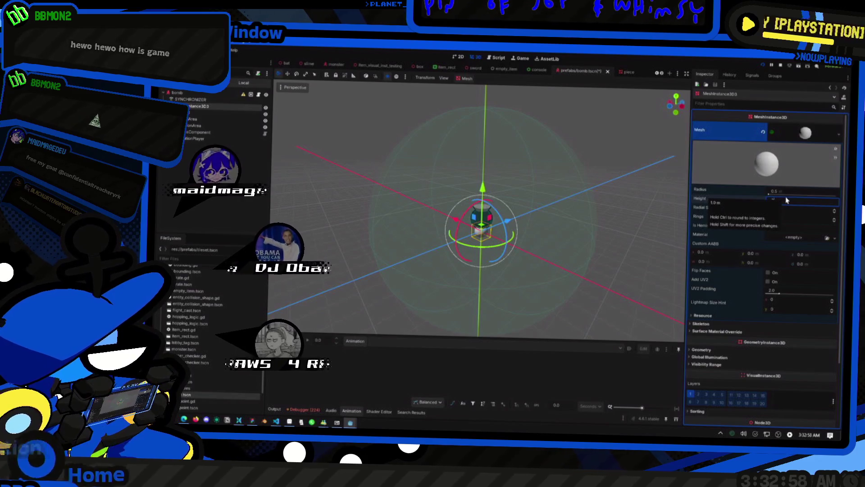
click(785, 196)
text(2)
key(Return)
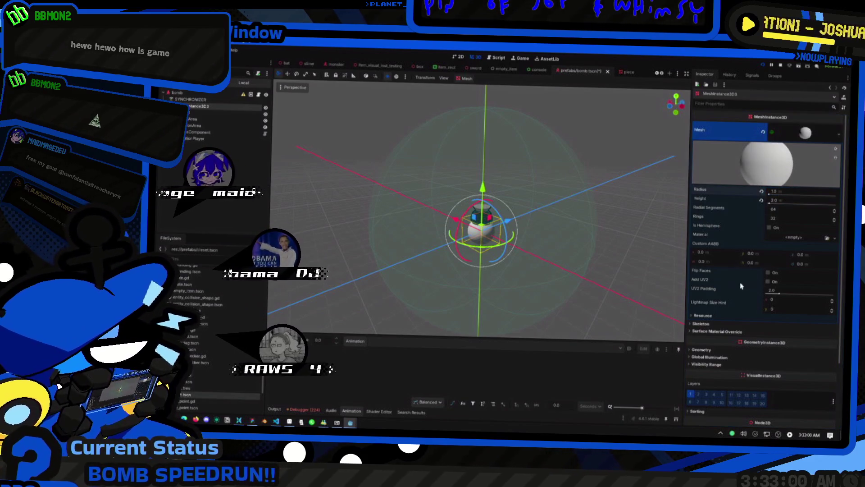
- Inspect the mesh node's transform, visibility range and geometry settings, leaving them unchanged
scroll(742, 286, down, 3)
click(701, 352)
scroll(755, 369, down, 2)
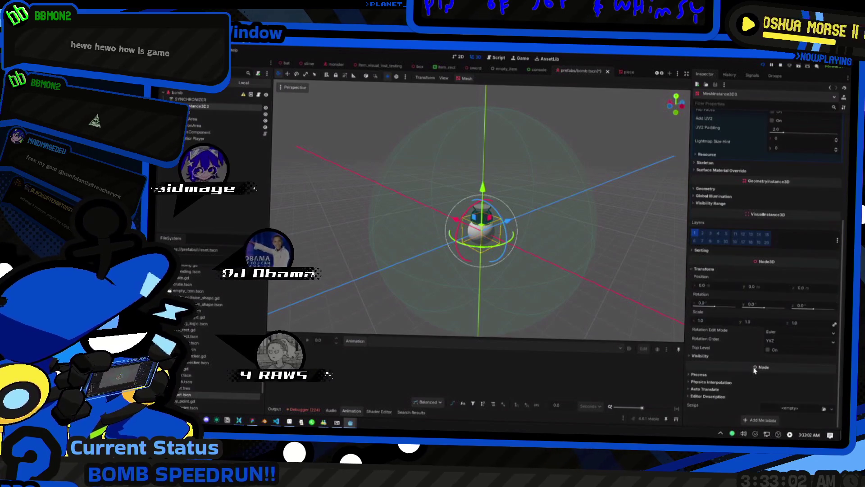
mouse_move(706, 322)
mouse_down()
mouse_move(721, 322)
mouse_move(706, 321)
mouse_up()
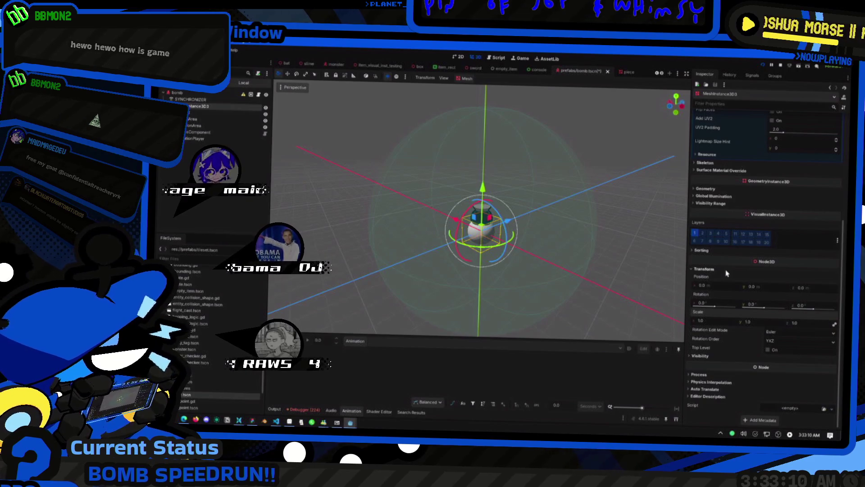
click(716, 203)
click(721, 204)
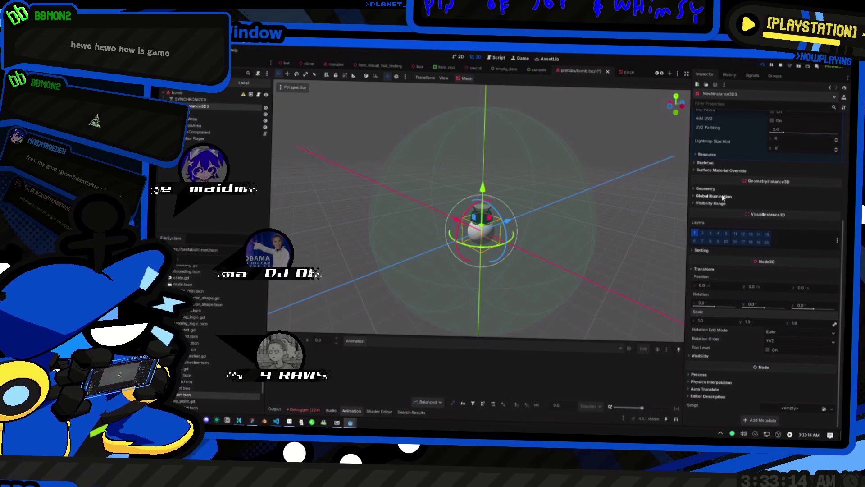
click(722, 188)
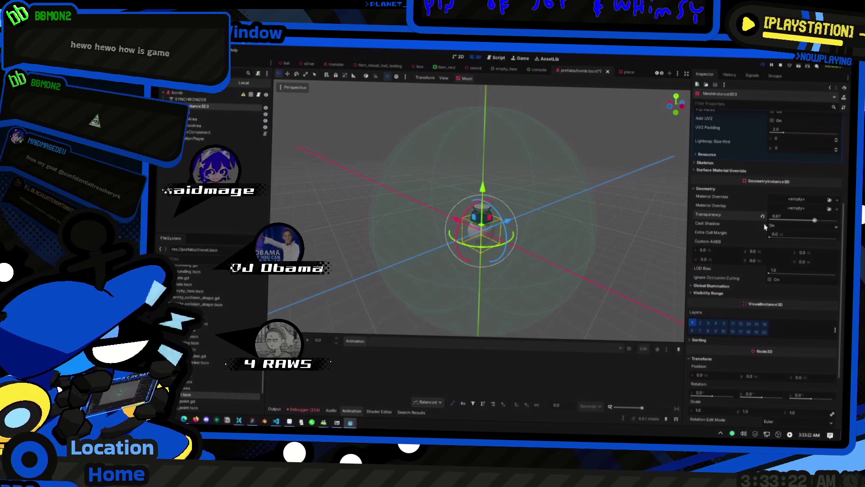
scroll(770, 214, up, 5)
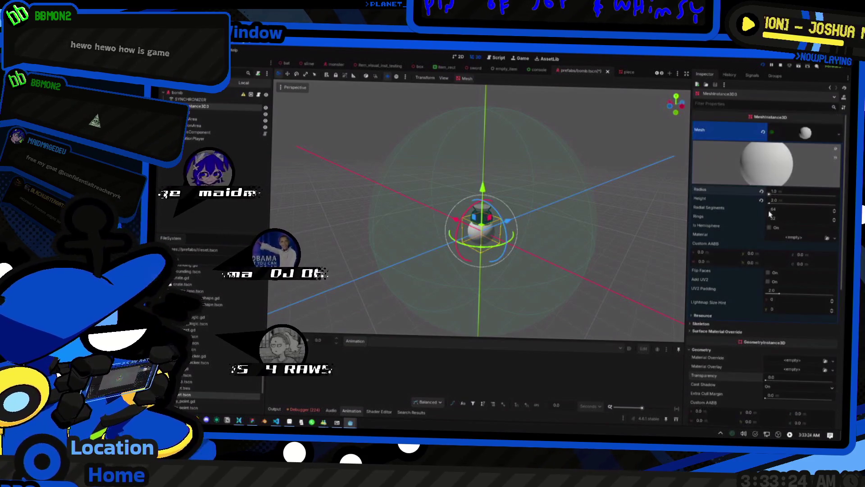
- Assign the sphere a StandardMaterial3D with Unshaded shading mode
click(794, 238)
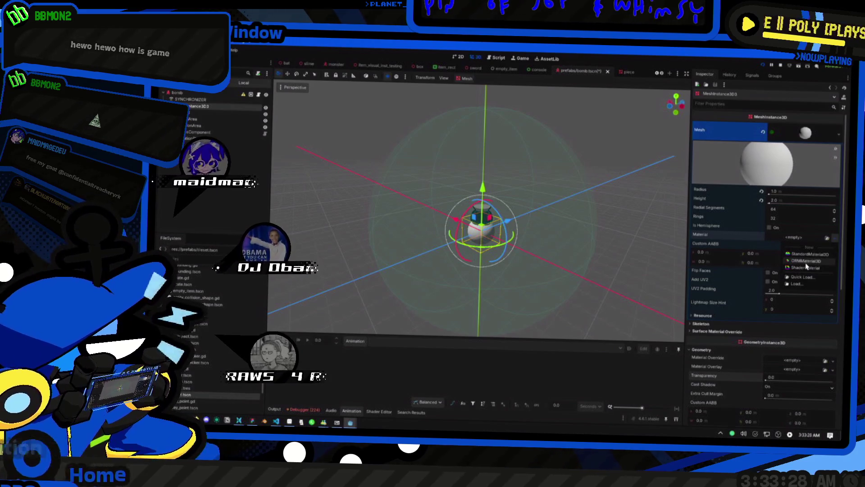
click(805, 254)
scroll(725, 316, down, 4)
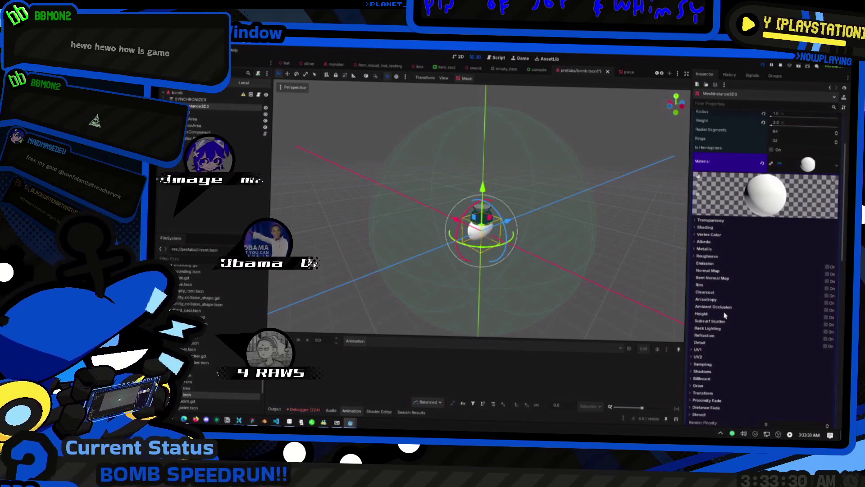
click(706, 227)
click(800, 235)
click(784, 246)
- Set the material's albedo colour to yellow
scroll(734, 284, down, 2)
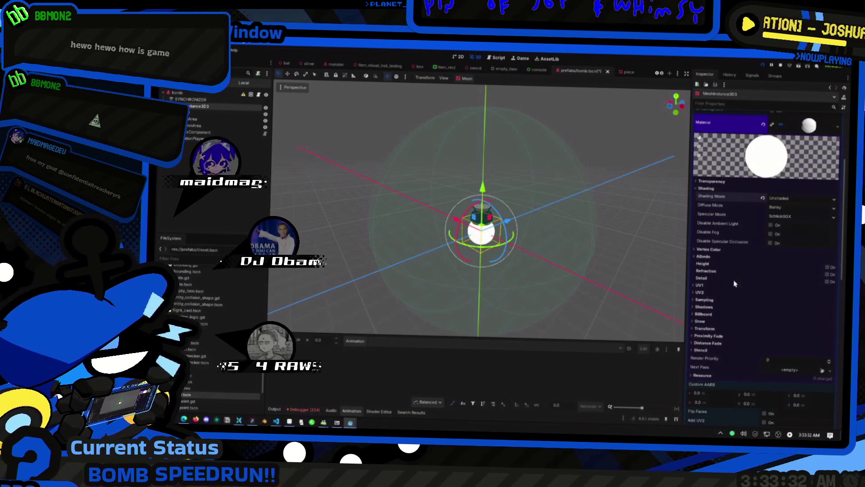
click(705, 256)
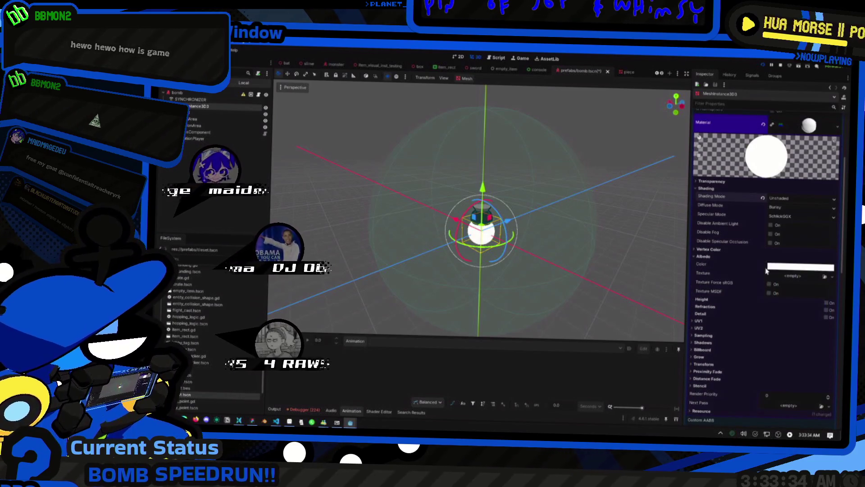
click(780, 268)
drag(801, 157, 820, 144)
click(595, 221)
drag(591, 224, 576, 236)
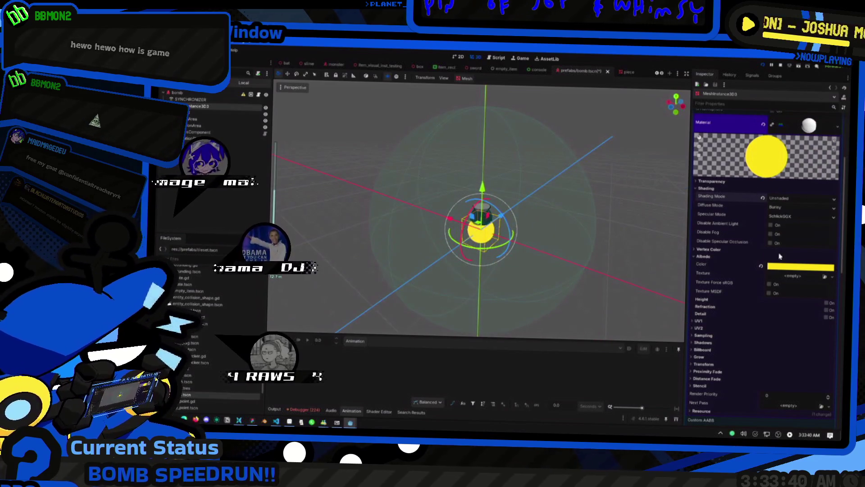
click(461, 173)
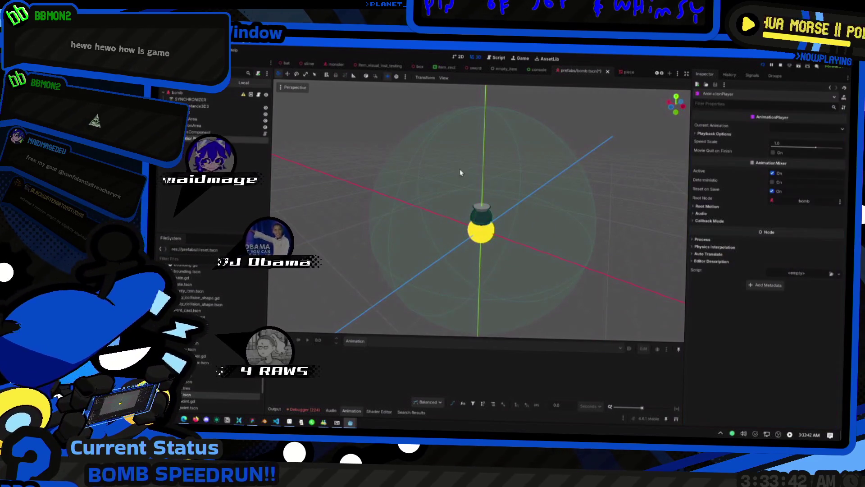
- Create a new animation named 'explode' on the AnimationPlayer
click(346, 345)
click(365, 353)
text(r)
key(Return)
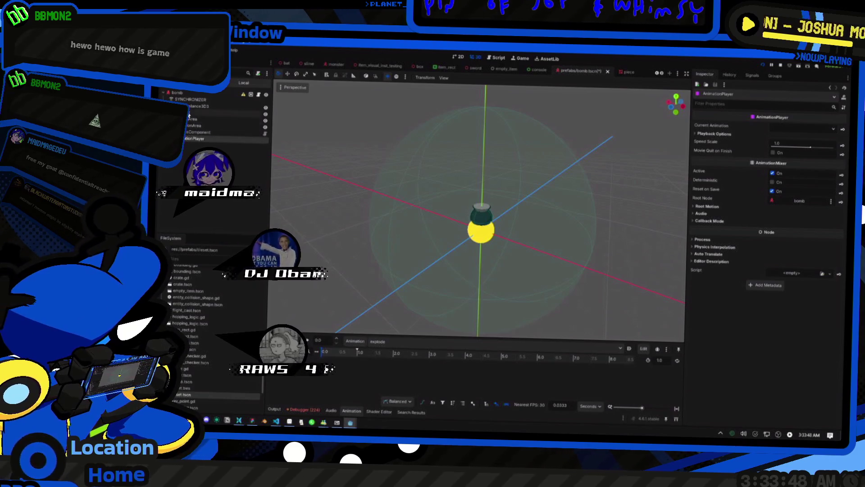
- Key the sphere's albedo colour, fading it from yellow to white at 1.0 seconds
click(481, 228)
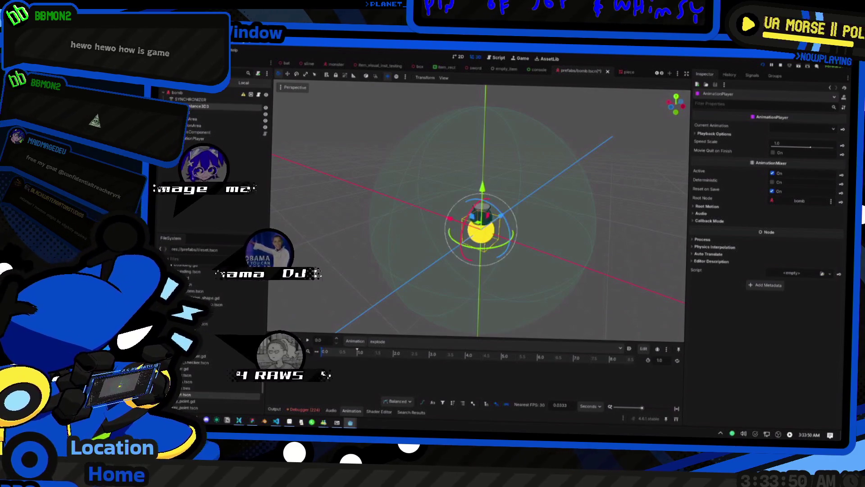
click(830, 269)
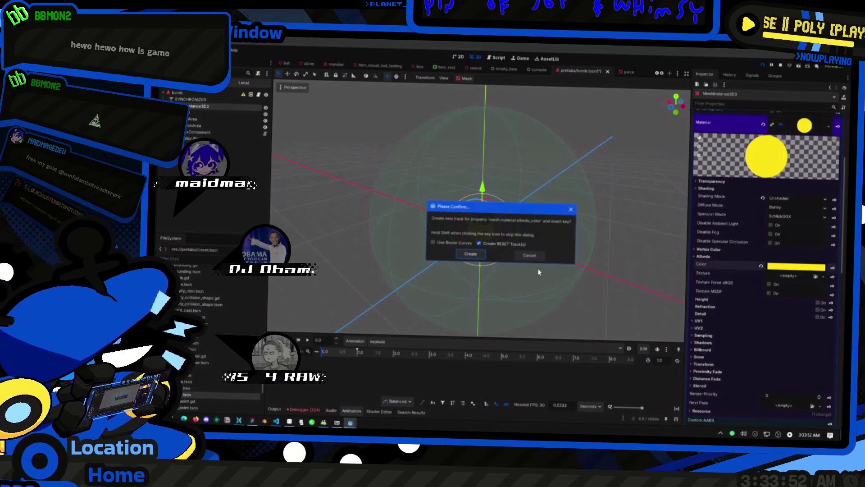
click(477, 256)
click(358, 355)
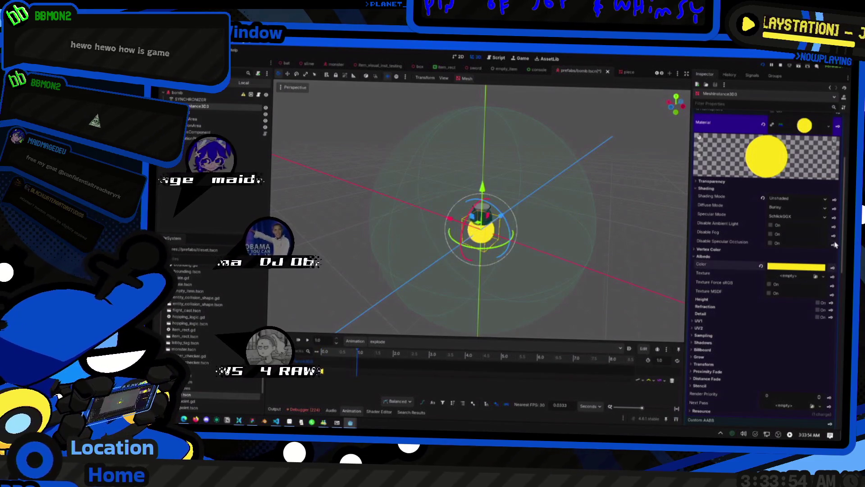
click(787, 269)
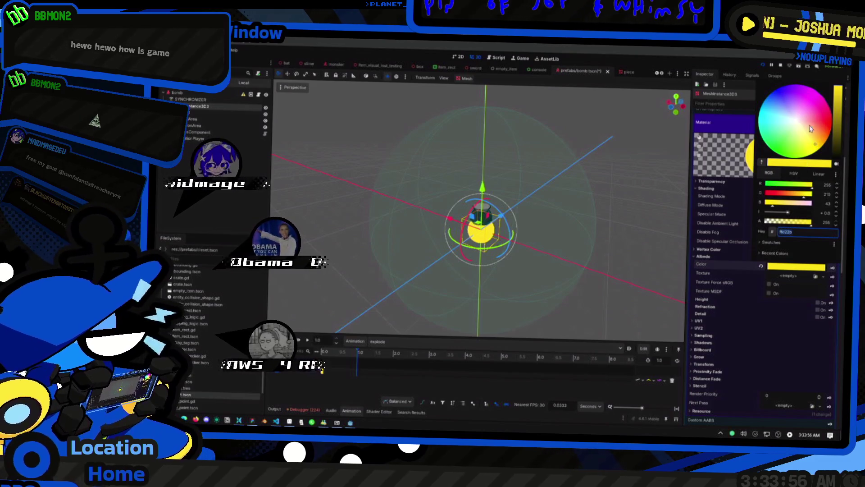
click(794, 173)
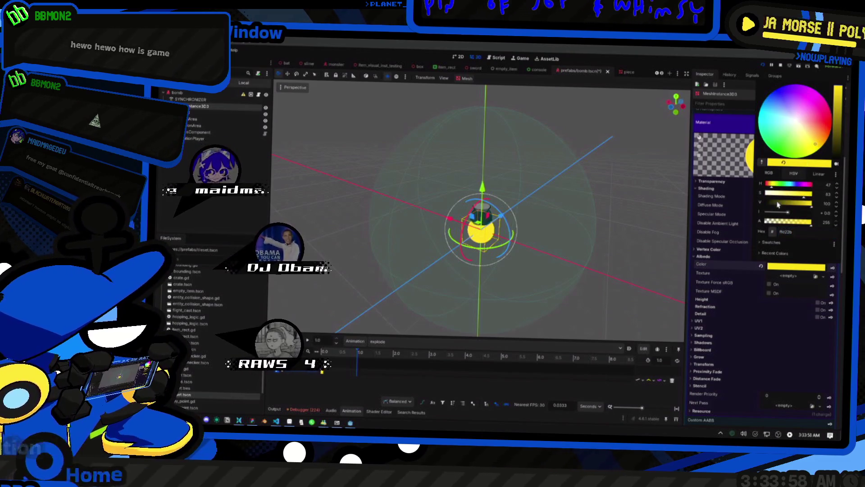
drag(787, 194, 702, 195)
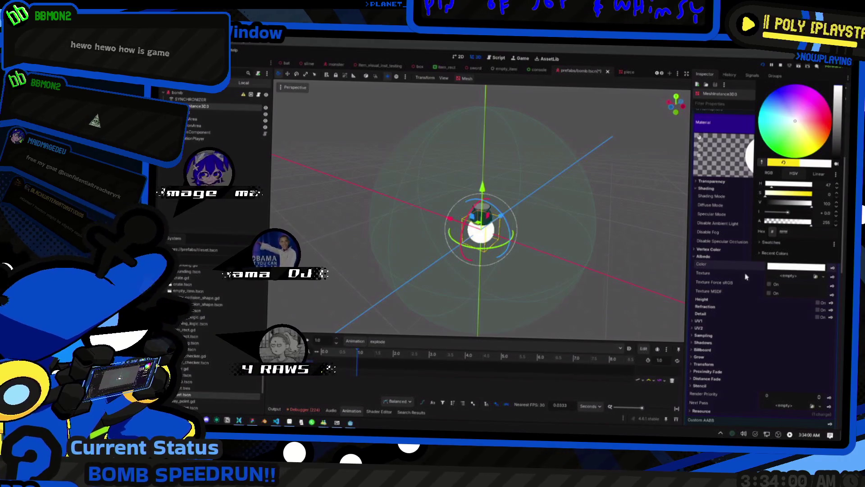
click(824, 268)
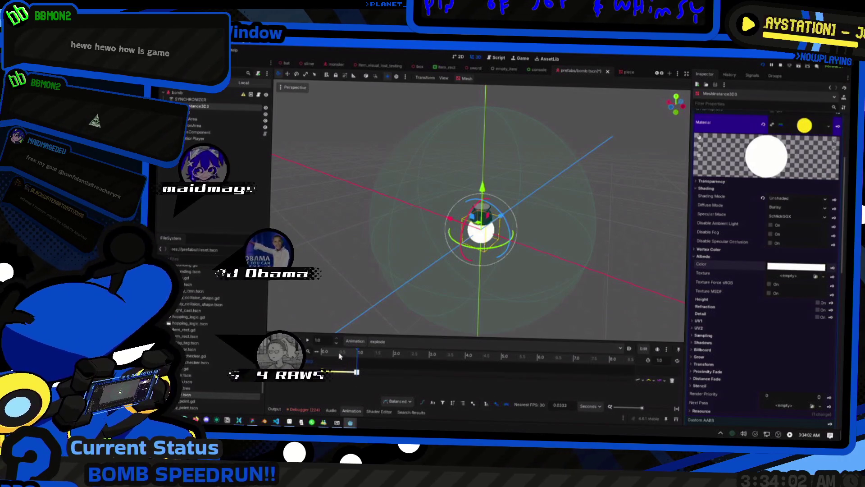
- Add a scale keyframe track for the bomb sphere, dragging its scale to about 8.8
drag(340, 356, 321, 356)
scroll(760, 312, down, 10)
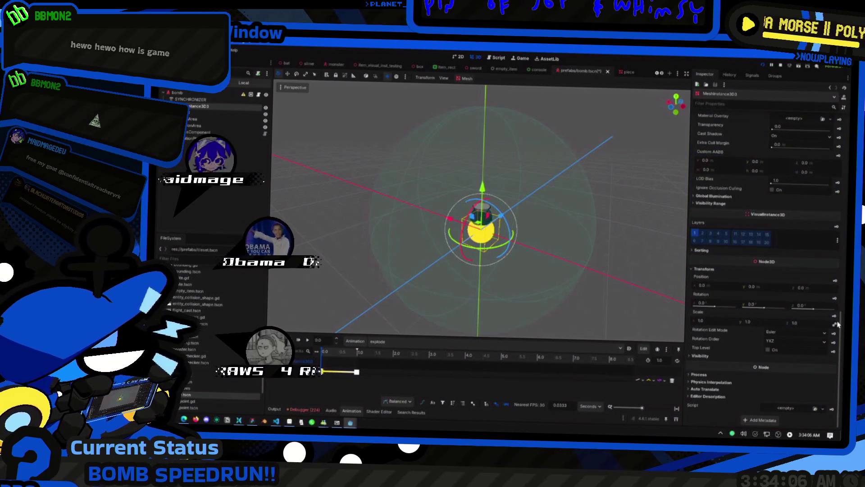
click(835, 324)
click(484, 265)
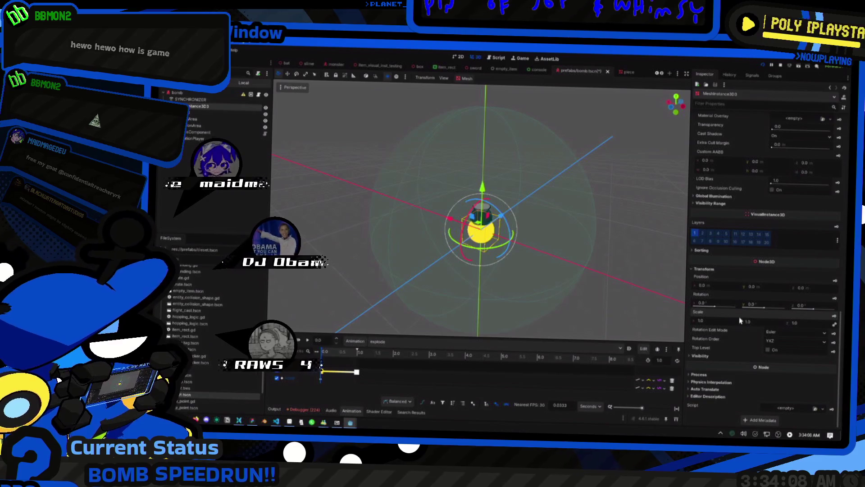
drag(718, 322, 784, 323)
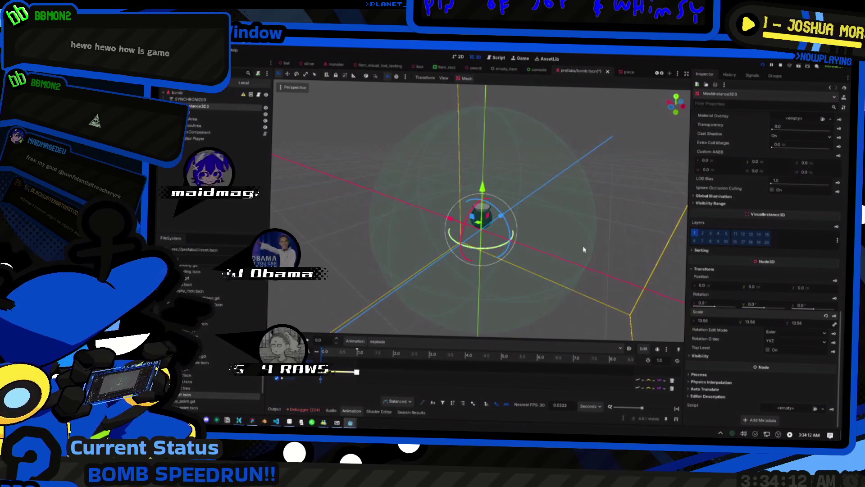
scroll(511, 239, down, 5)
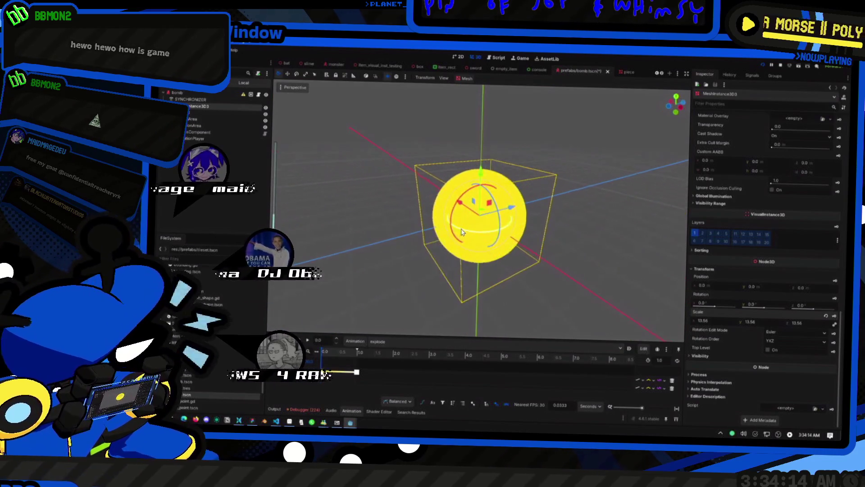
- Enlarge the ExplosionArea CollisionShape3D sphere radius to about 32
click(200, 127)
click(200, 127)
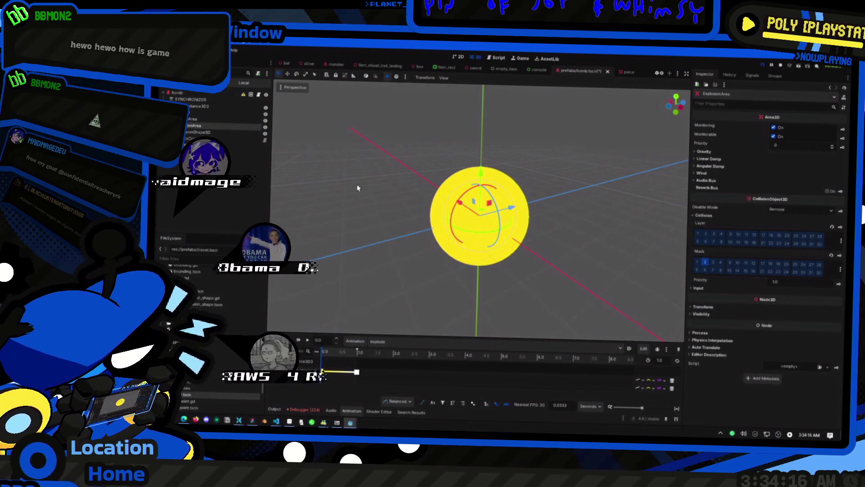
click(198, 131)
key(KP_1)
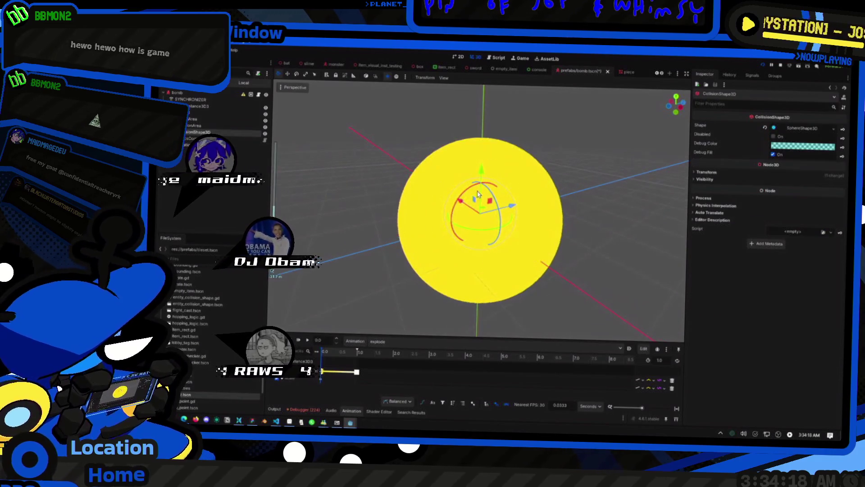
drag(482, 208, 499, 209)
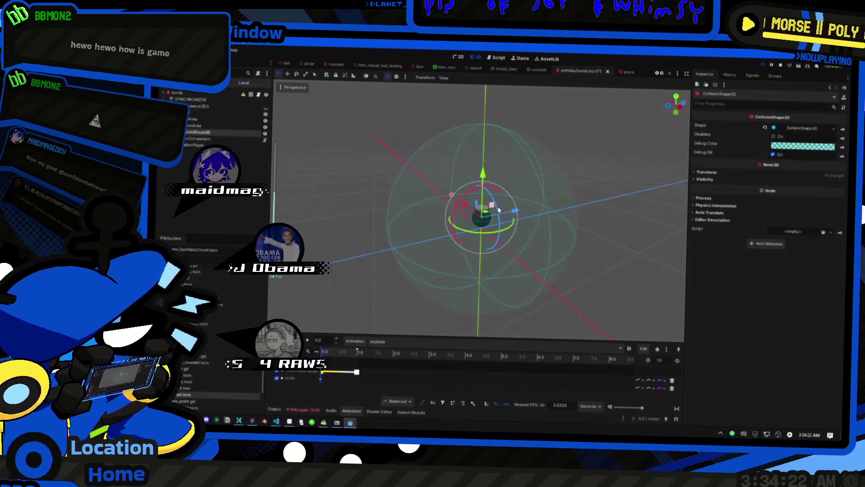
click(802, 129)
drag(781, 141, 792, 143)
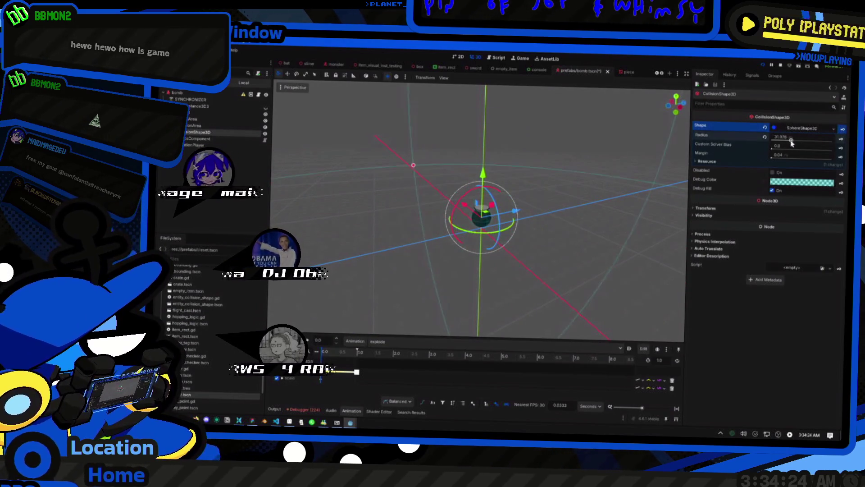
scroll(616, 185, down, 5)
- Set the explosion collision sphere's radius to 20
drag(616, 185, 563, 187)
scroll(563, 187, up, 2)
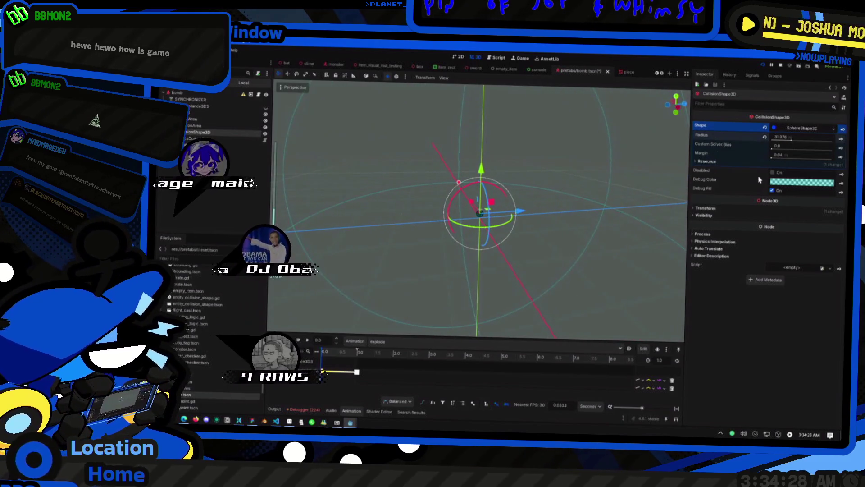
click(782, 138)
key(Return)
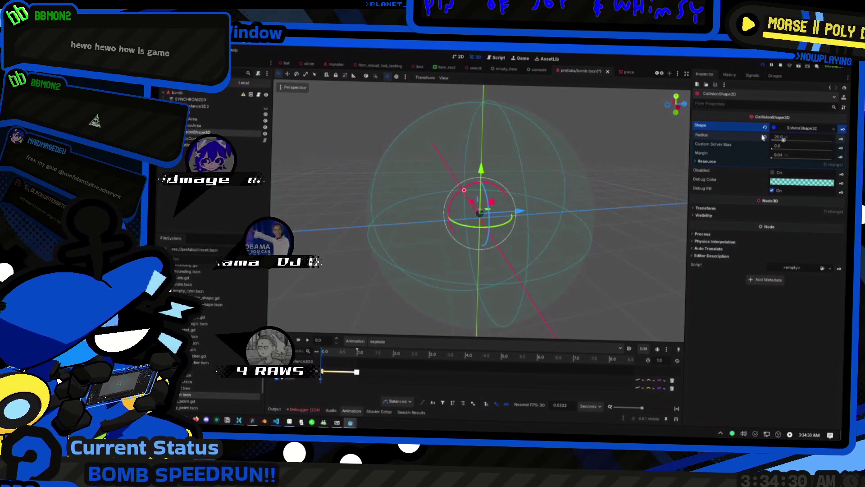
- Set the bomb mesh's scale key at 1.0 seconds to about 25.885
click(199, 145)
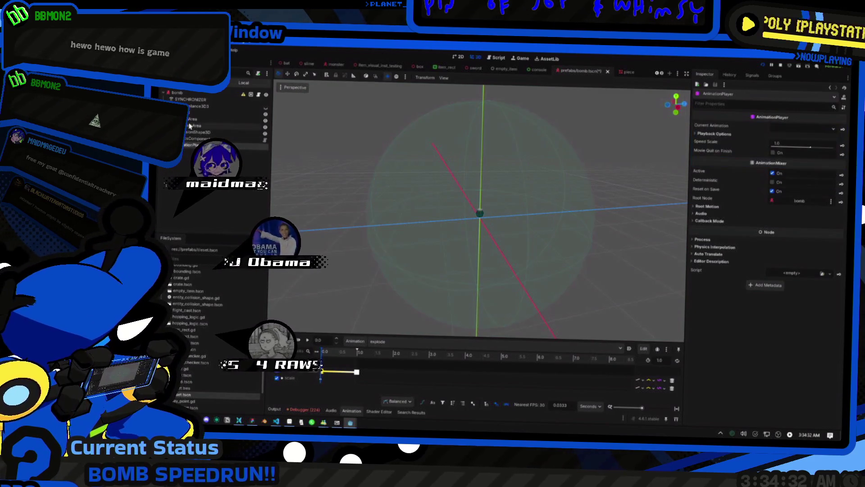
click(193, 108)
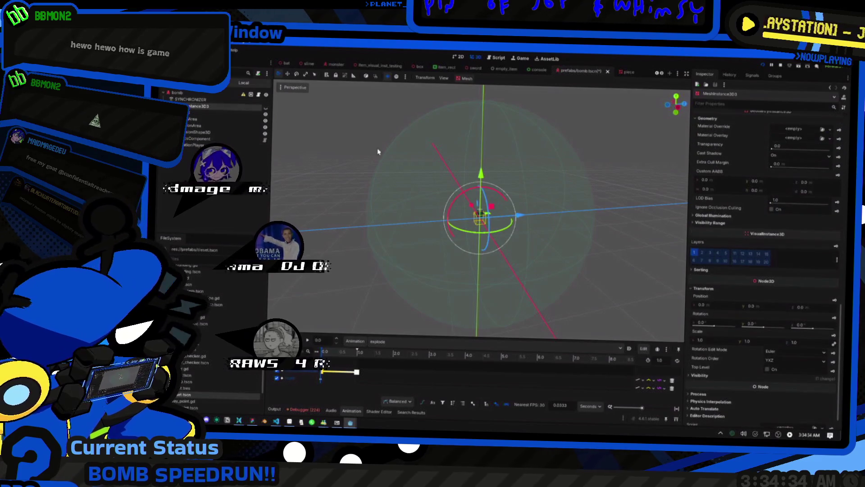
click(265, 108)
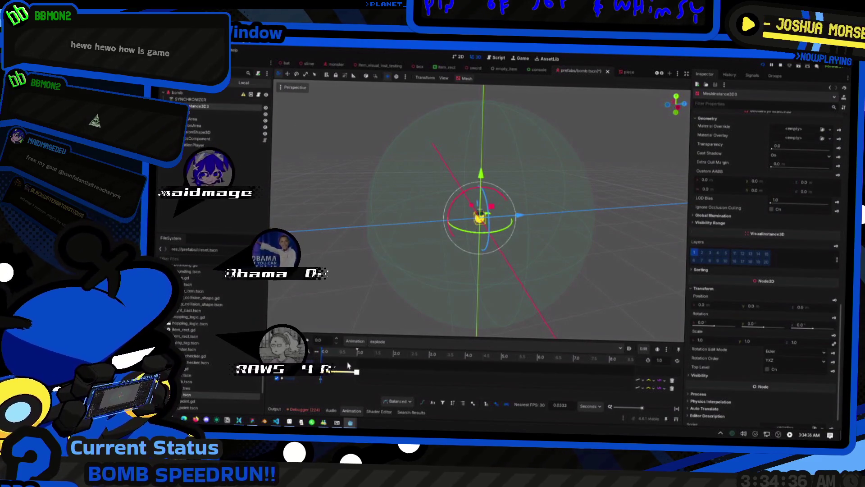
scroll(726, 247, down, 1)
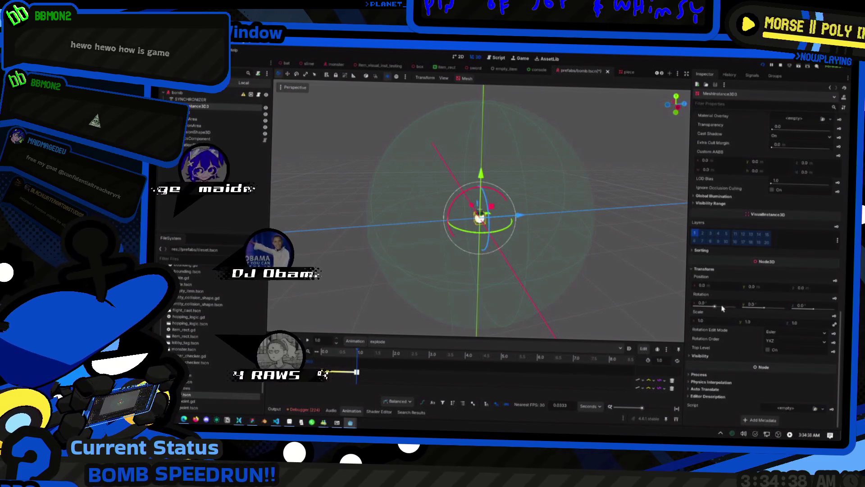
key(Return)
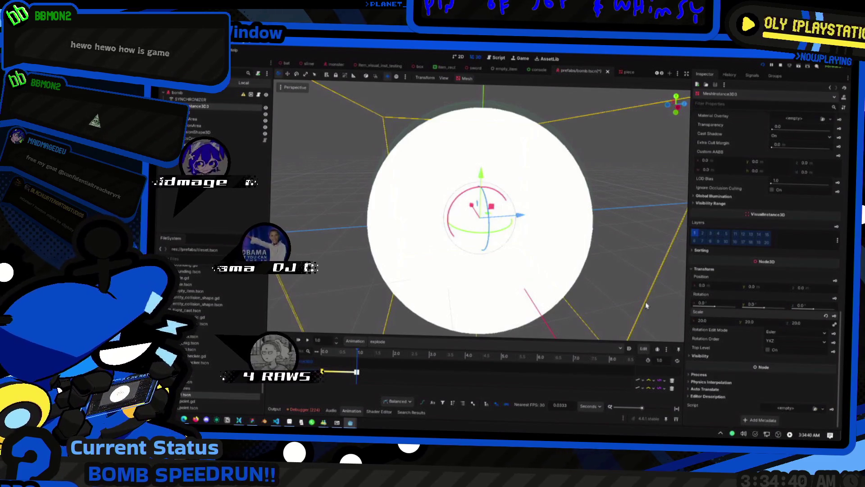
drag(549, 220, 707, 260)
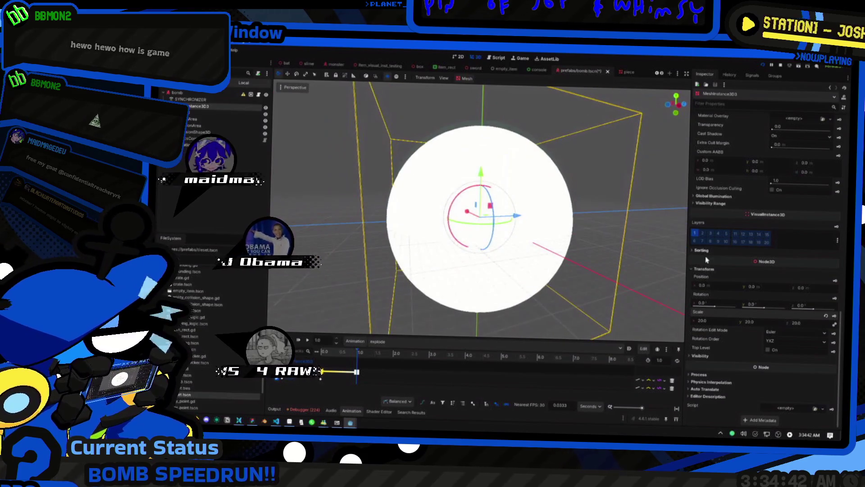
drag(720, 318, 764, 319)
scroll(647, 309, down, 5)
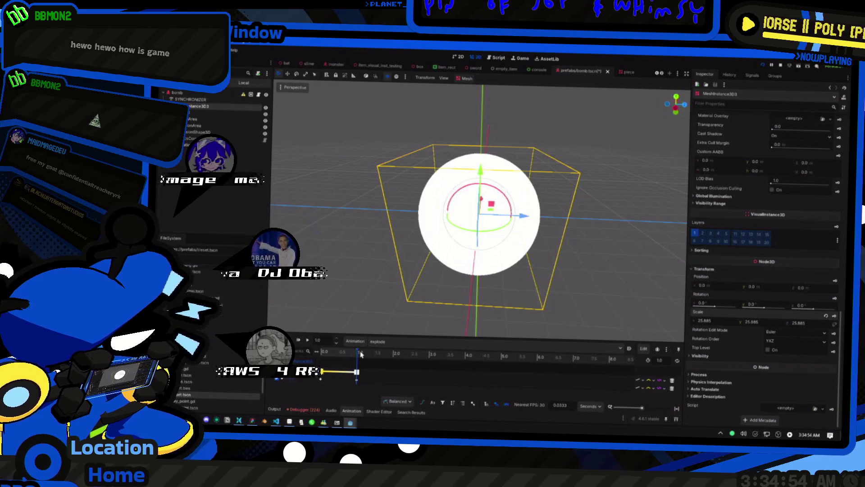
- Rewind the explode animation to its start
click(337, 357)
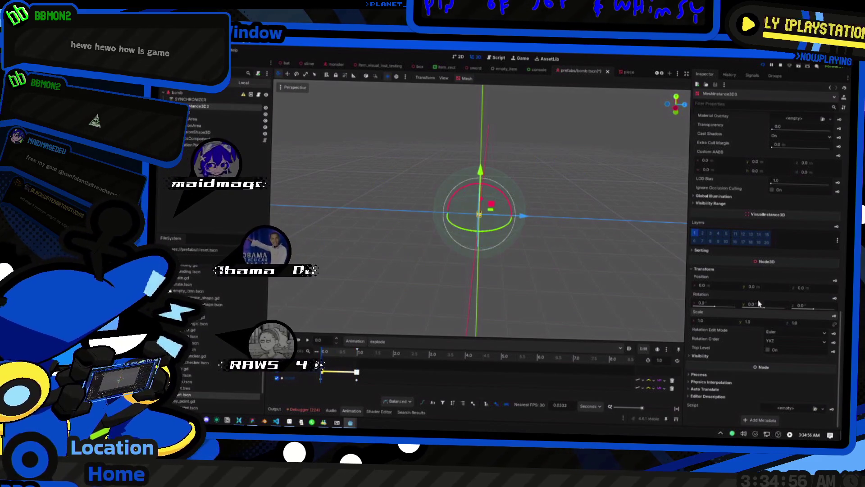
scroll(730, 199, up, 6)
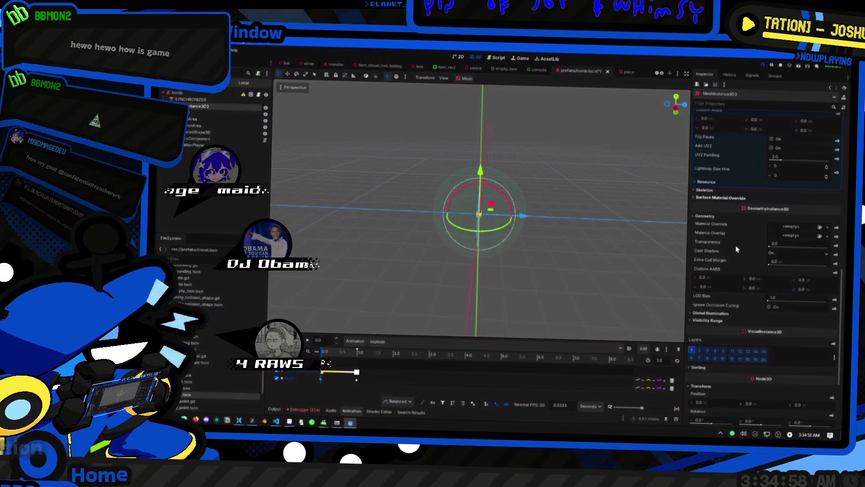
scroll(749, 187, up, 5)
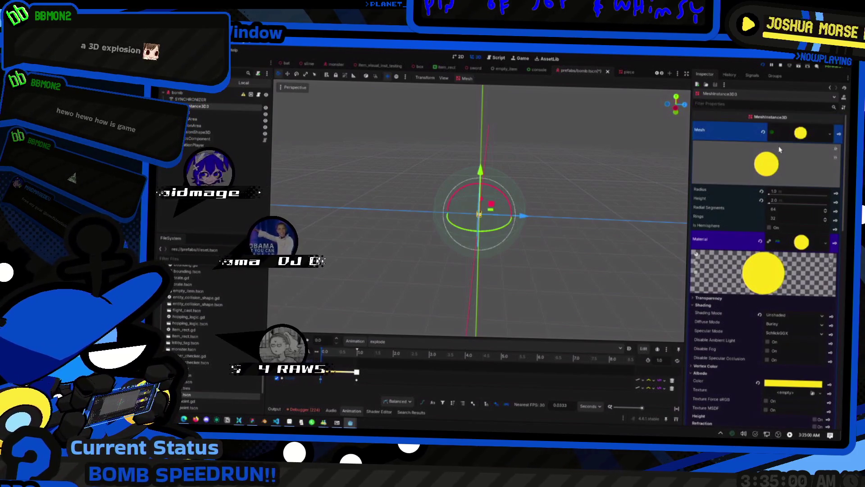
scroll(762, 216, down, 10)
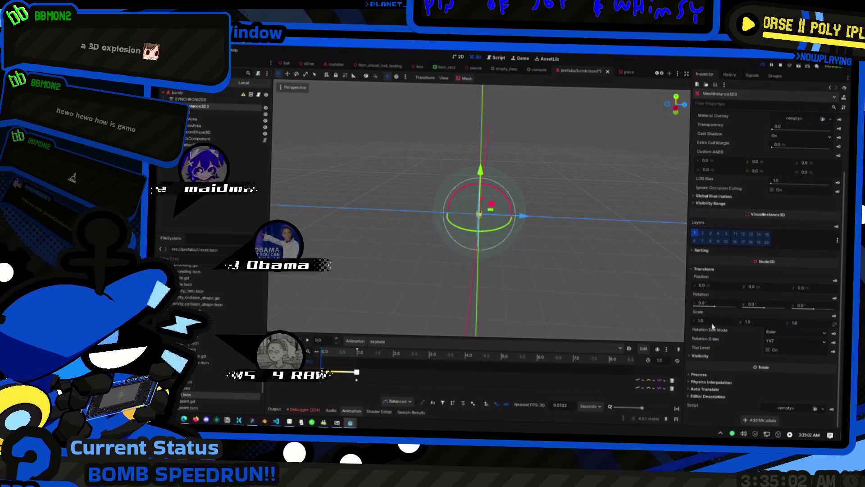
scroll(719, 224, up, 3)
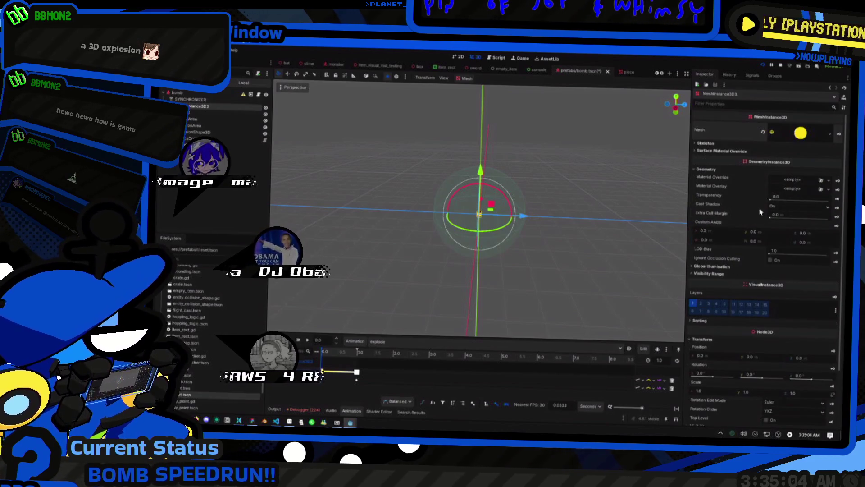
click(837, 200)
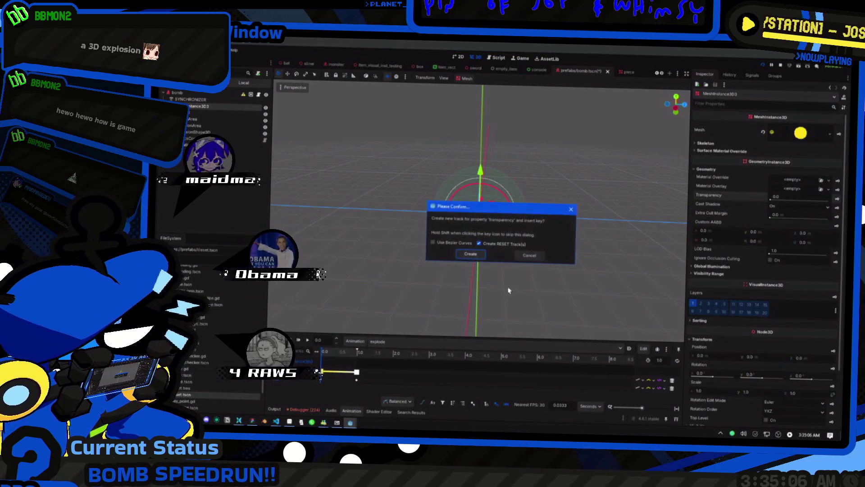
click(470, 255)
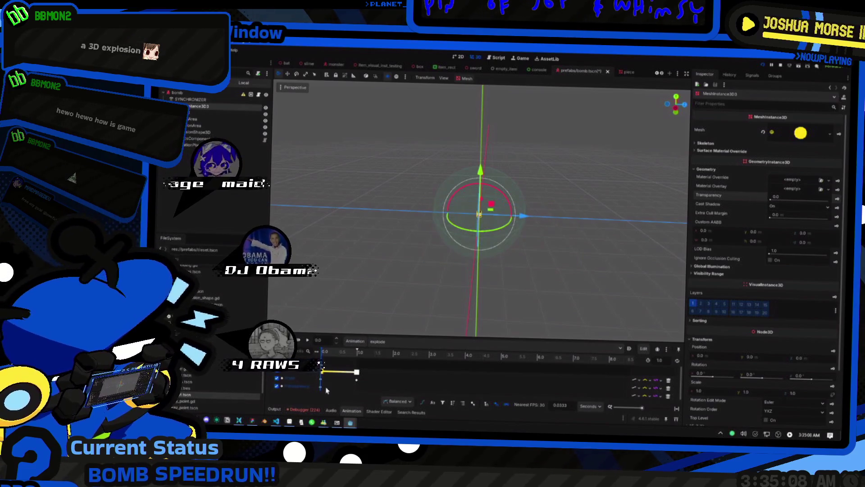
key(shift+d)
drag(776, 198, 833, 213)
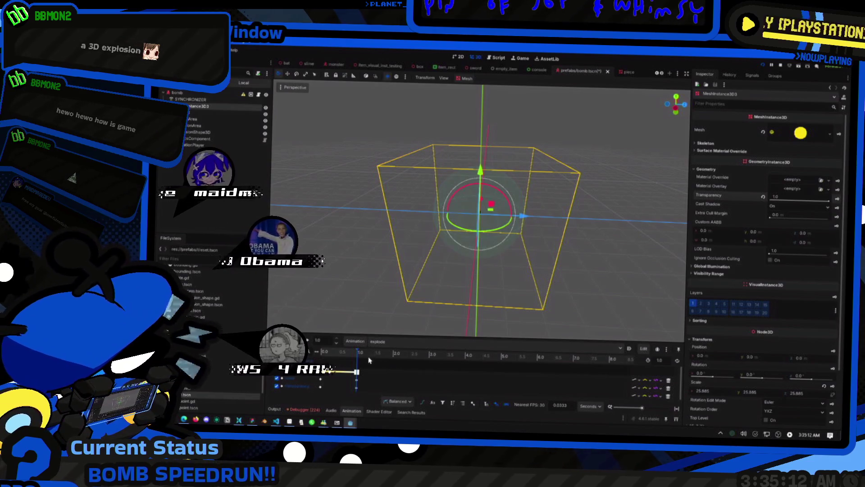
key(shift+d)
key(s)
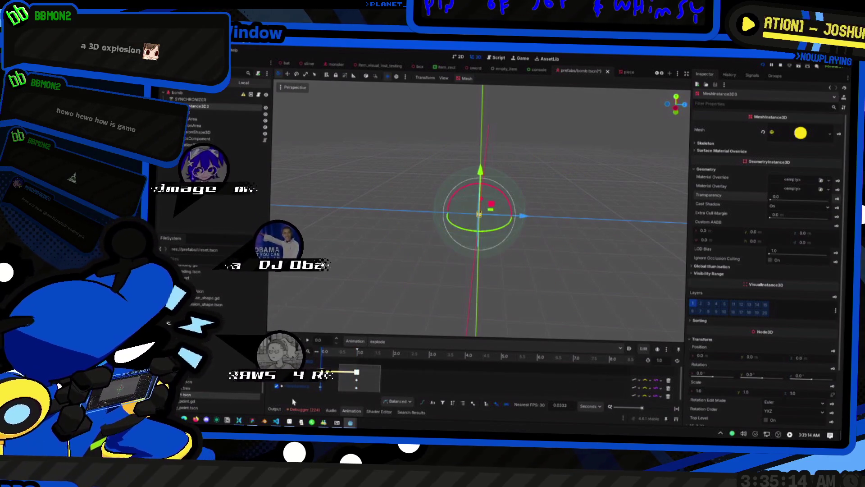
drag(293, 401, 668, 356)
click(644, 355)
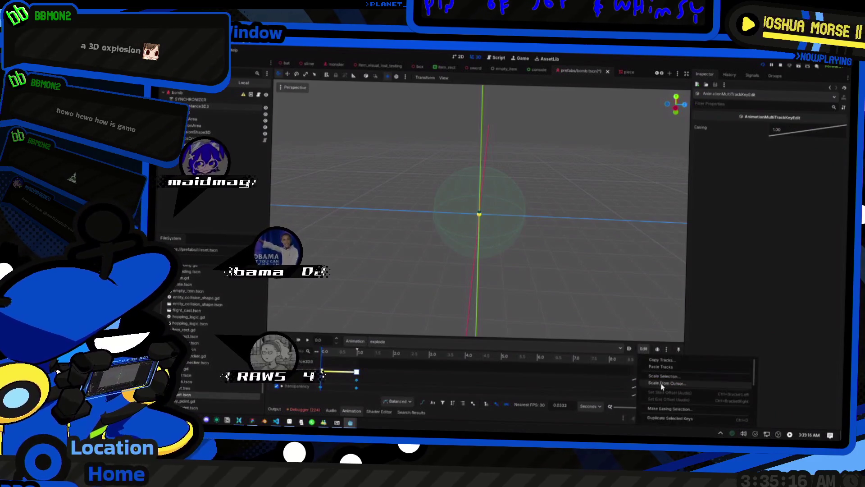
click(665, 409)
click(529, 233)
click(518, 265)
click(519, 222)
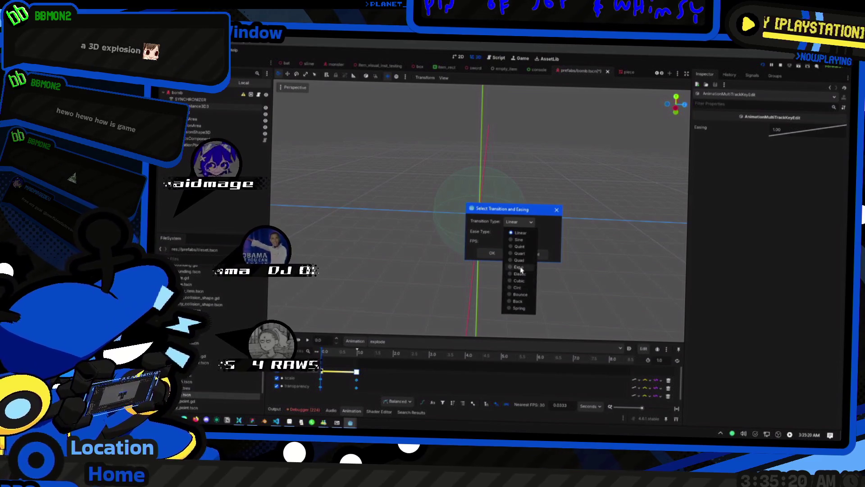
click(518, 267)
click(492, 253)
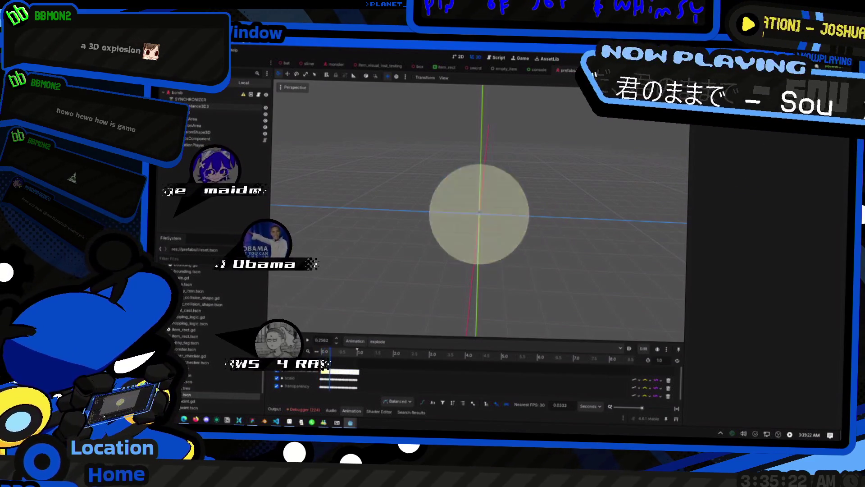
scroll(487, 234, up, 3)
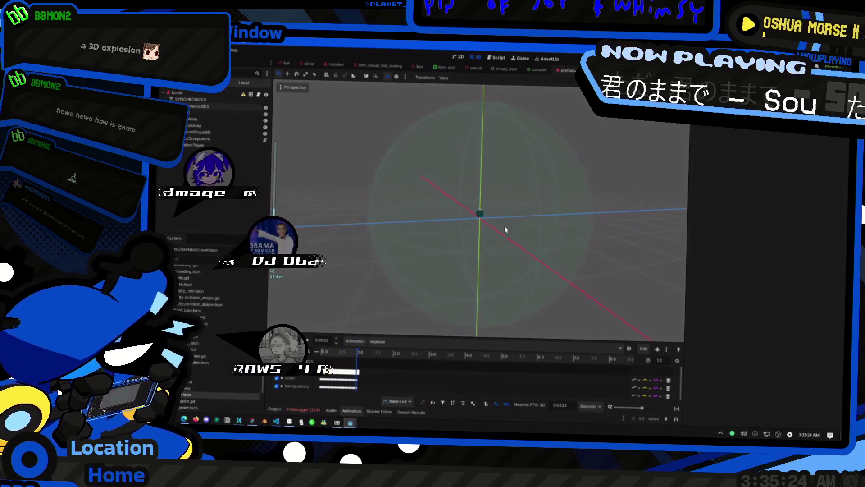
drag(487, 232, 455, 234)
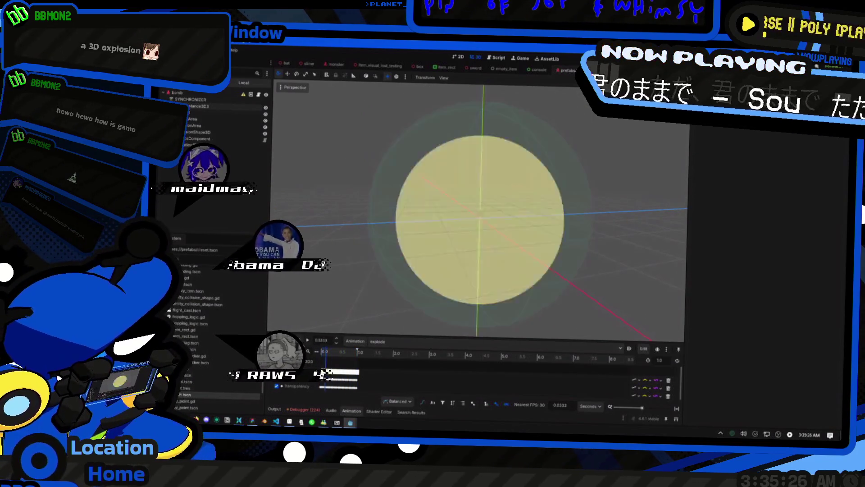
drag(407, 265, 383, 271)
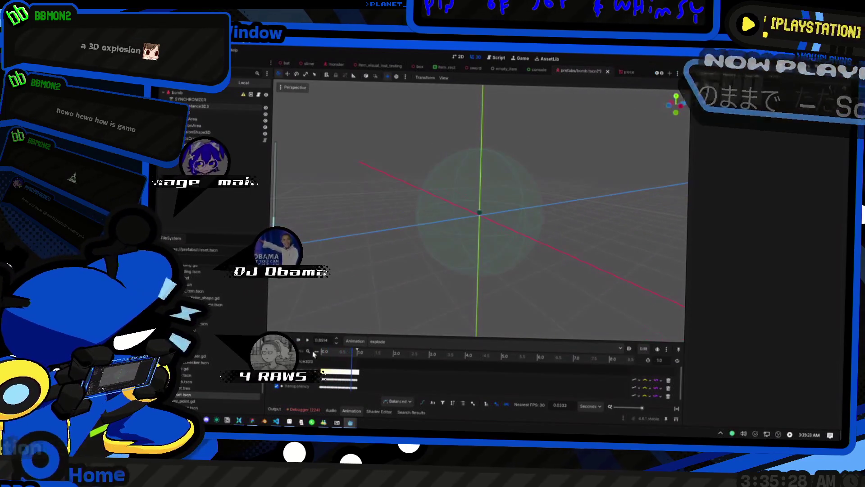
click(300, 341)
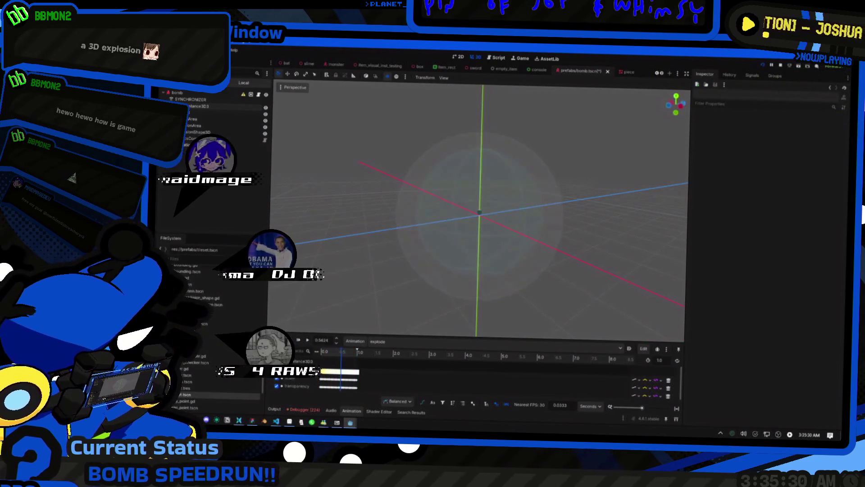
click(299, 339)
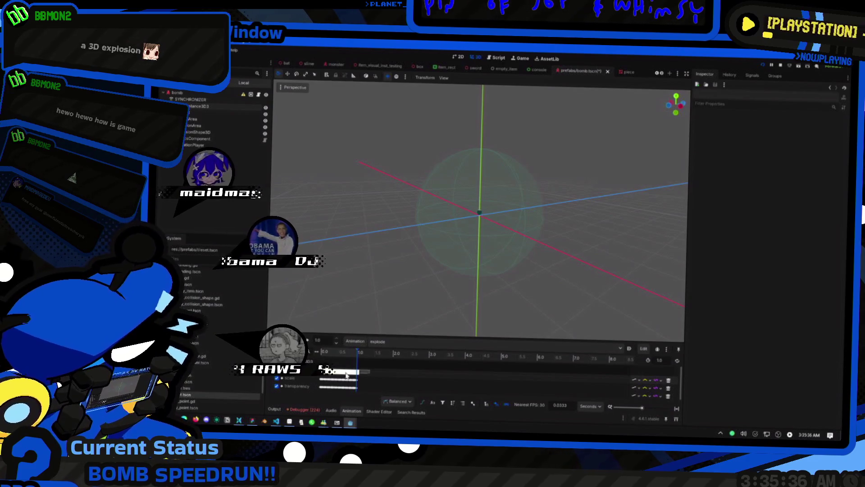
scroll(520, 367, up, 5)
- Select the explode track keys from 0.0667 seconds through the end key
drag(551, 372, 368, 381)
scroll(451, 371, up, 1)
drag(573, 363, 330, 377)
drag(581, 380, 338, 372)
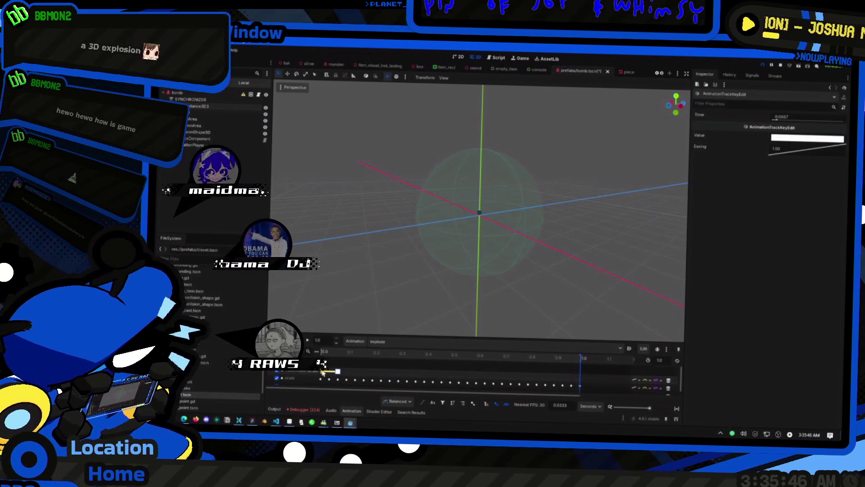
click(339, 373)
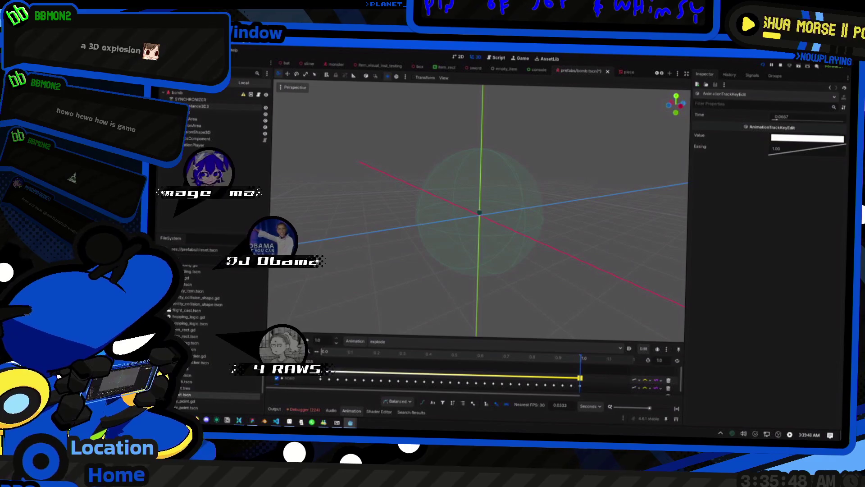
shift+click(579, 377)
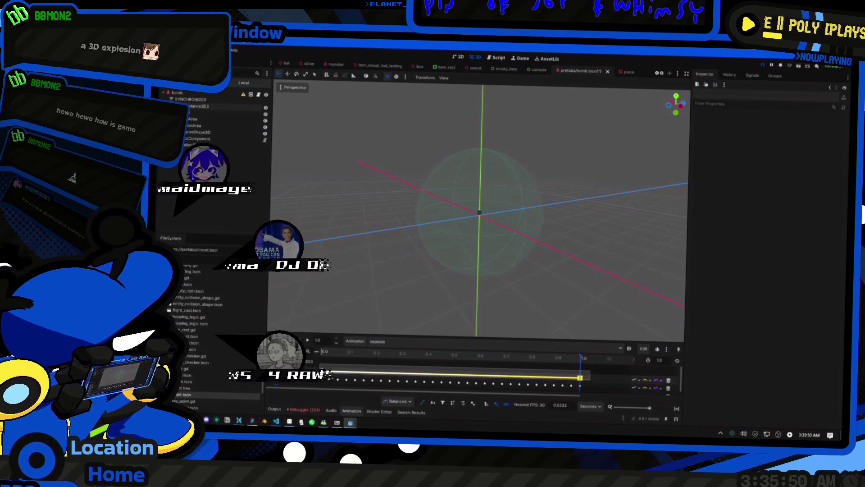
- Bake the selected keys with an Expo, Ease Out transition at 30 FPS and preview it
click(643, 348)
click(658, 407)
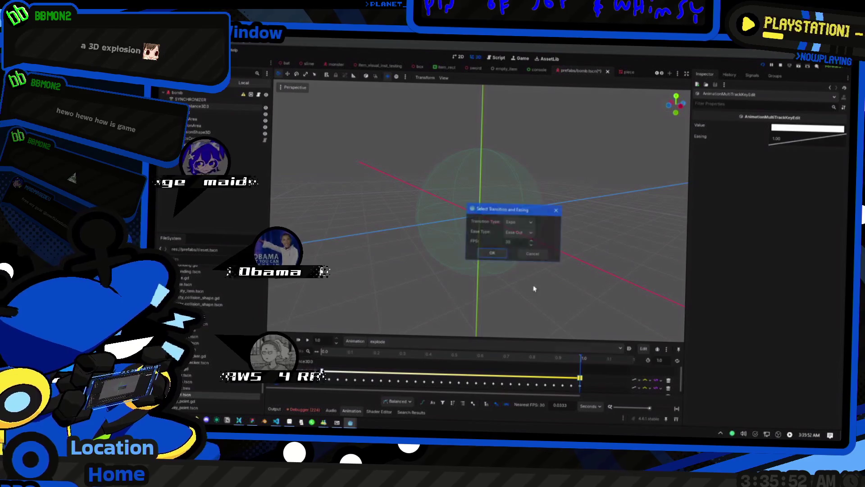
click(491, 254)
click(297, 342)
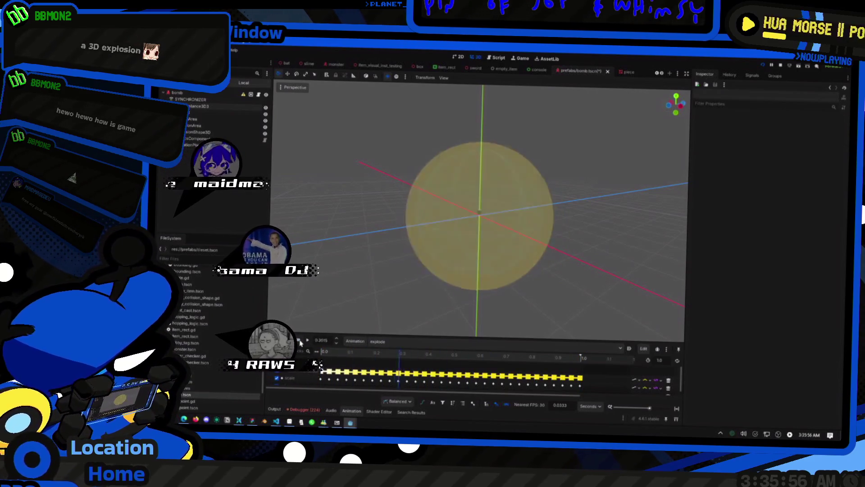
drag(444, 271, 490, 294)
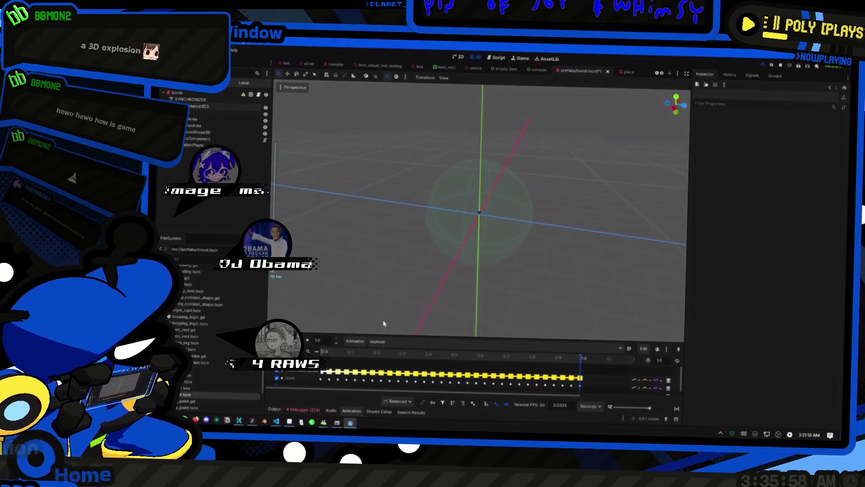
- Set the AnimationPlayer's Speed Scale to 2.267 and replay explode to check it
click(194, 145)
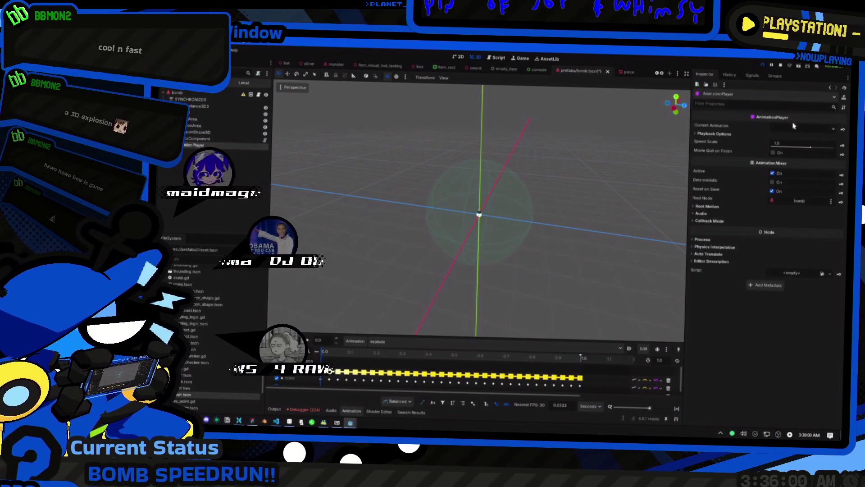
drag(808, 150, 820, 150)
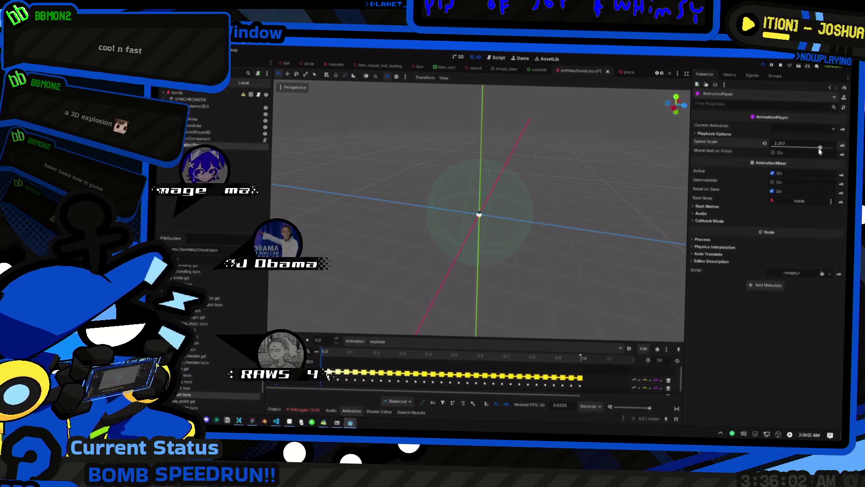
click(301, 340)
click(300, 341)
click(299, 341)
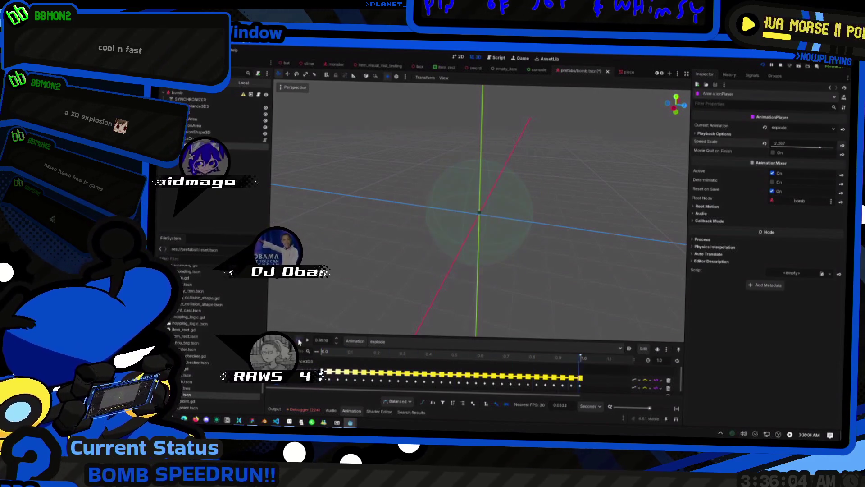
click(299, 341)
mouse_move(328, 299)
mouse_down()
mouse_move(395, 243)
mouse_move(470, 245)
mouse_up()
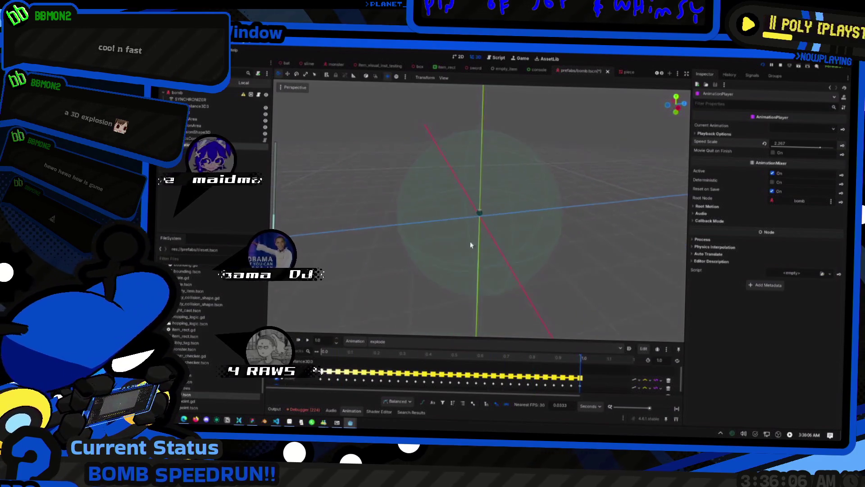
click(299, 341)
click(298, 345)
mouse_move(468, 235)
mouse_down()
mouse_move(495, 226)
mouse_move(489, 219)
mouse_up()
- Save bomb.tscn and launch the game for testing
key(ctrl+s)
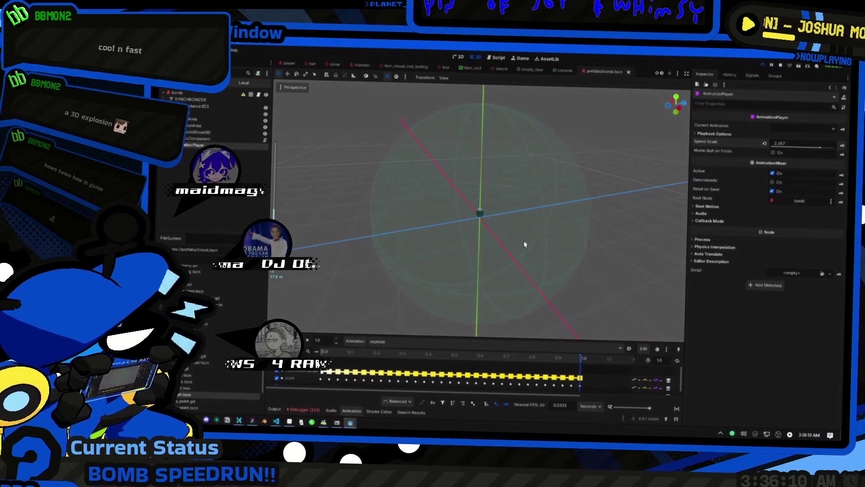
drag(571, 187, 485, 212)
click(762, 67)
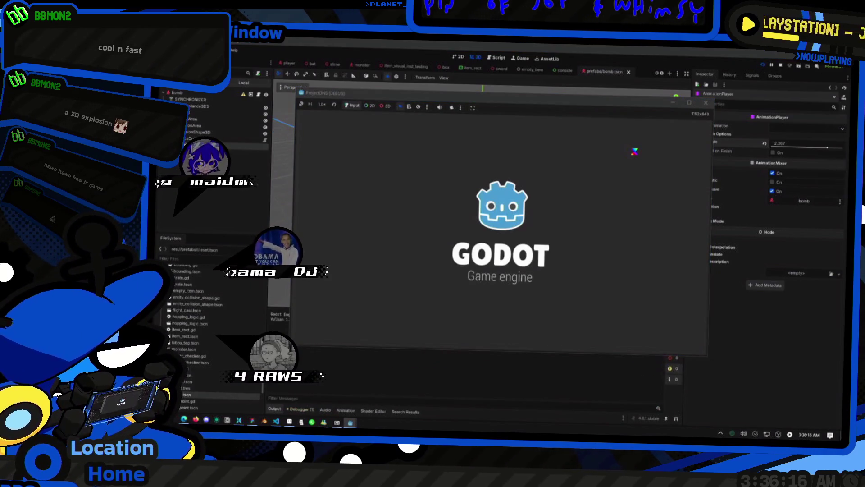
- Maximize the game window and host a new game session
key(super+Up)
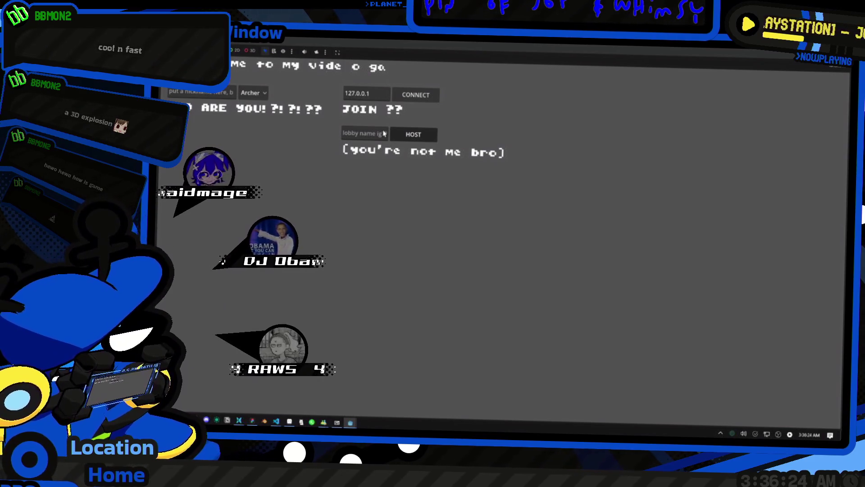
click(384, 133)
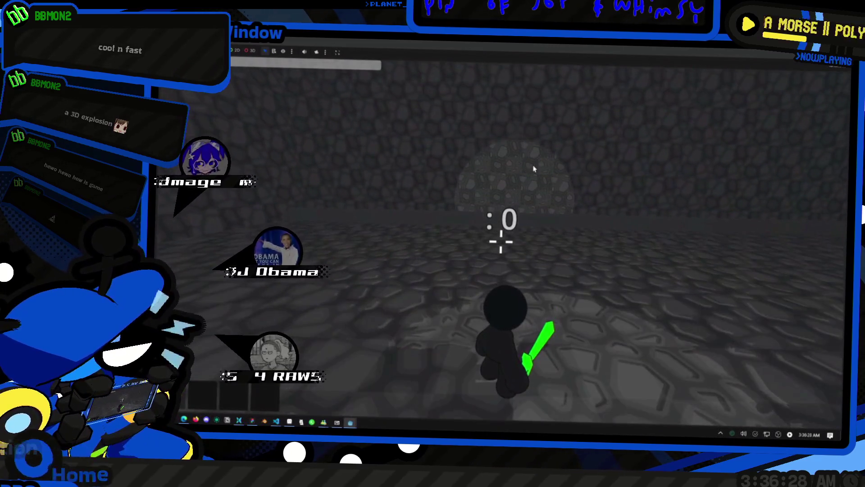
click(565, 214)
key(w)
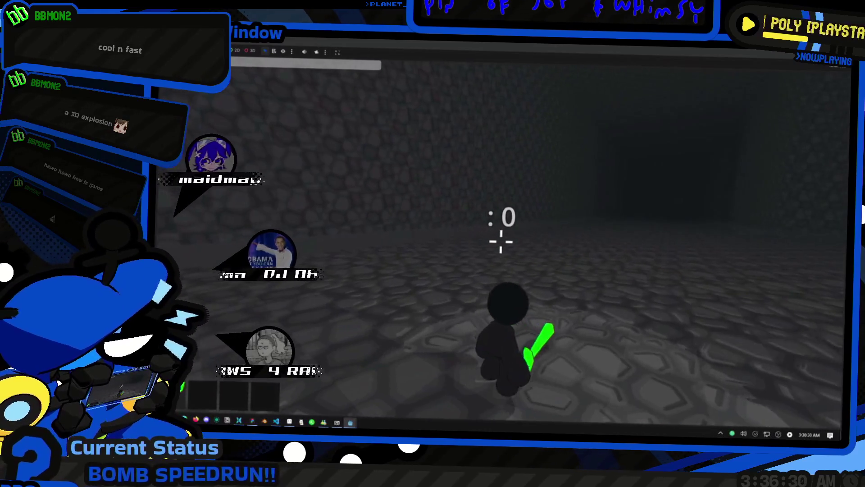
- Spawn five slimes with the 'slime 5' console command, then close the console
key(1)
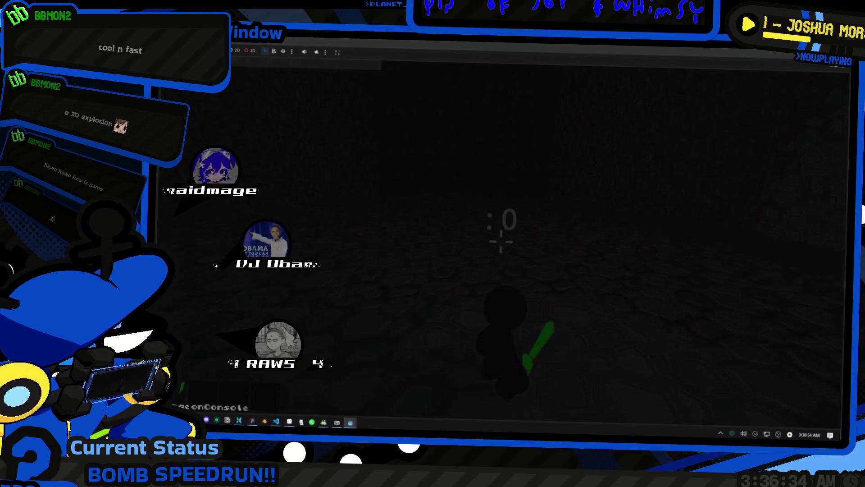
text(slime 5)
key(Return)
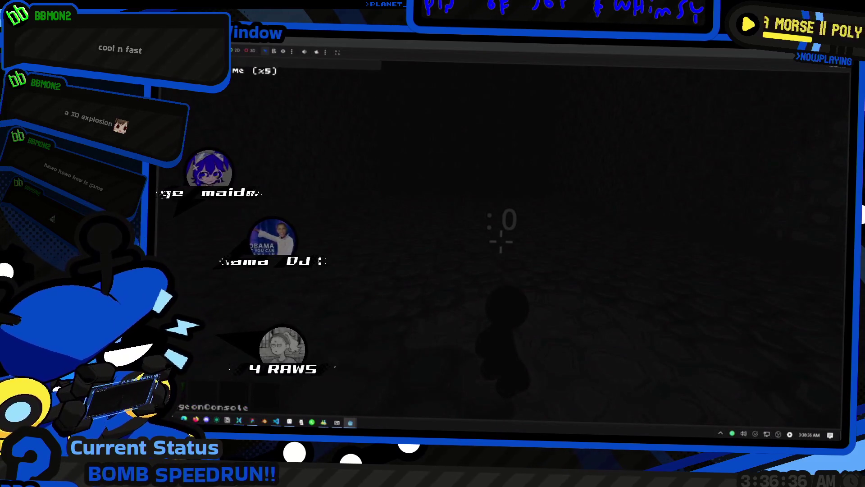
key(Escape)
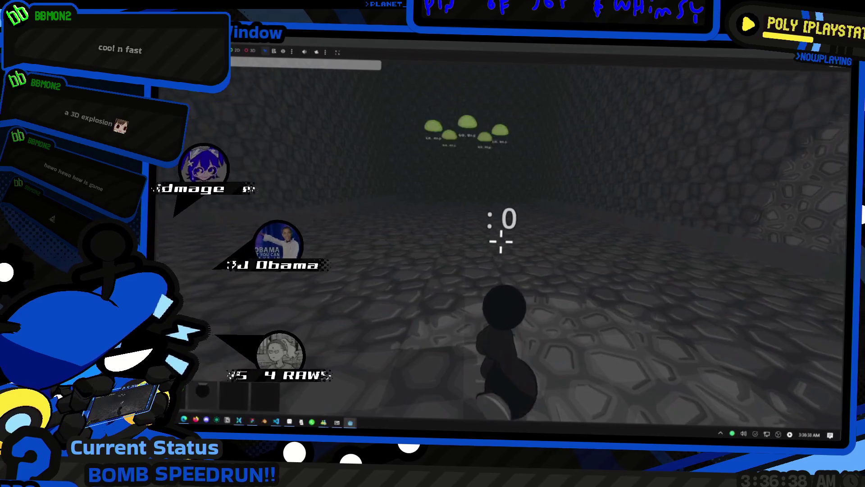
key(s)
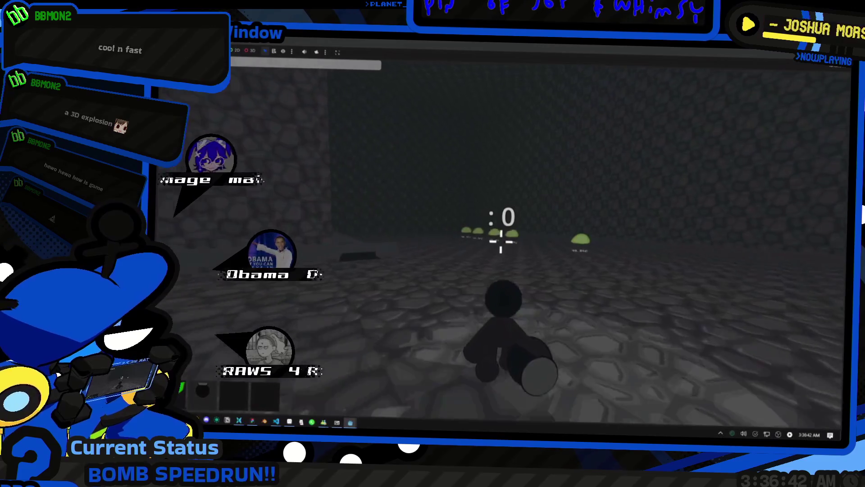
- Return to the bomb script and add a blank line after the await in blow_up()
key(super+Tab)
click(389, 145)
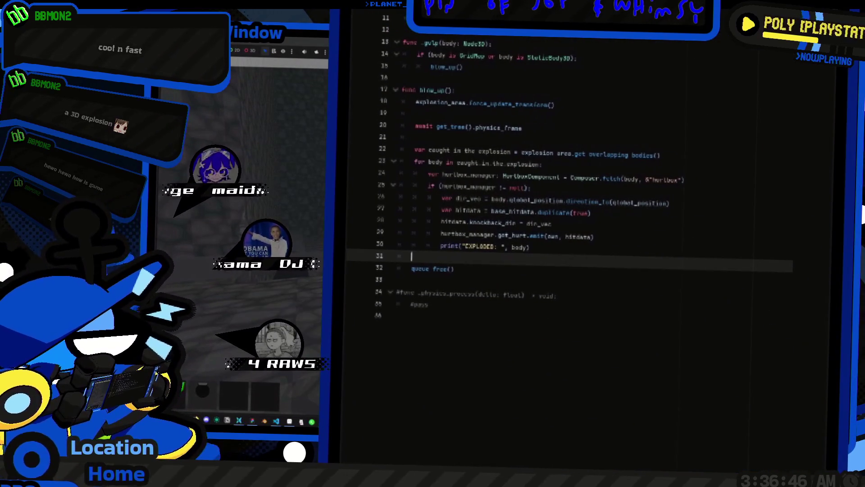
key(Up)
key(Up)
key(Up)
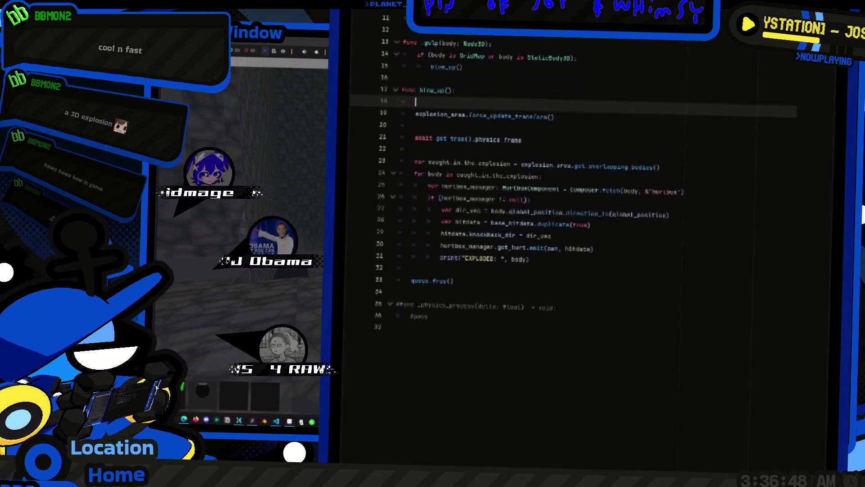
click(534, 104)
key(Down)
key(Down)
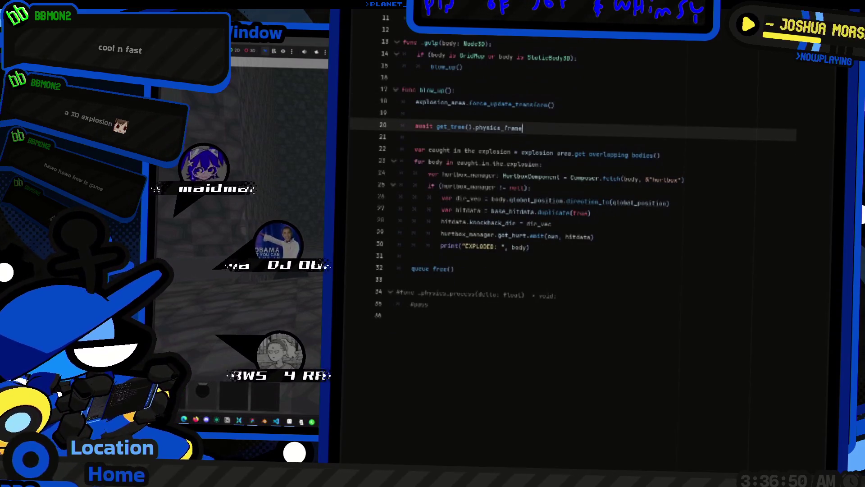
key(Return)
key(Return)
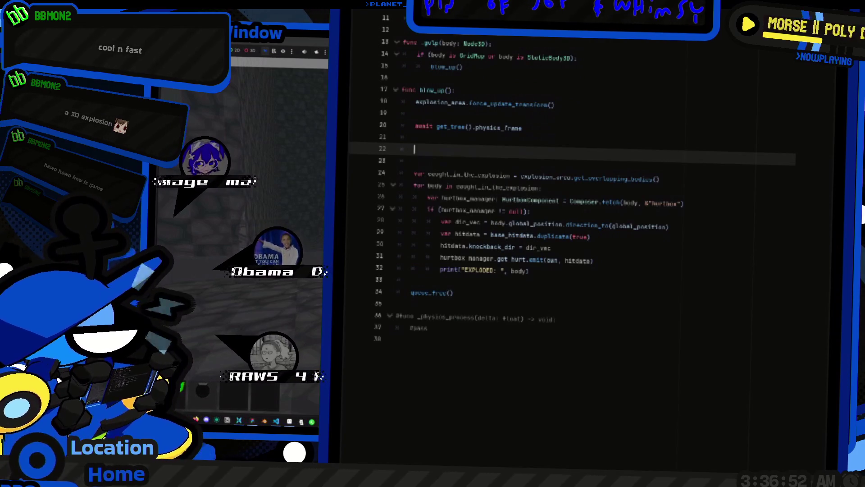
- Redeclare the line 5 variable as anim, typed AnimationPlayer
scroll(586, 225, up, 10)
double_click(471, 124)
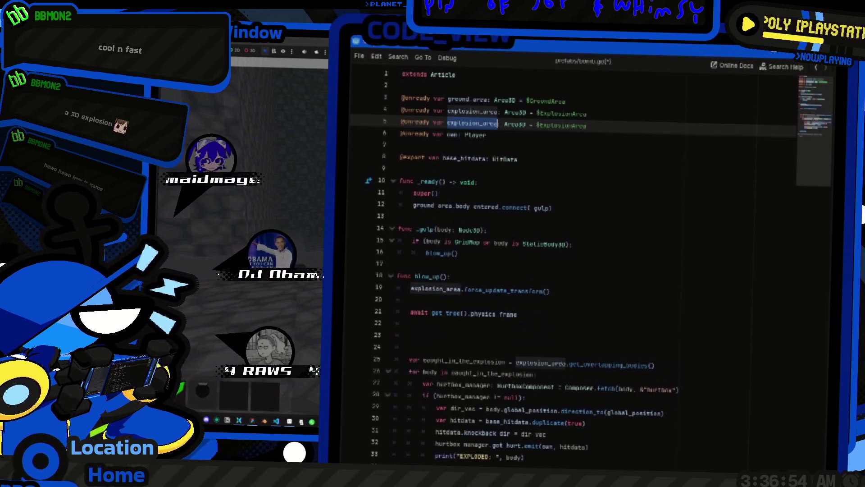
text(anim)
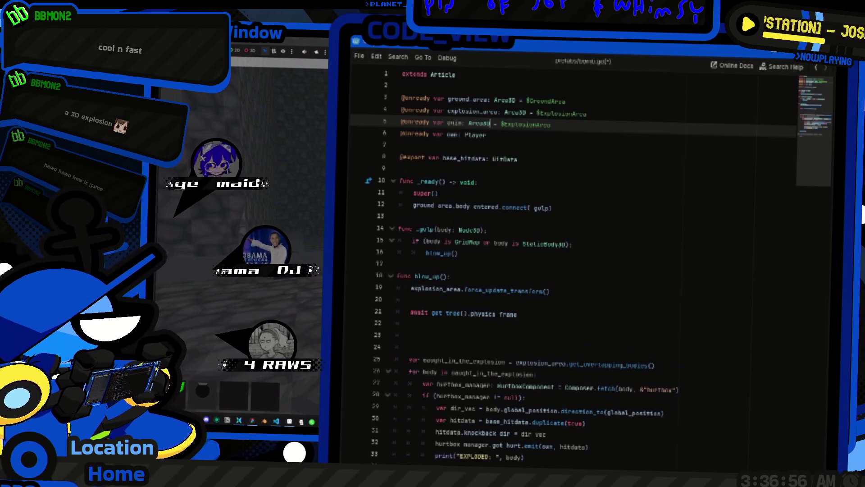
text(tion)
key(Return)
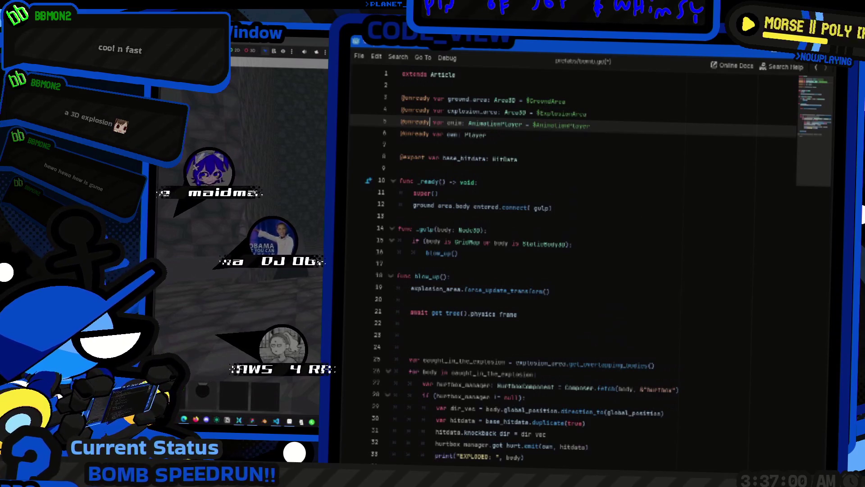
- Write the anim.play call on the new blow_up line and launch the game with F5
scroll(585, 248, down, 3)
click(413, 245)
text(anim.play("explode)
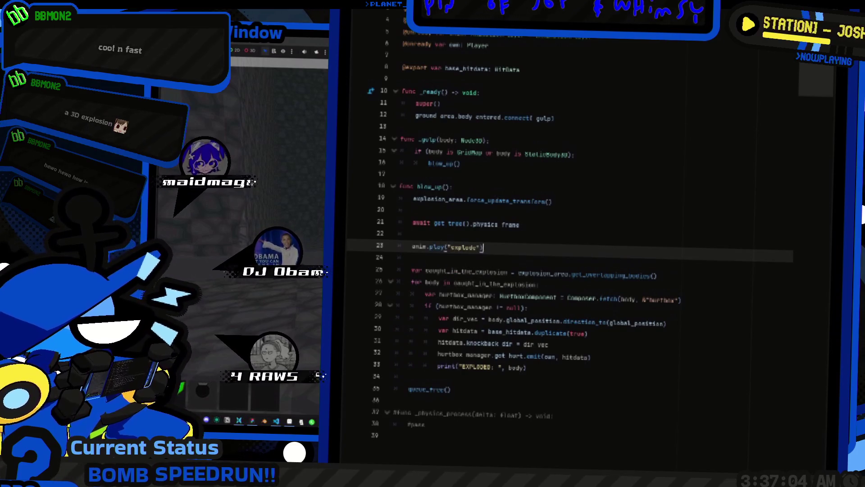
key(F5)
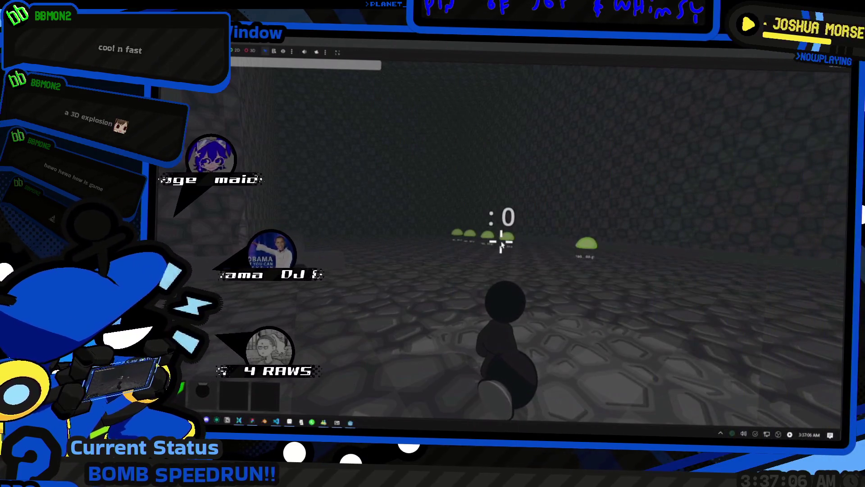
- Walk the character through the cave toward the slimes, then return to the editor on bomb.tscn
key(w)
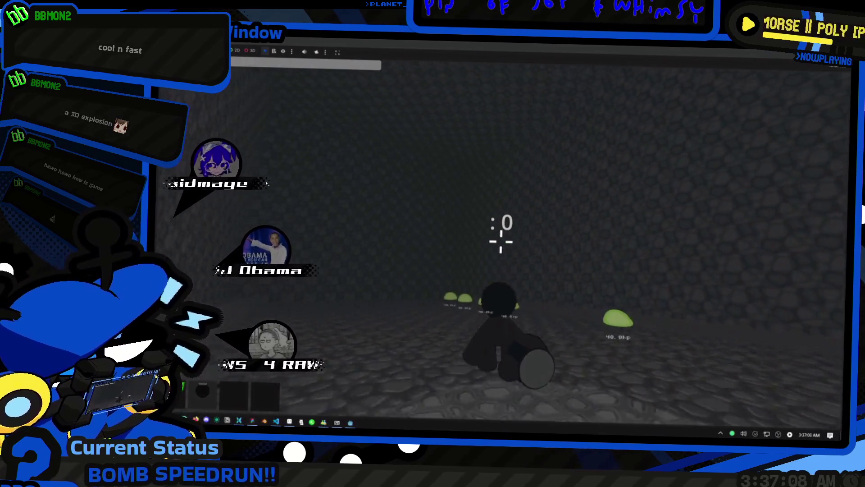
key(w)
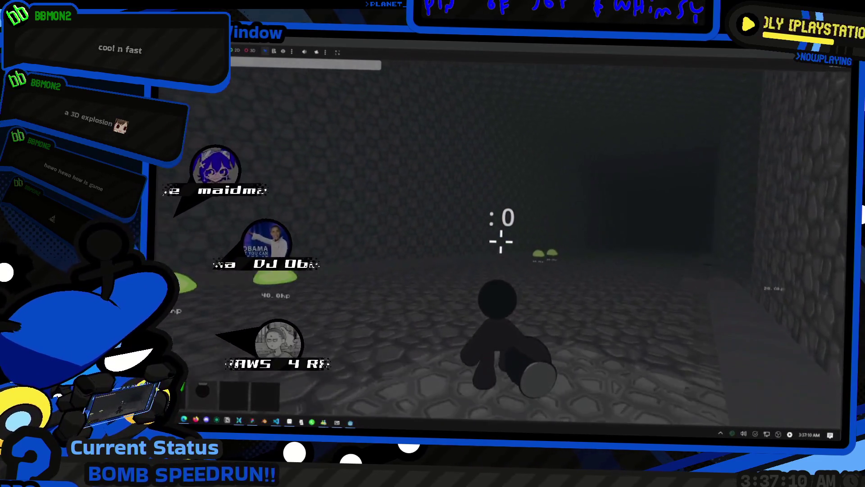
key(w)
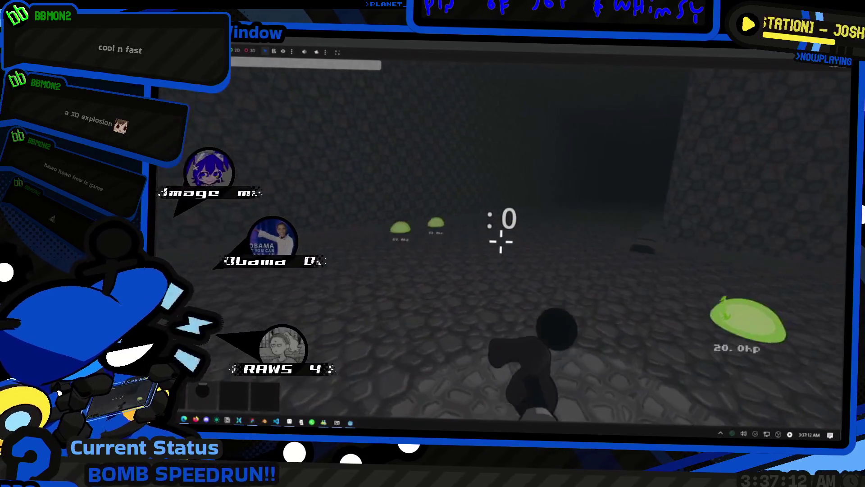
key(w)
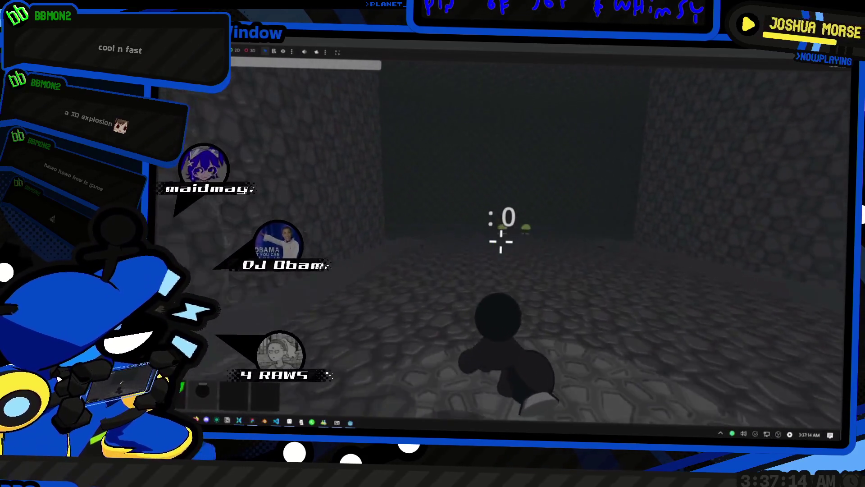
key(w)
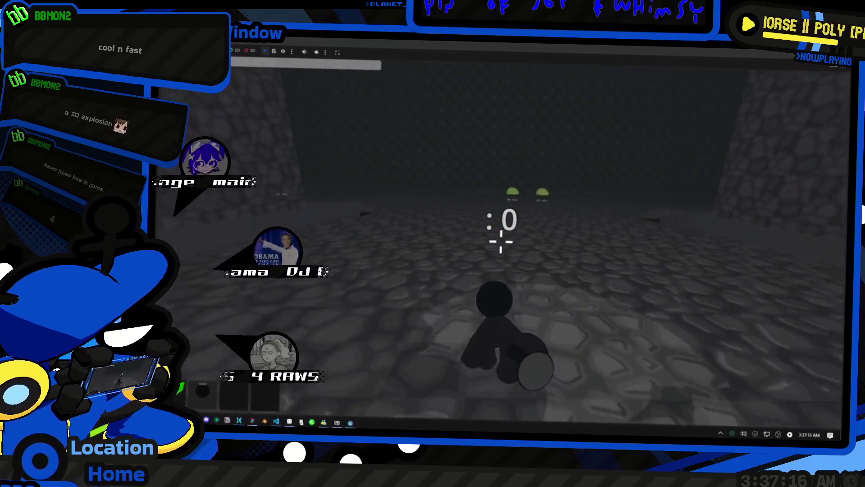
key(alt+Tab)
key(alt+Tab)
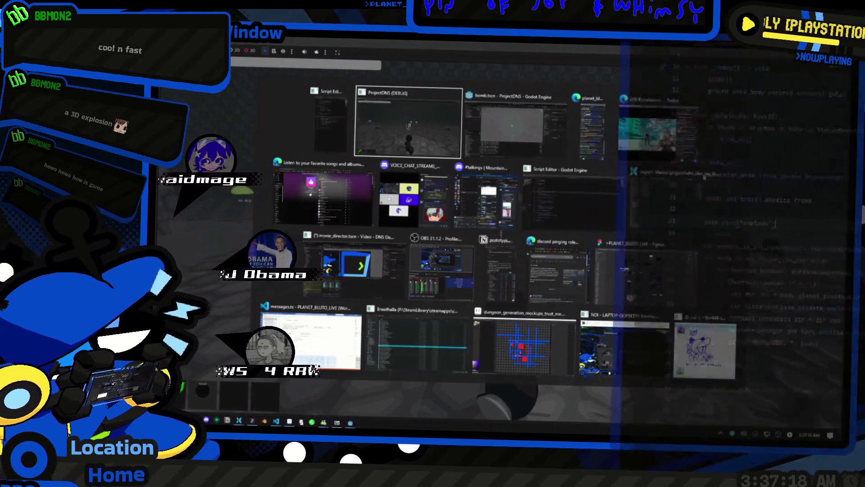
key(alt+Tab)
key(Tab)
key(Tab)
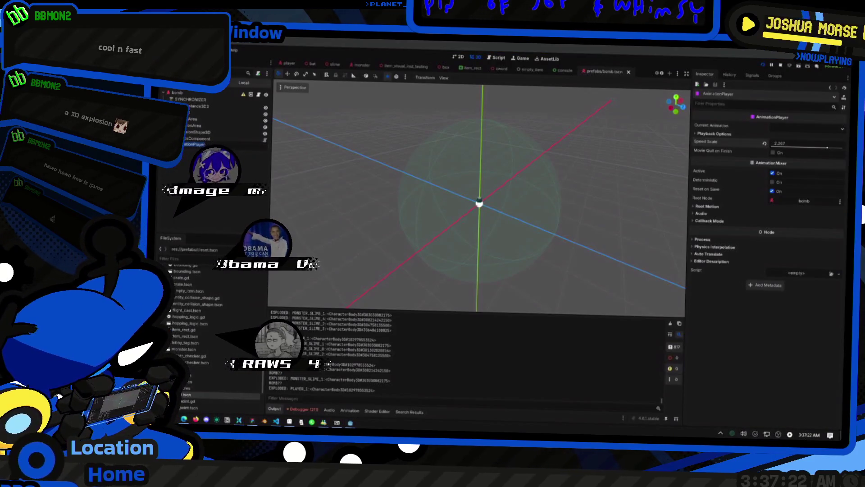
- Select the bomb's AnimationPlayer and start a new test run as the Knight class
click(197, 134)
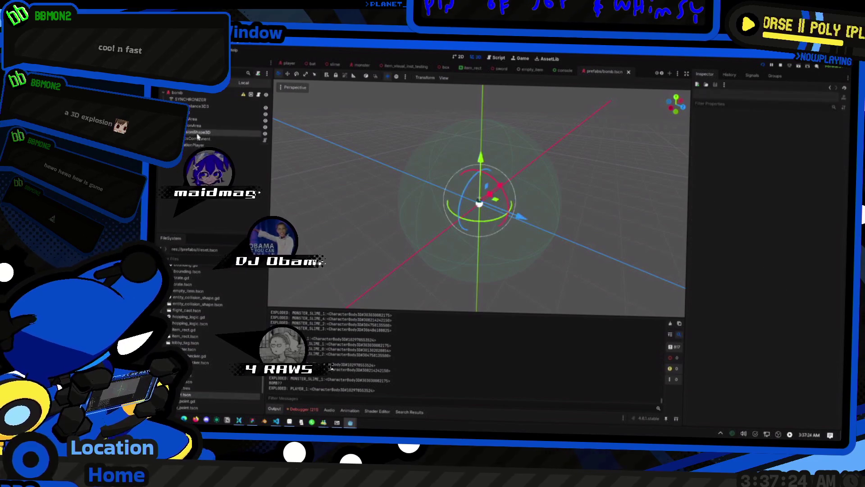
click(195, 145)
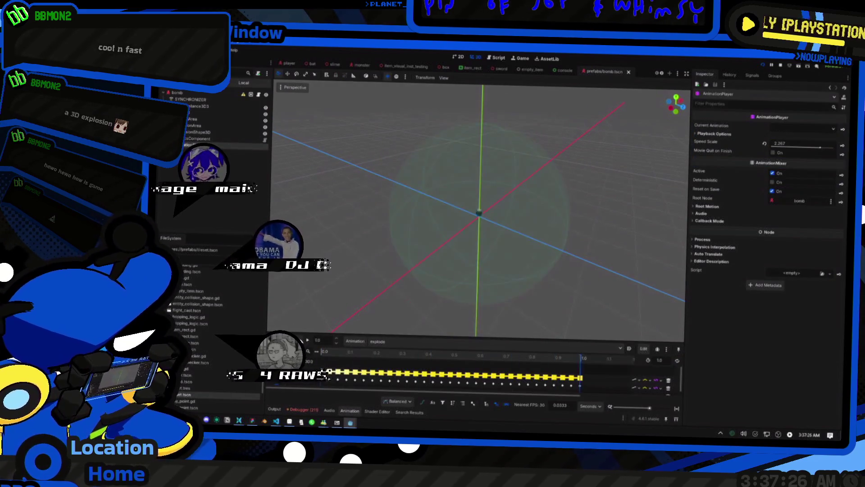
drag(592, 131, 605, 134)
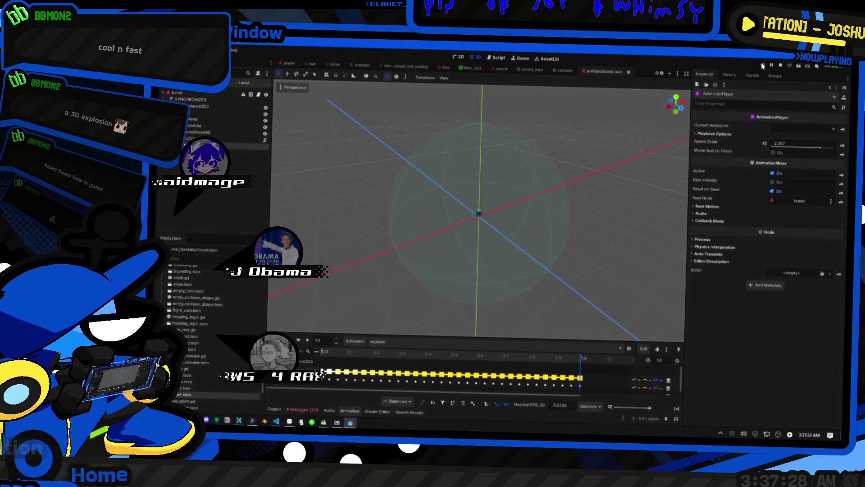
click(763, 65)
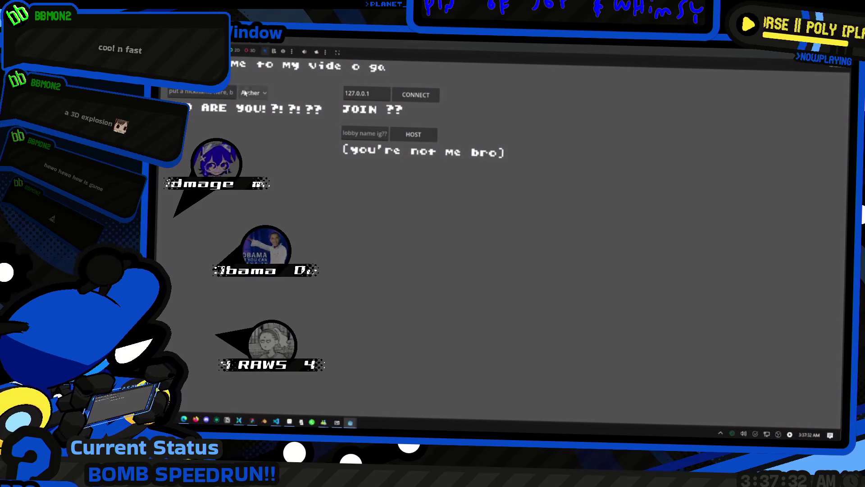
click(262, 119)
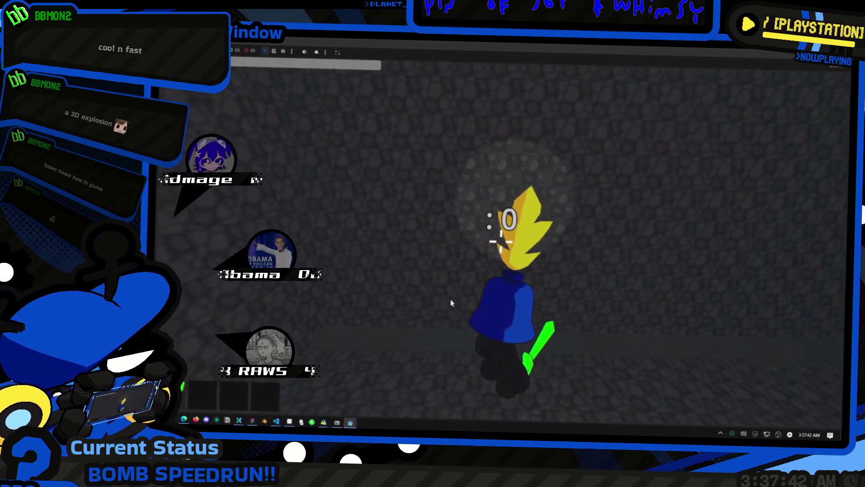
- Spawn a bomb through the in-game console, walk around with it, and return to the editor
key(w)
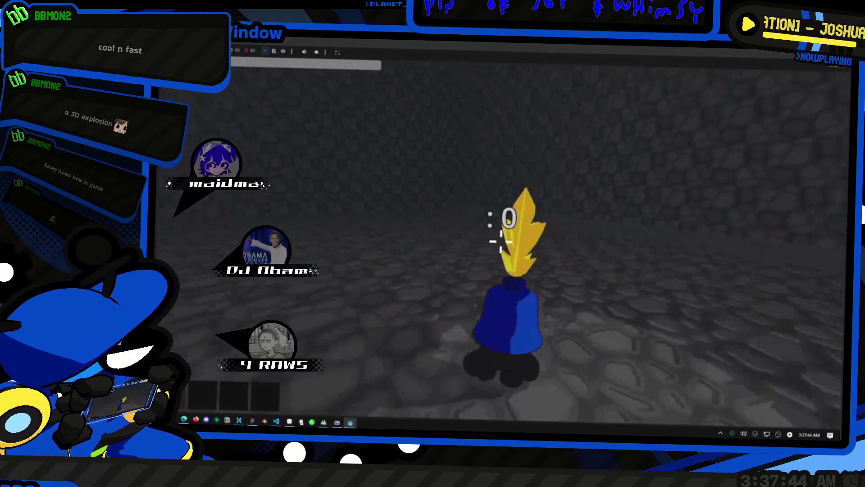
key(1)
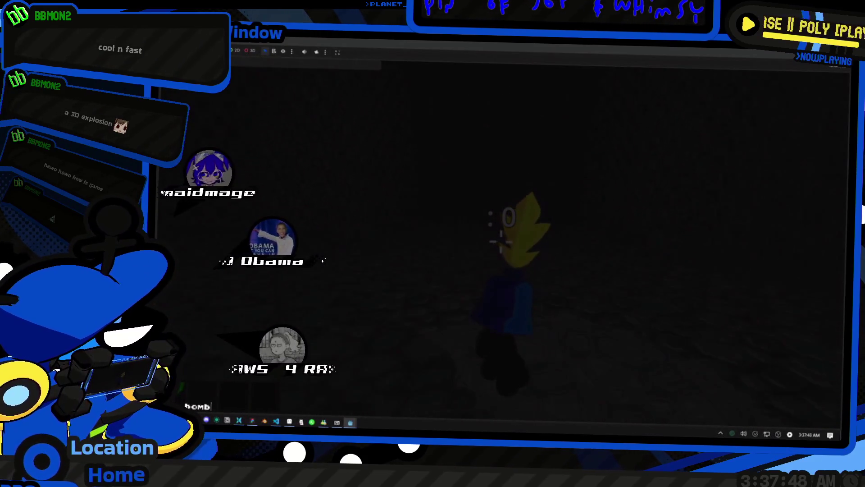
key(Return)
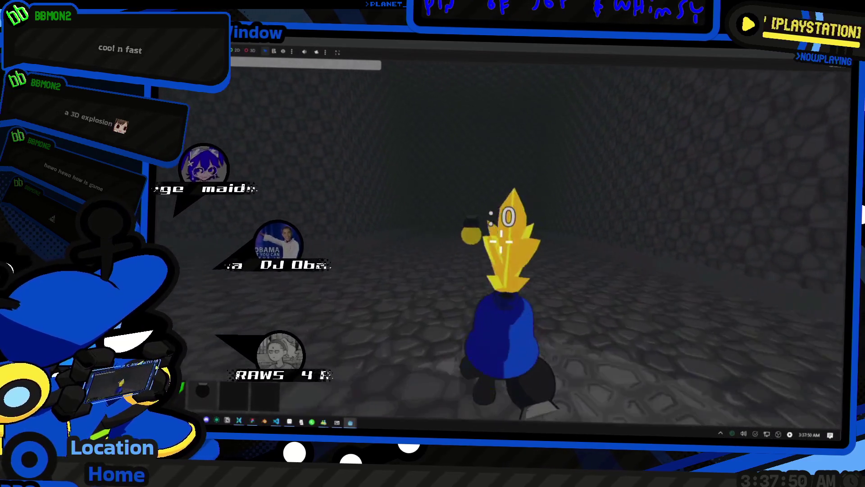
key(w)
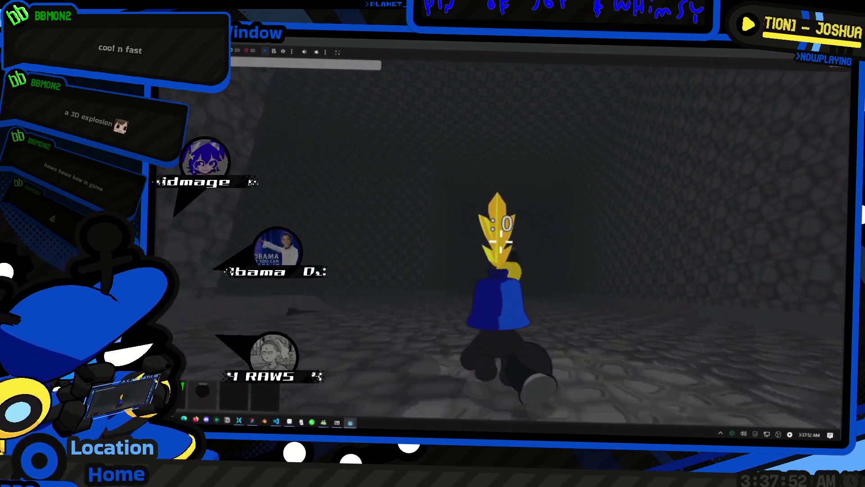
key(alt+Tab)
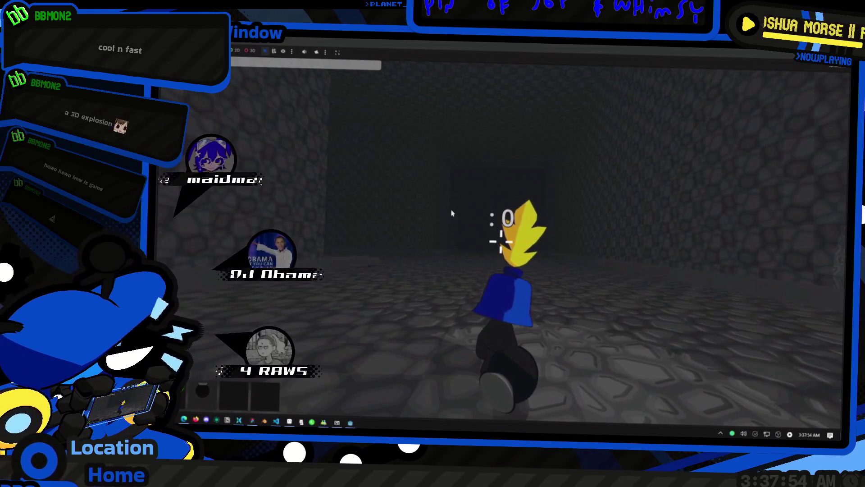
key(alt+Tab)
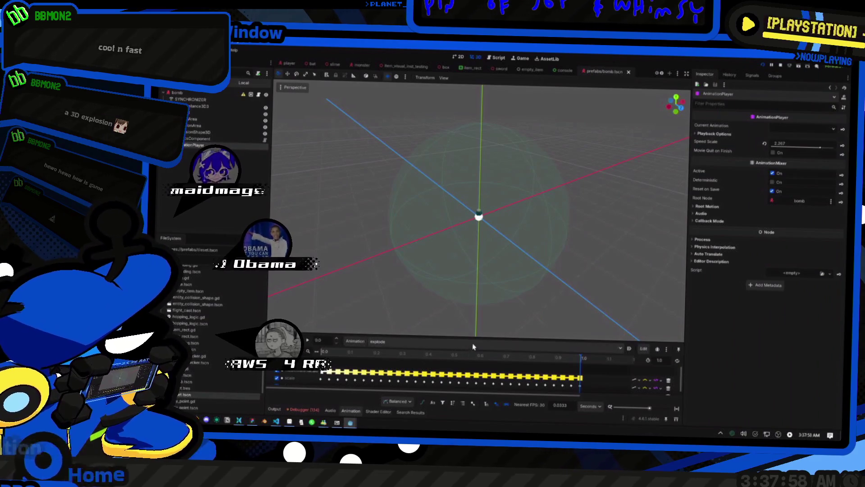
- Enlarge the animation panel, review the Debugger errors, then go back to the explode tracks and bomb script
drag(477, 336, 462, 266)
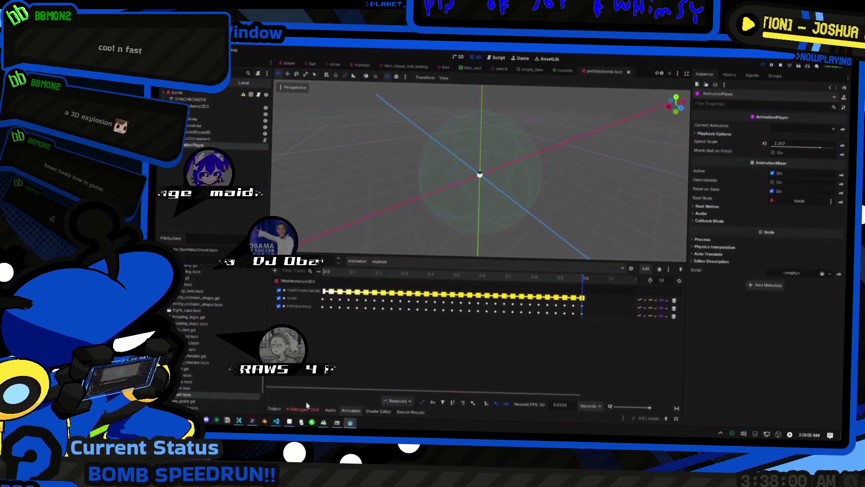
click(305, 408)
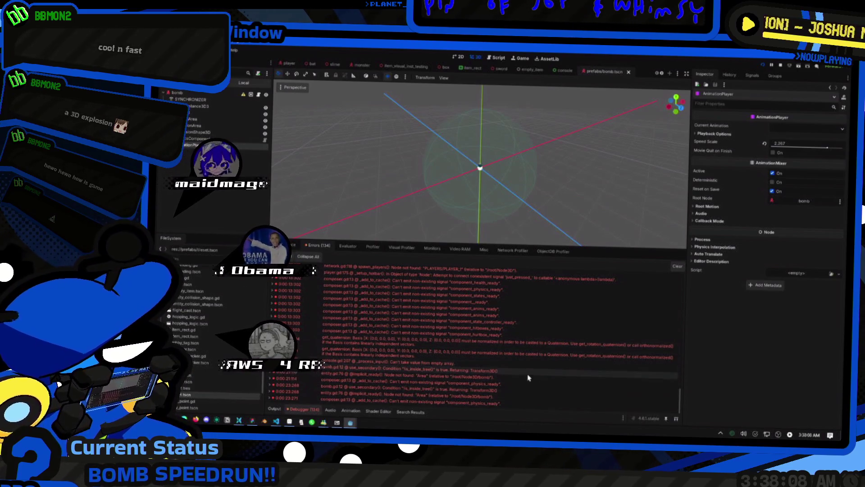
scroll(517, 345, up, 3)
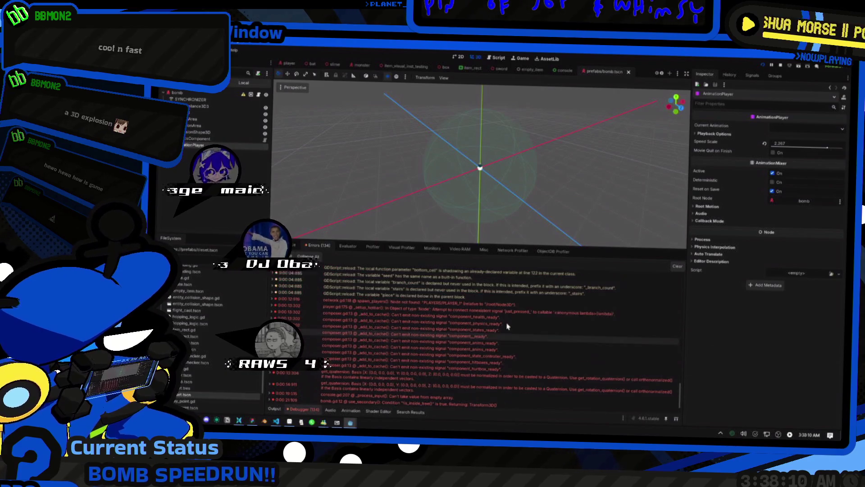
scroll(518, 329, down, 3)
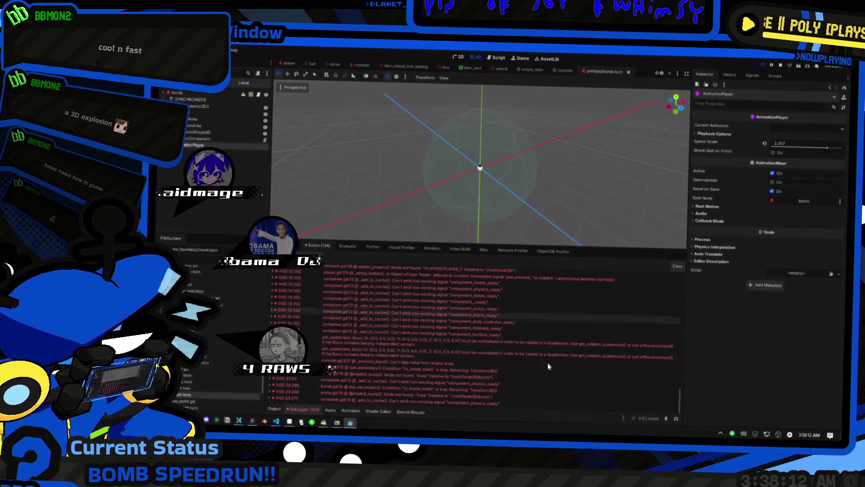
click(220, 144)
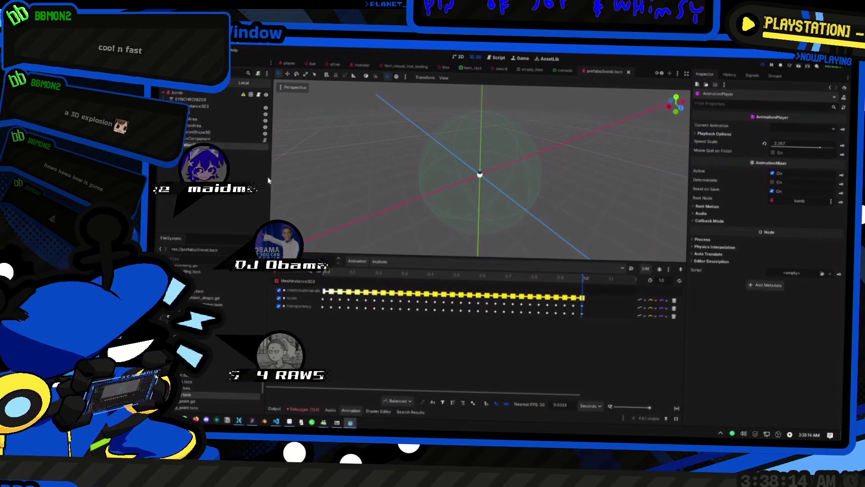
key(alt+Tab)
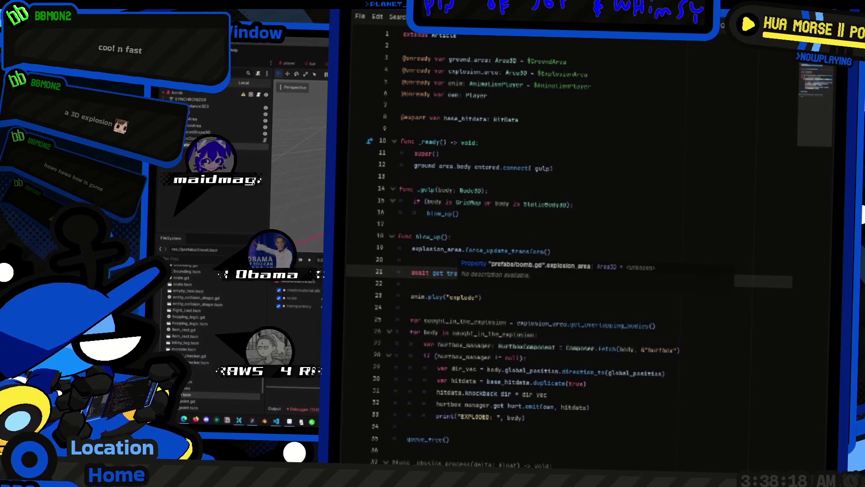
- Move the anim.play("explode") line to the top of blow_up(), above force_update_transform()
scroll(586, 225, down, 2)
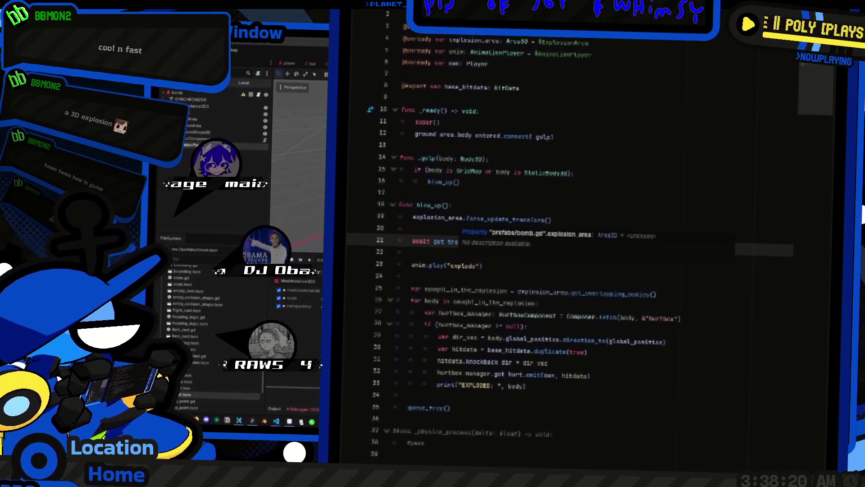
triple_click(446, 251)
key(BackSpace)
key(ctrl+z)
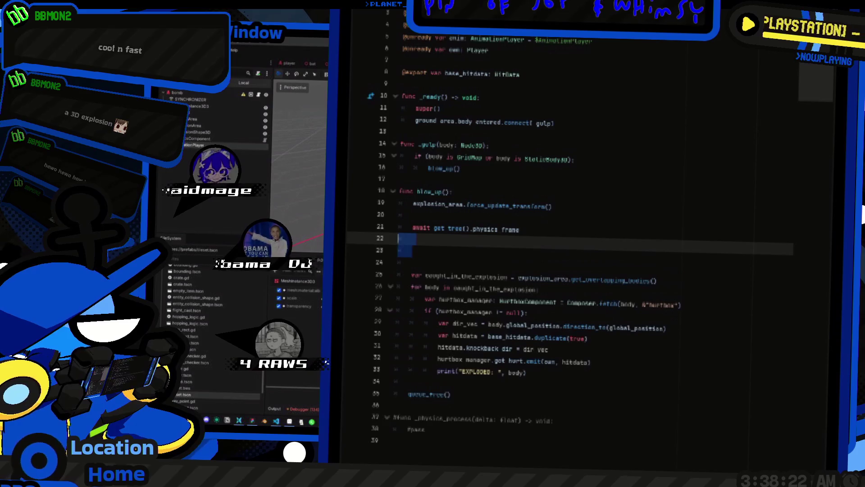
key(alt+Up)
key(alt+Up)
key(alt+Up)
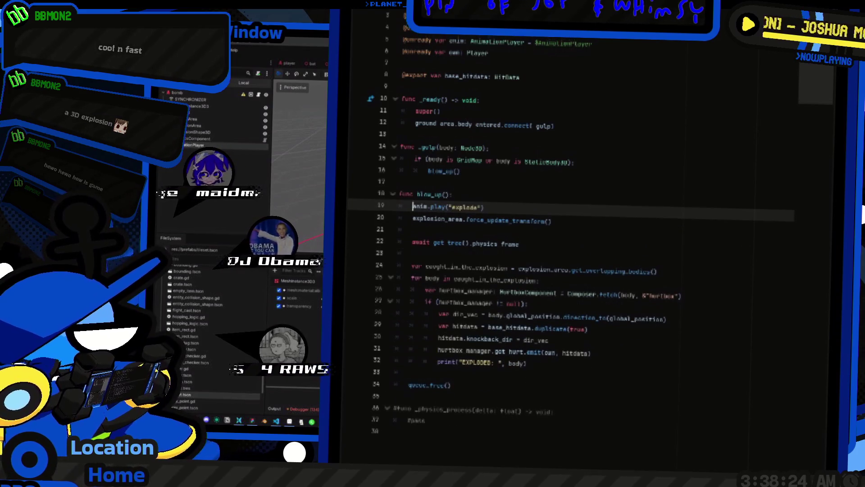
- Show the RESET animation in the animation editor and inspect a transparency keyframe
key(alt+Tab)
click(429, 263)
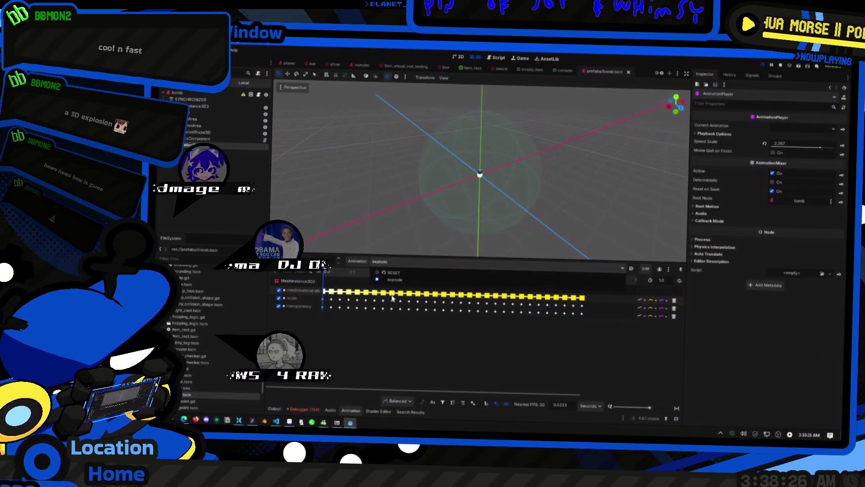
click(405, 271)
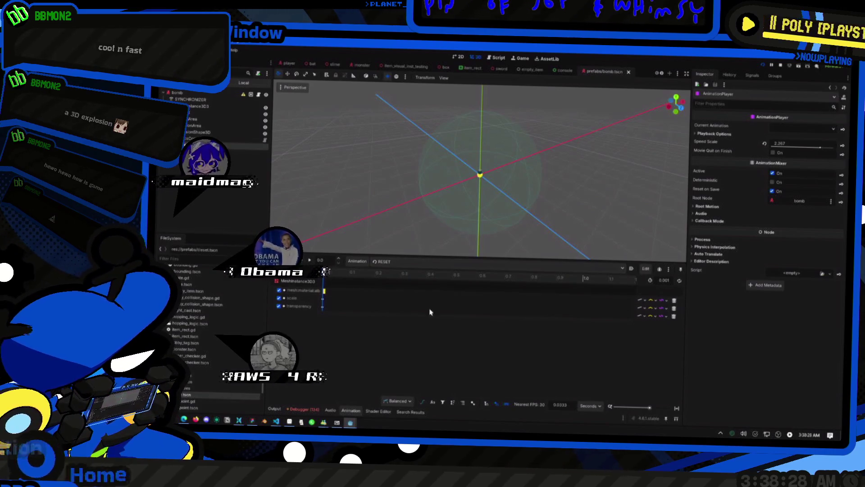
click(322, 307)
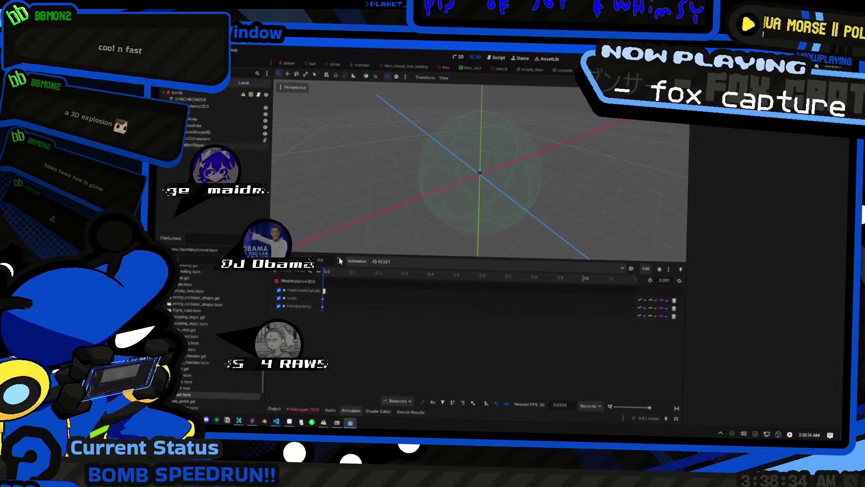
- Save the bomb scene and switch over to the running game window
key(ctrl+s)
key(alt+Tab)
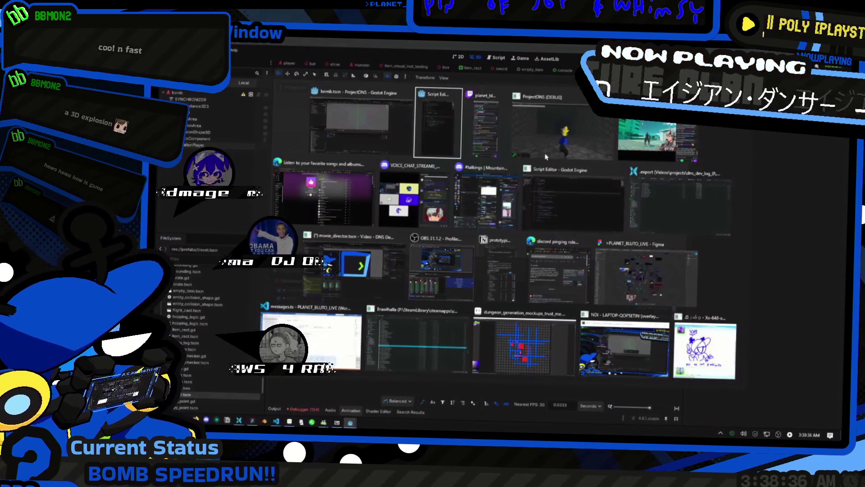
key(alt+Tab)
click(564, 140)
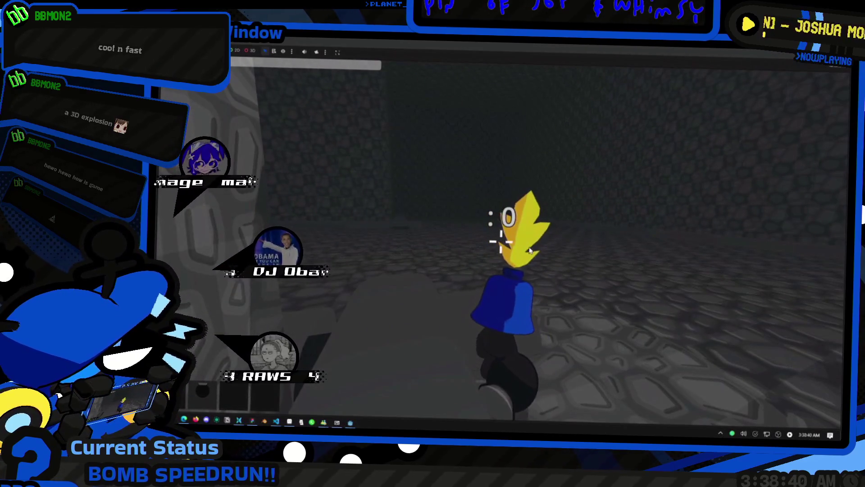
key(alt+Tab)
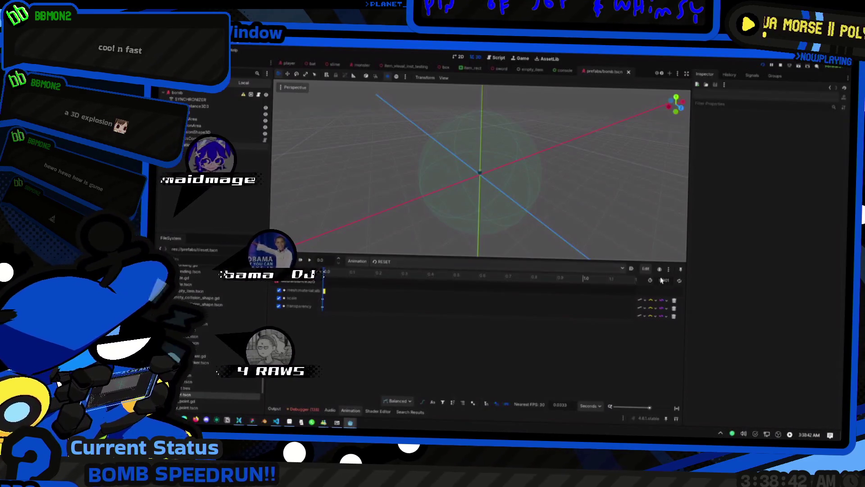
key(alt+Tab)
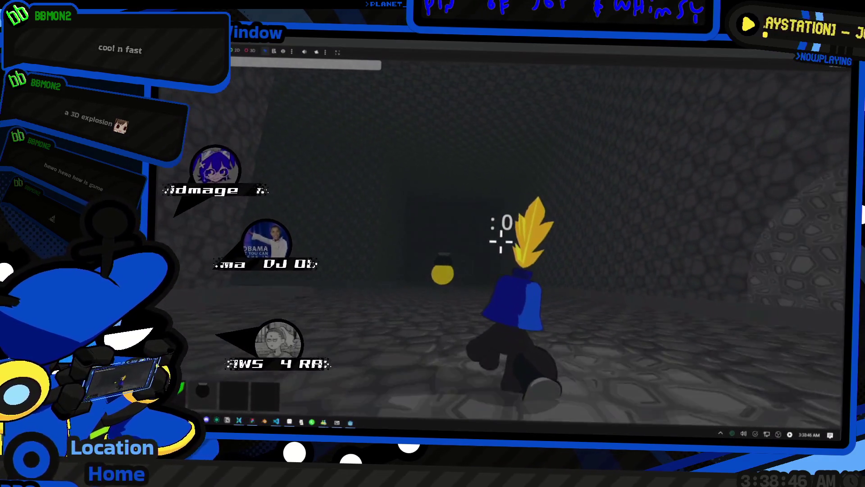
- Walk forward through the cave, then shrink the game window to reveal the editor
key(w)
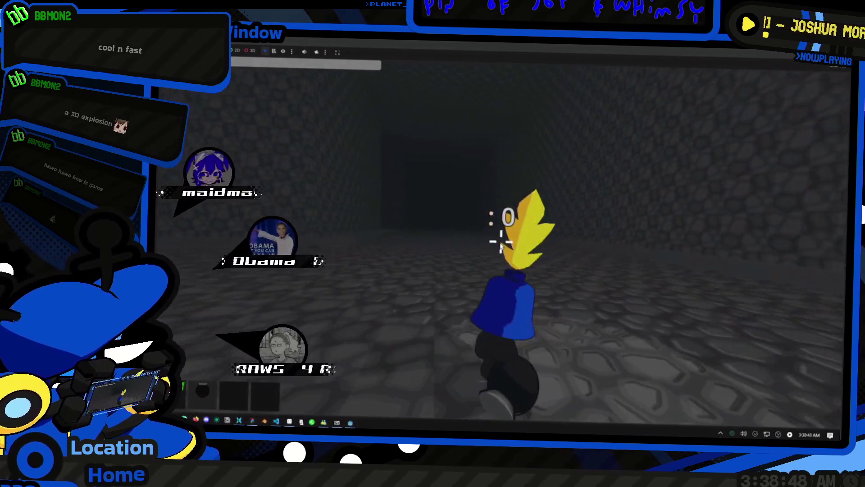
key(alt+Tab)
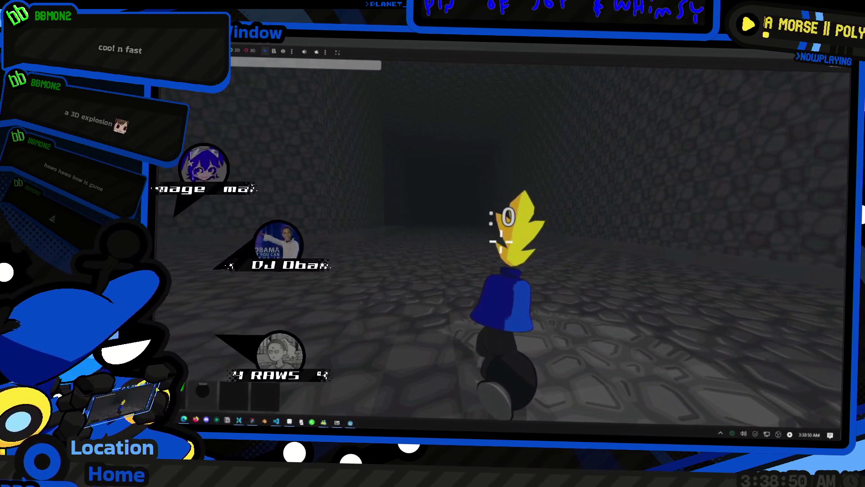
key(super+Down)
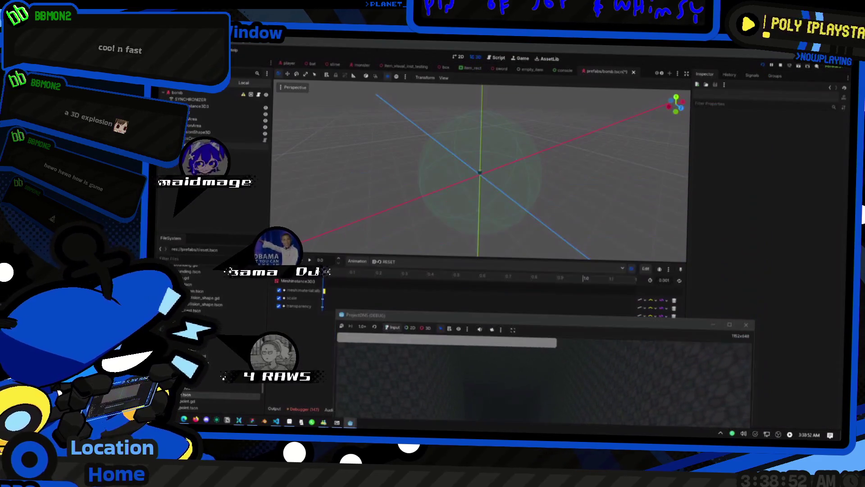
- Move the game window aside and select the bomb's sphere mesh, MeshInstance3D3
mouse_move(542, 355)
mouse_down()
mouse_move(495, 198)
mouse_move(469, 142)
mouse_move(467, 163)
mouse_up()
key(alt+Tab)
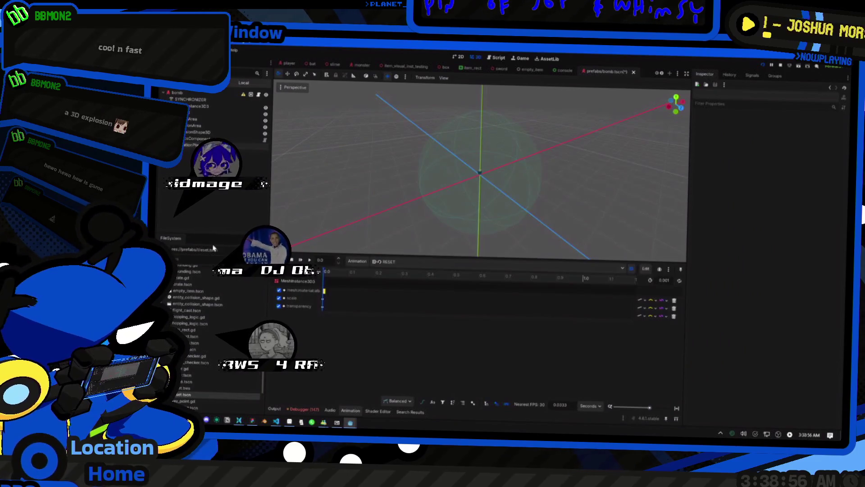
click(191, 93)
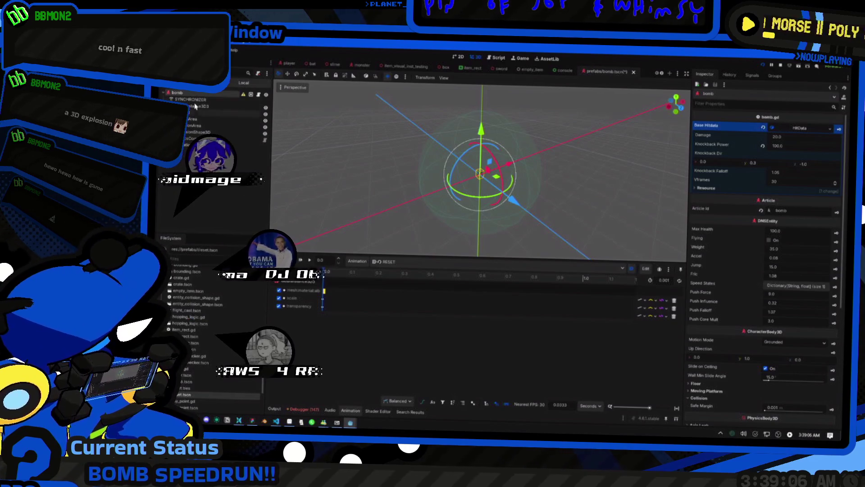
click(195, 105)
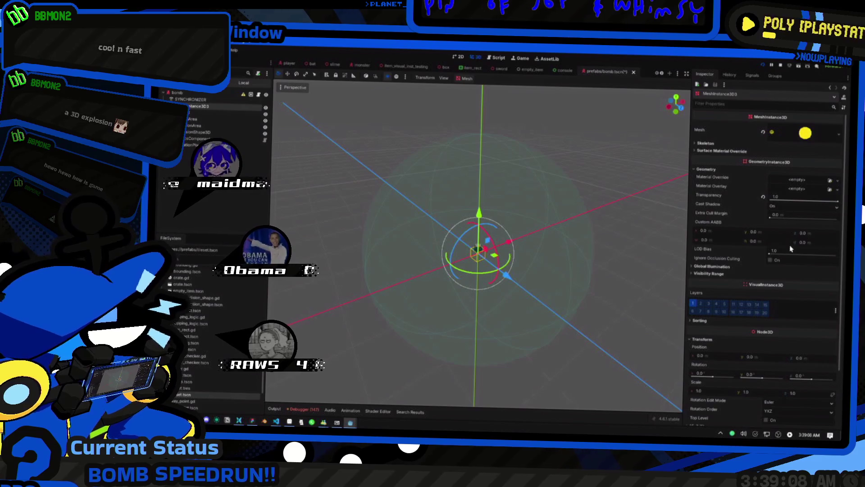
click(191, 145)
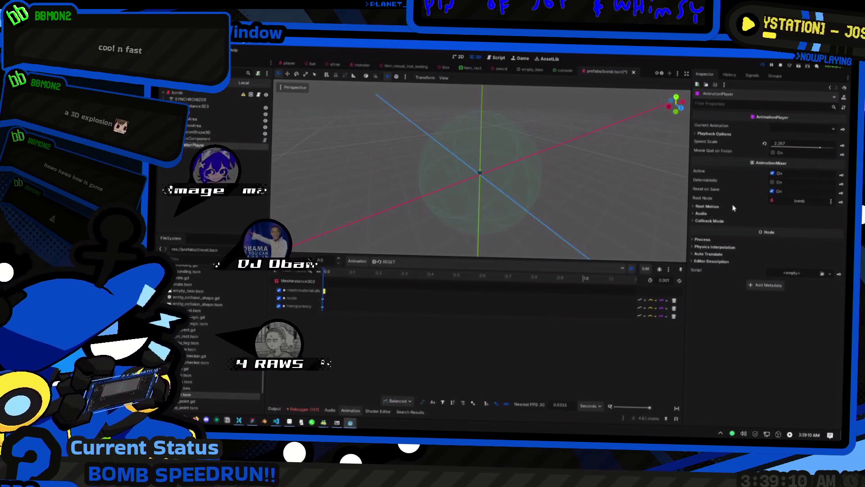
click(198, 106)
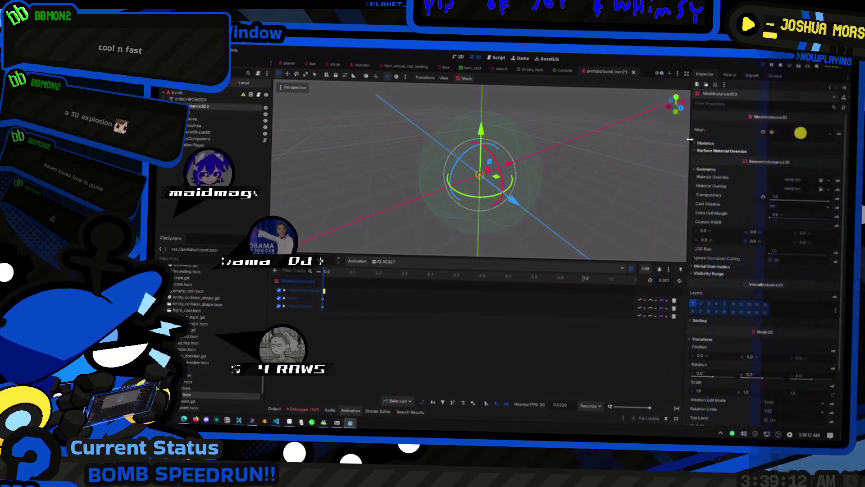
- Clear the Path in the sphere material's Resource section, then collapse the material
scroll(757, 283, down, 10)
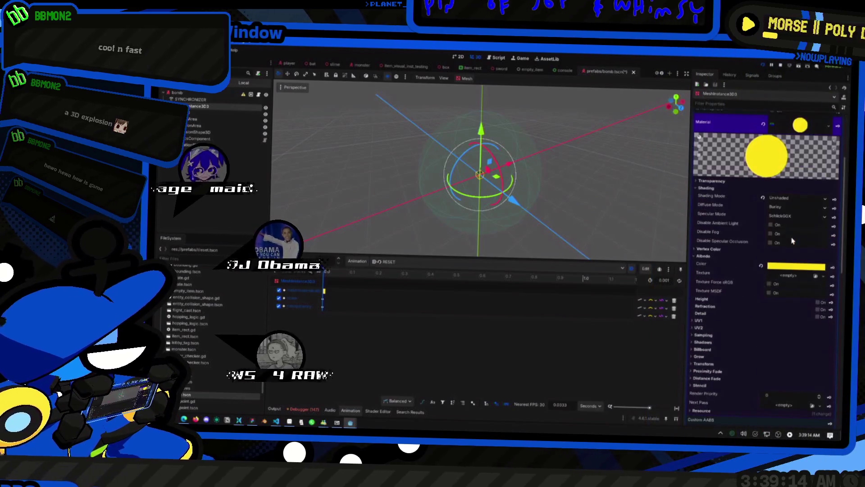
click(723, 256)
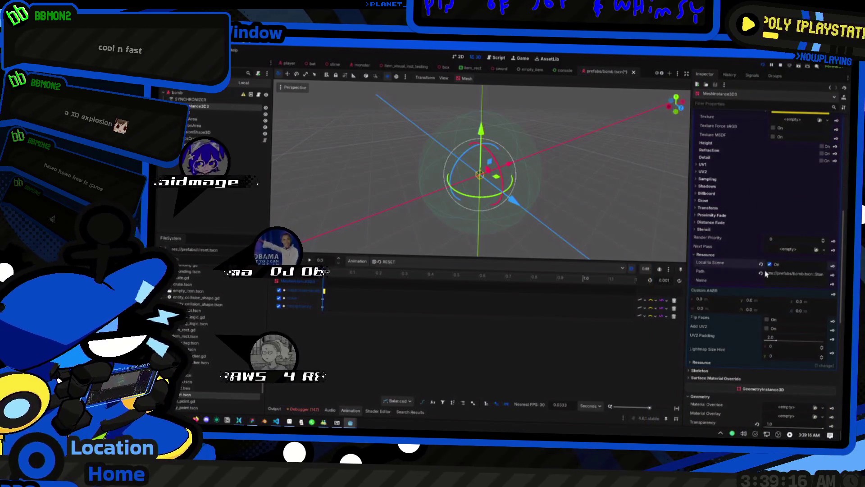
click(761, 273)
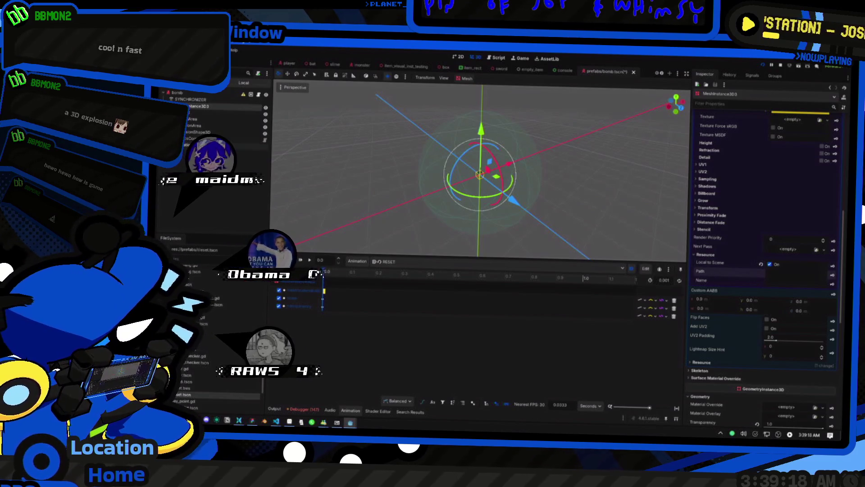
scroll(782, 216, up, 5)
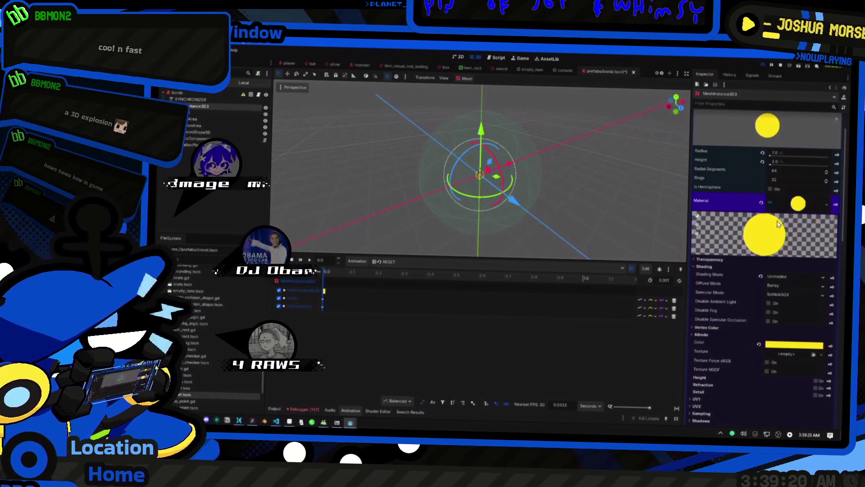
click(780, 207)
scroll(766, 316, down, 5)
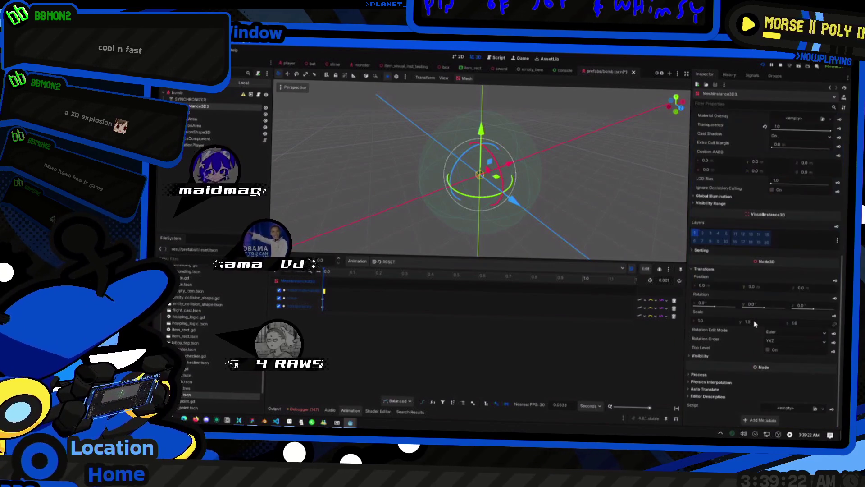
- Choose 'explode' on the AnimationPlayer, play it, and check the debugger errors
click(204, 145)
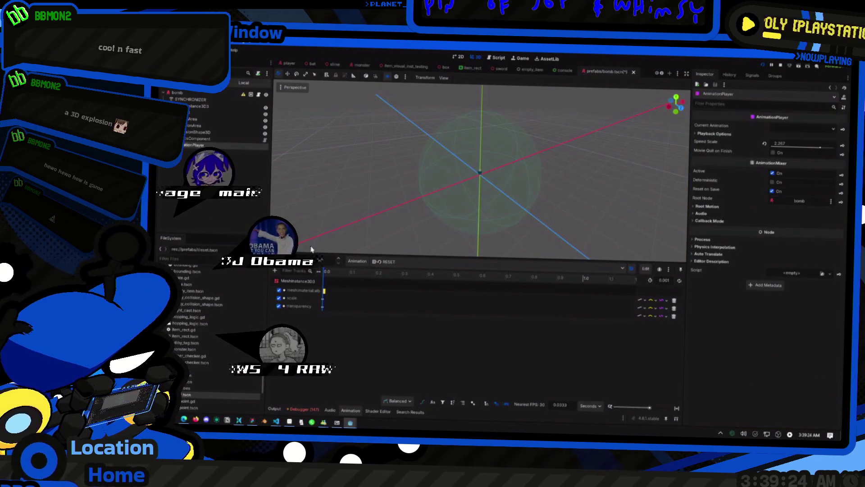
click(392, 262)
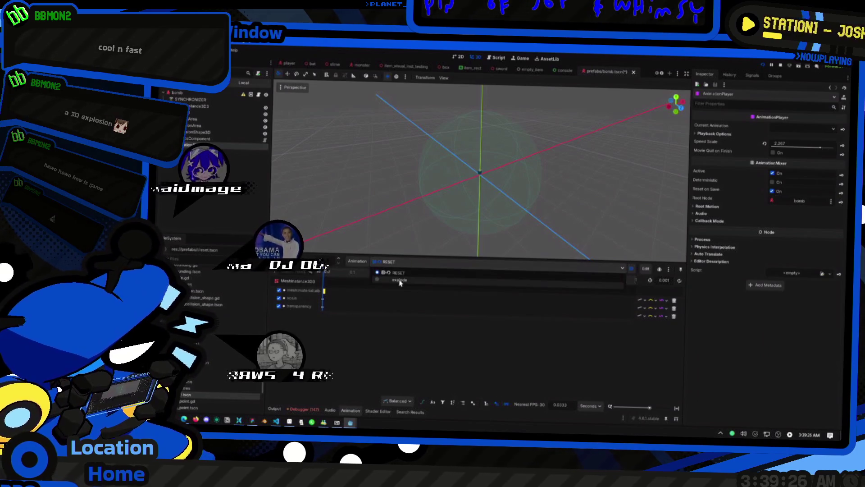
click(383, 280)
click(301, 261)
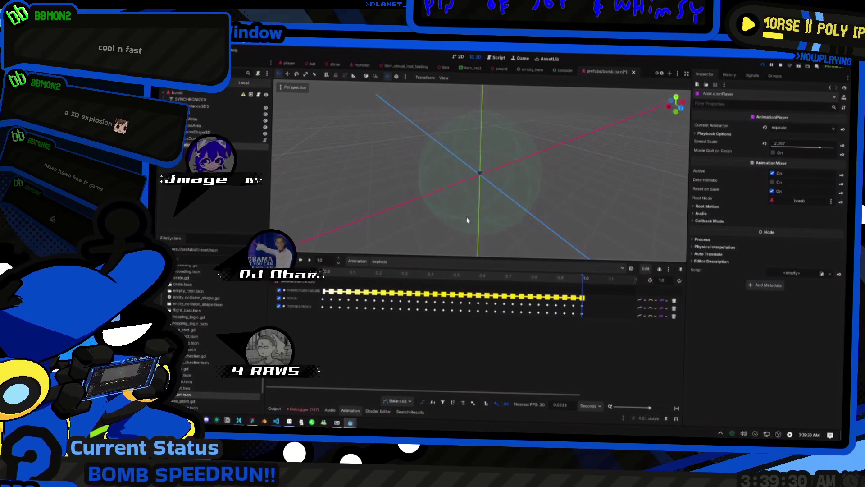
drag(562, 182, 518, 191)
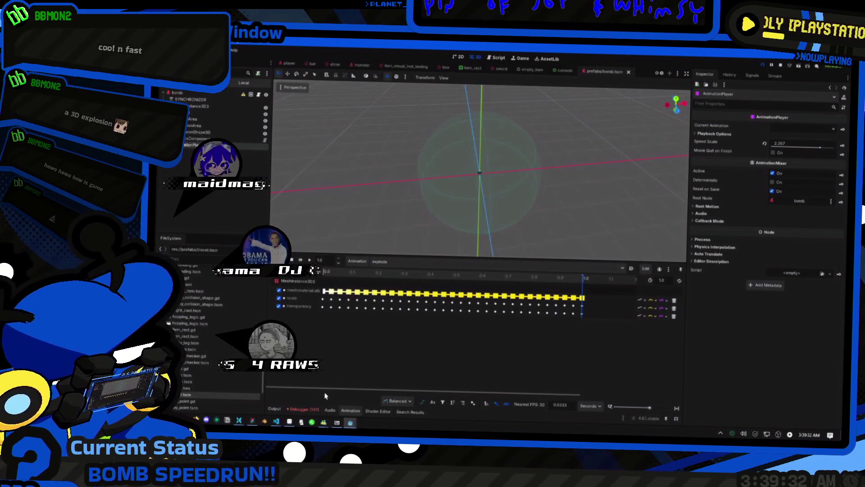
click(304, 410)
key(super+Tab)
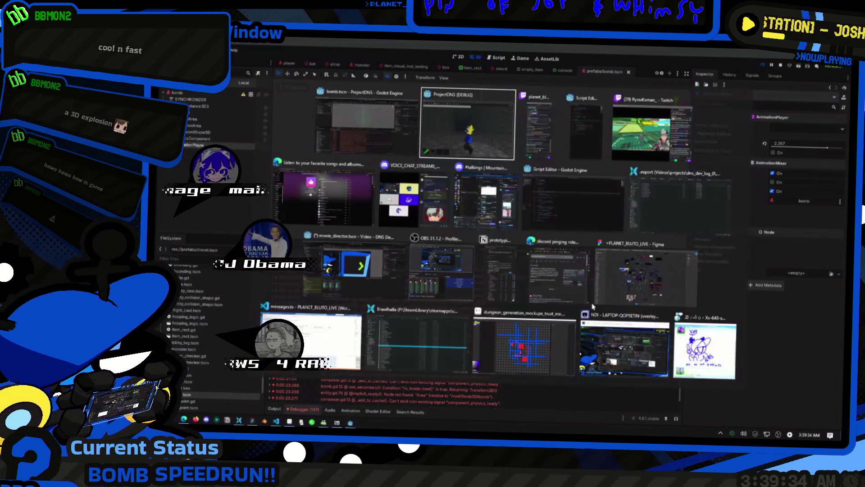
- Walk the character in the running game, then stop the test run with F8
key(Return)
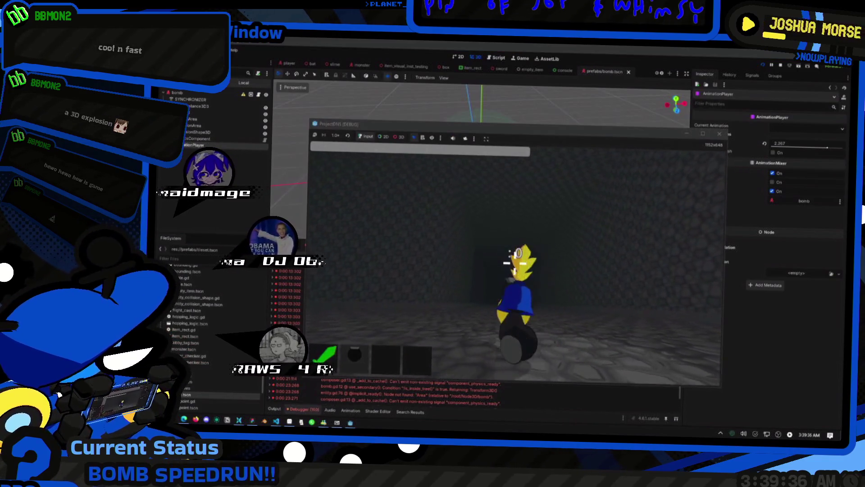
key(w)
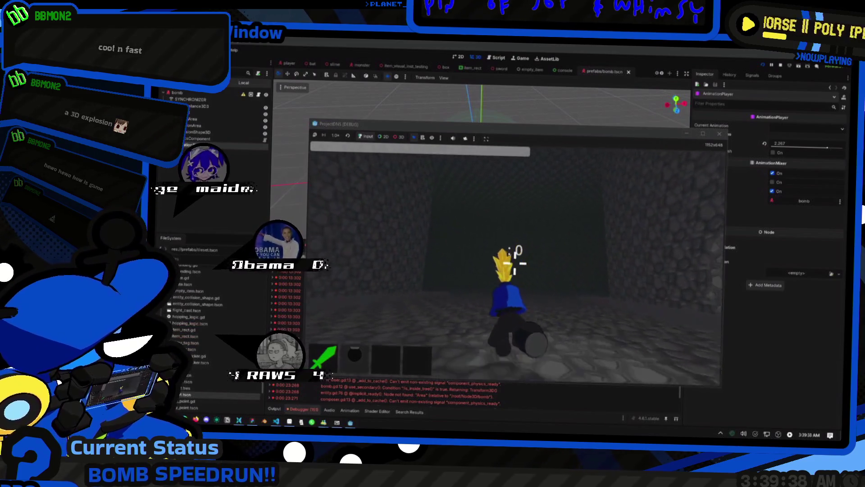
key(w)
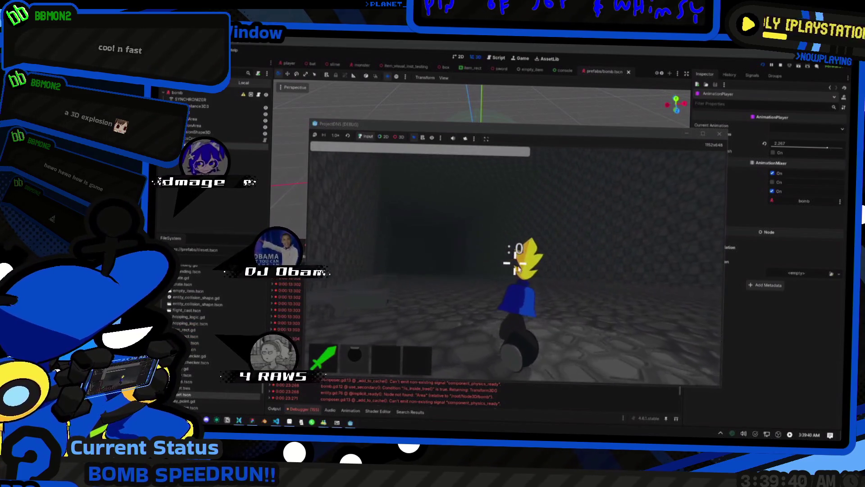
key(Escape)
key(F8)
click(246, 60)
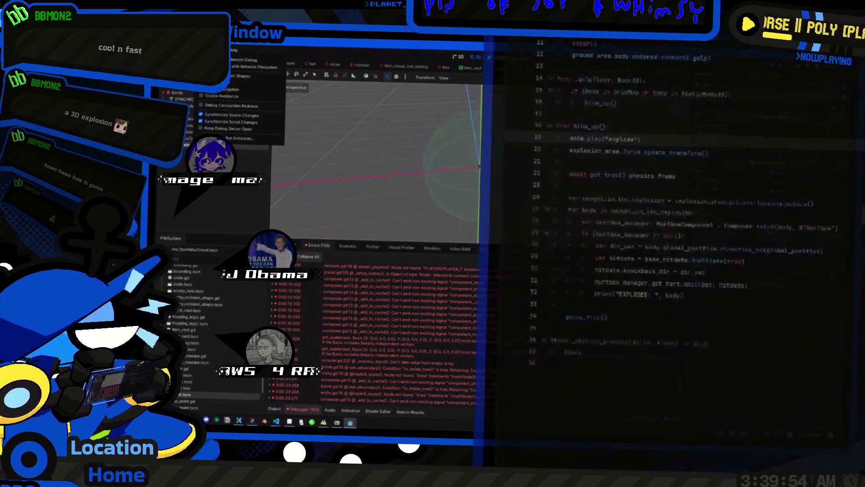
scroll(586, 212, down, 2)
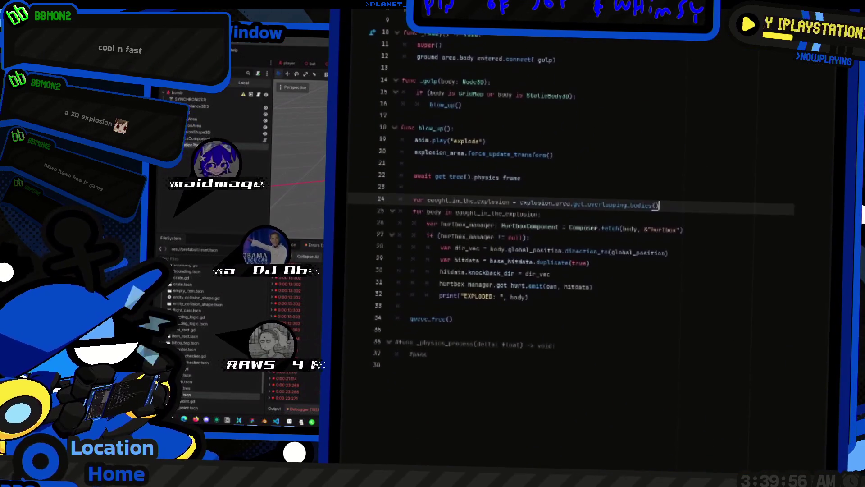
key(Down)
key(Down)
key(Down)
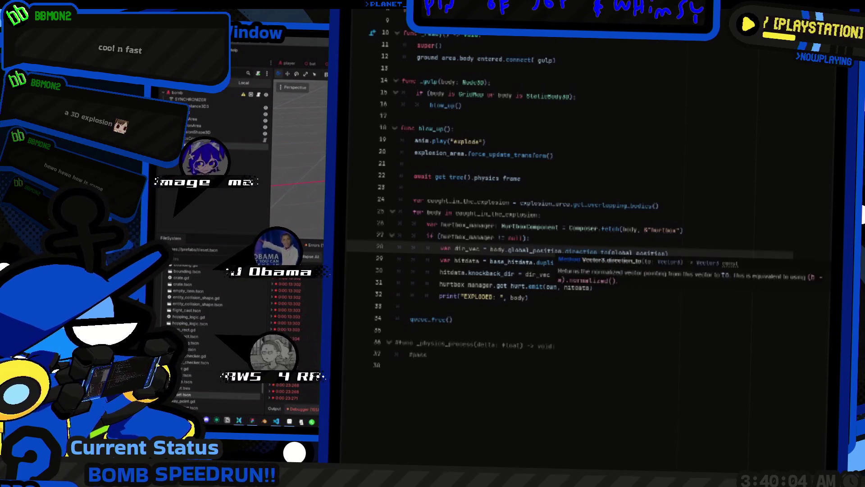
click(590, 234)
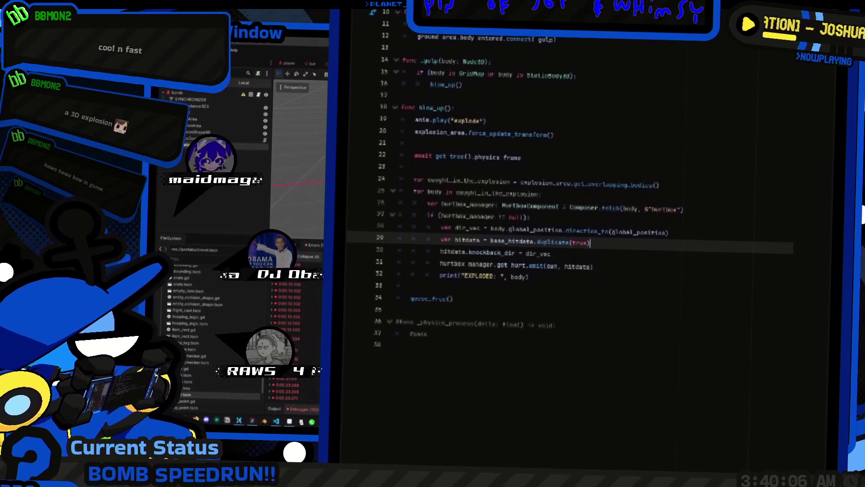
double_click(468, 227)
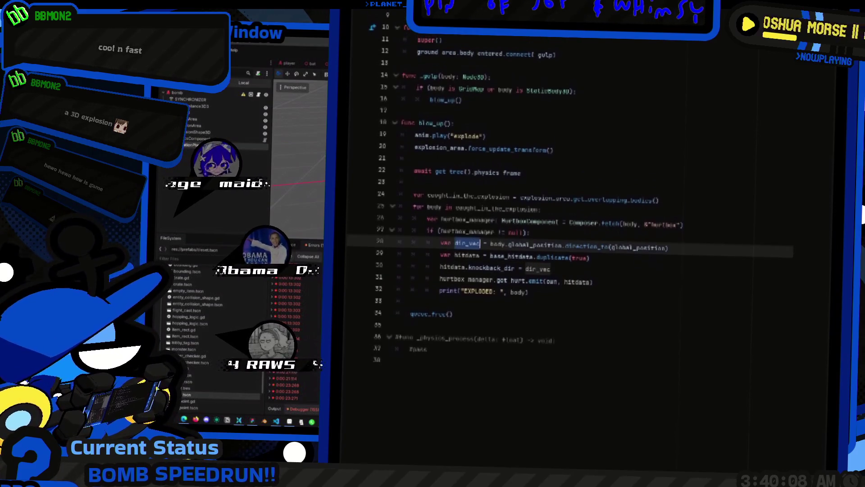
click(551, 253)
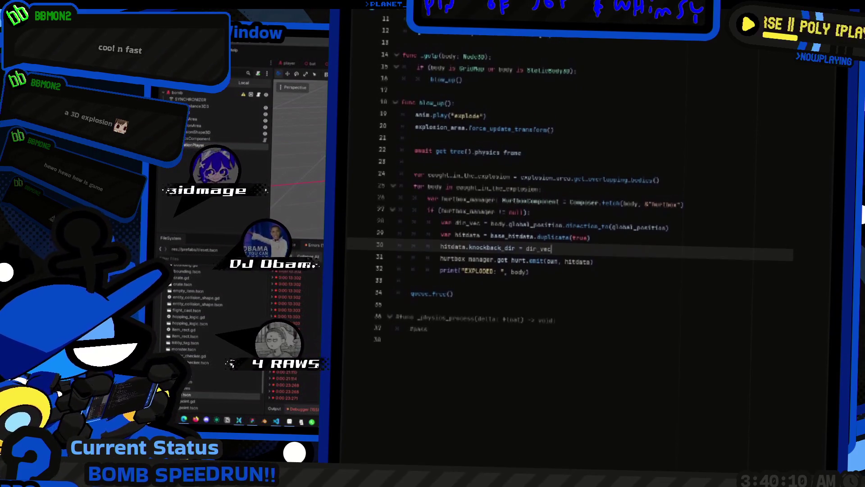
scroll(570, 189, up, 2)
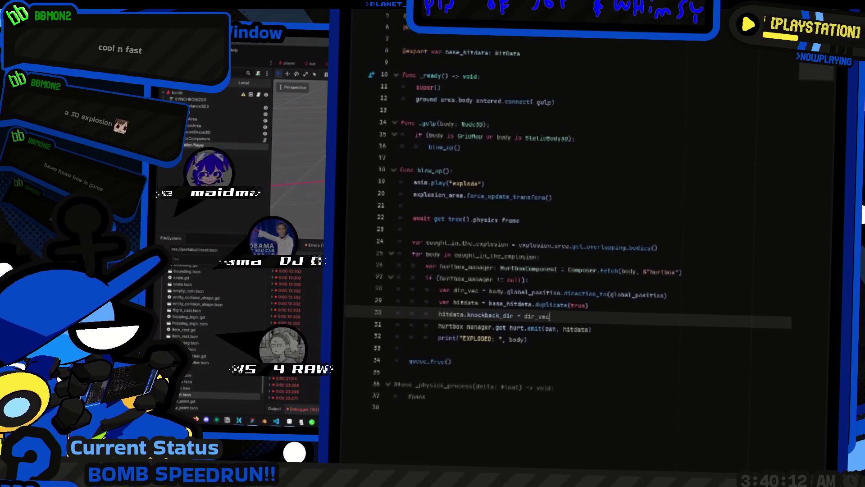
click(541, 247)
key(alt+Tab)
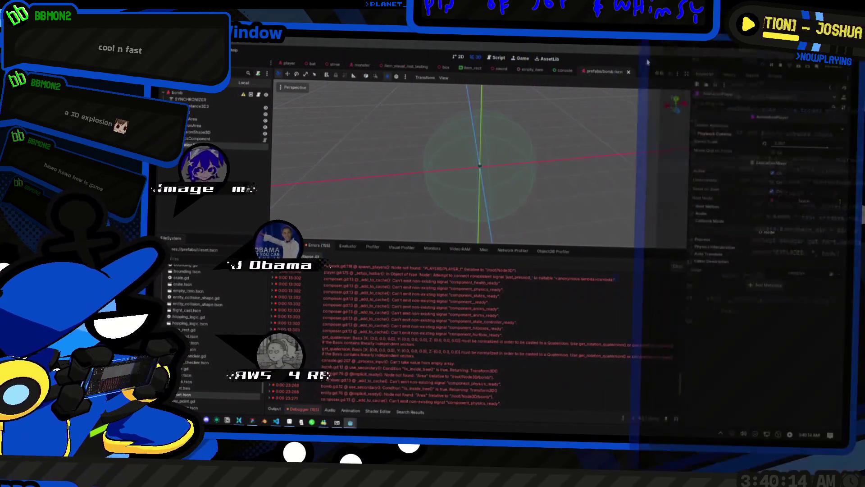
- Launch a test run with Knight chosen as the player class
click(764, 68)
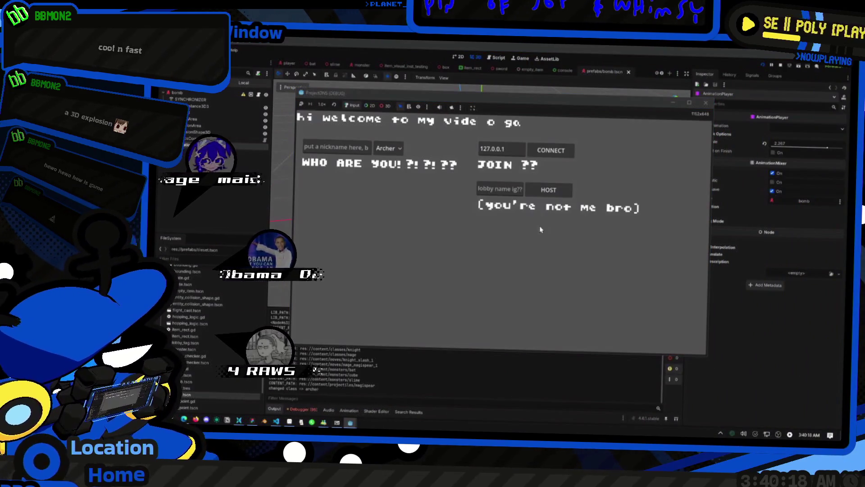
click(379, 149)
click(388, 171)
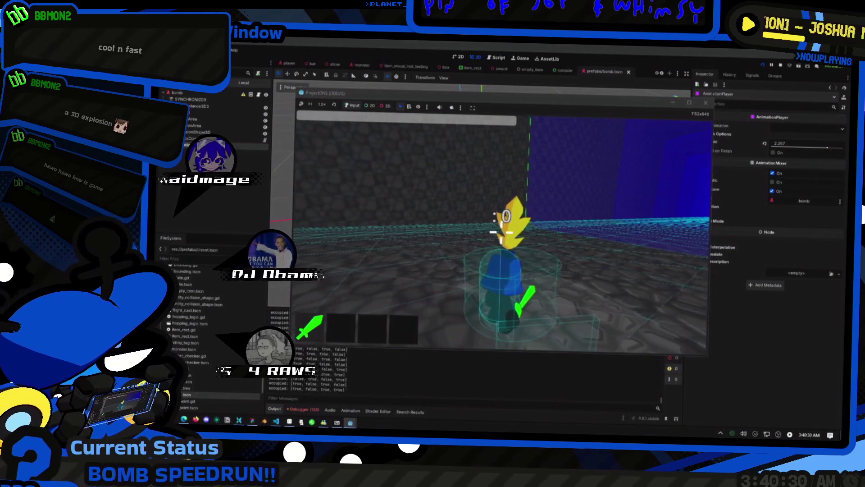
- Spawn and drop two bombs via the console, then return to the hitdata line in blow_up
key(grave)
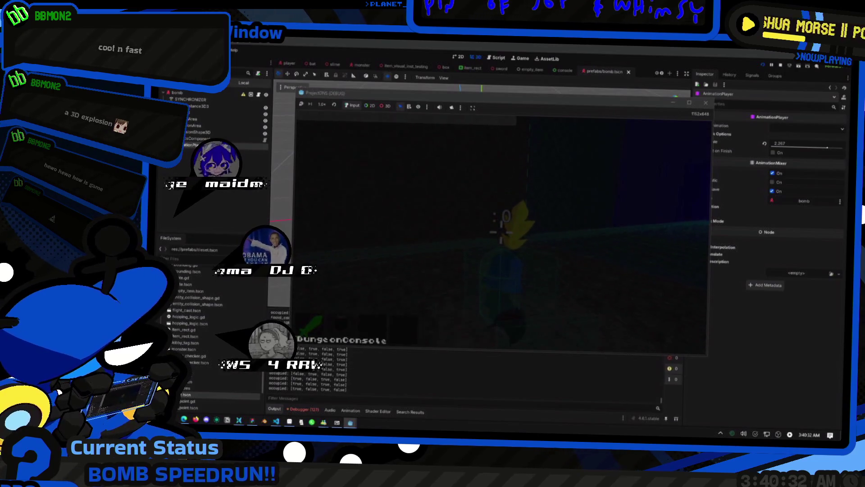
key(grave)
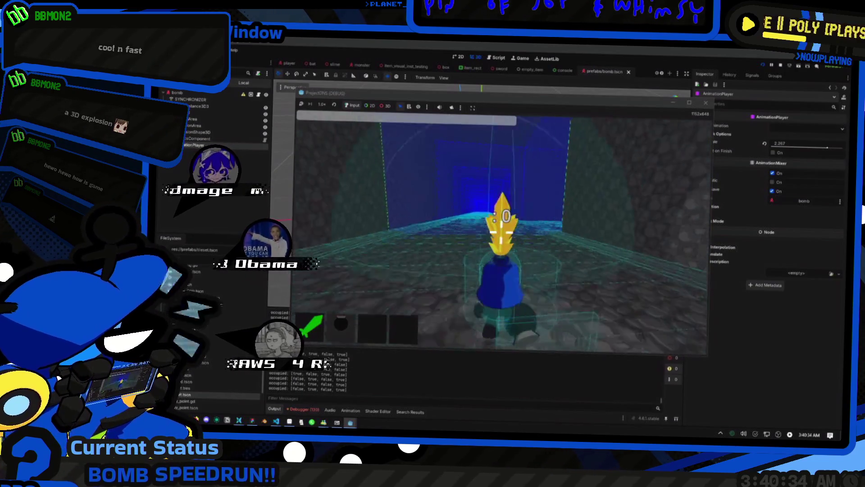
key(d)
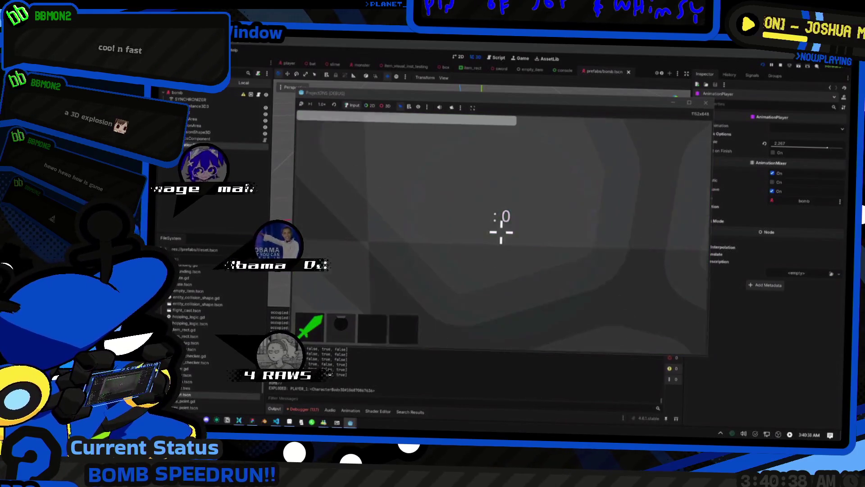
key(d)
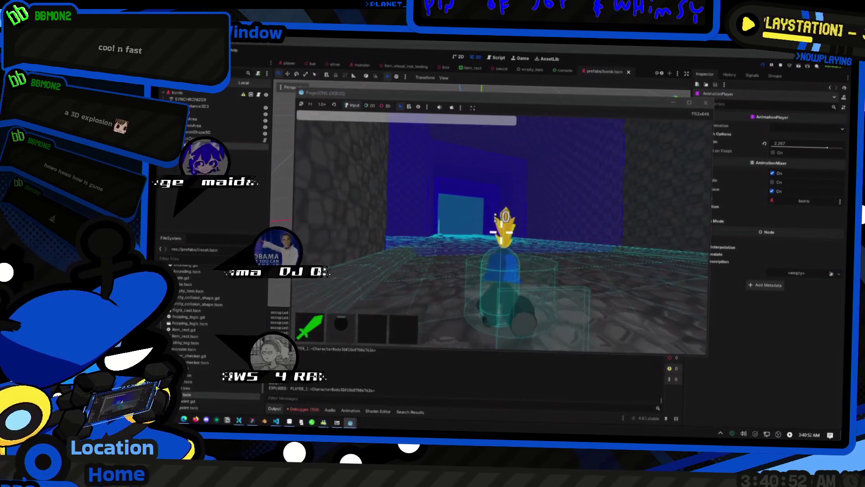
click(590, 258)
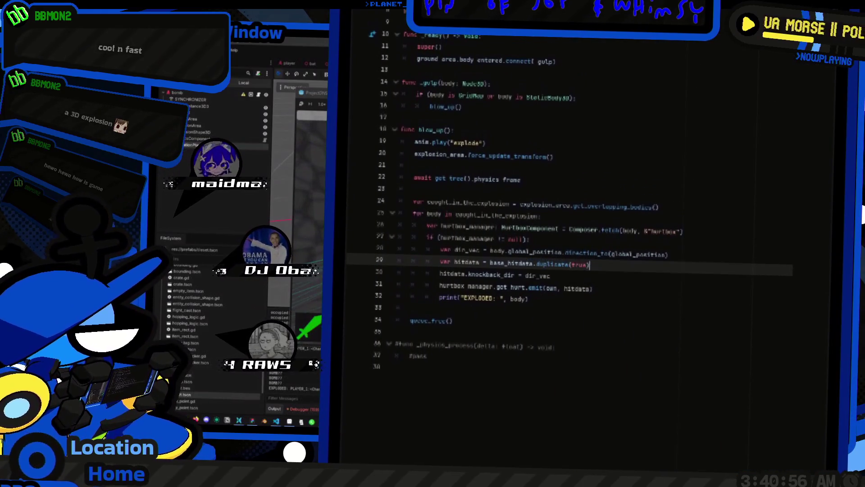
- Inspect the direction_to calculation, then search res:// for knockback_dir with Find in Files
mouse_move(622, 248)
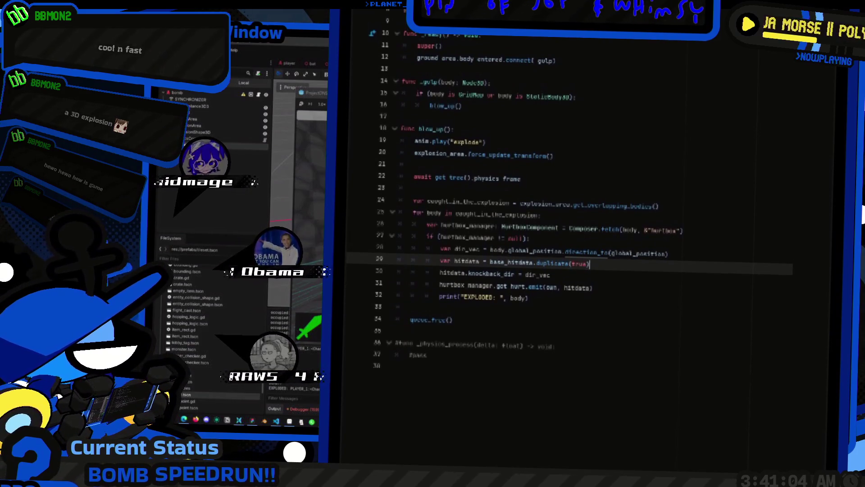
click(598, 253)
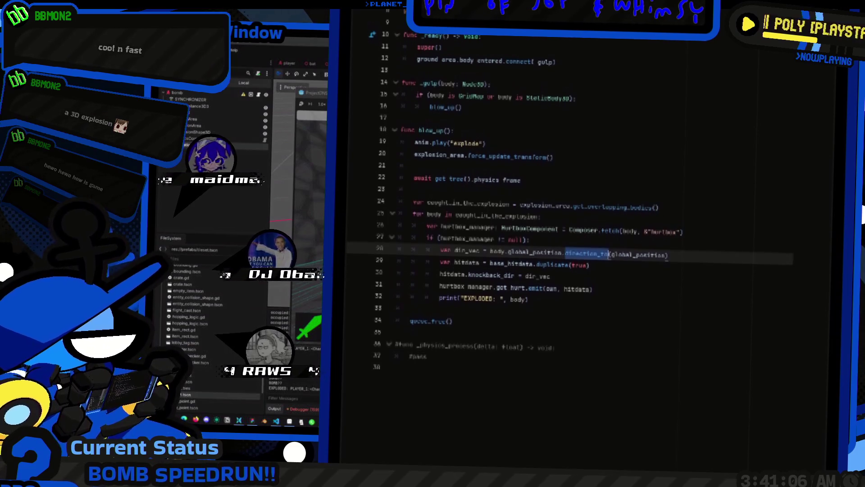
double_click(640, 254)
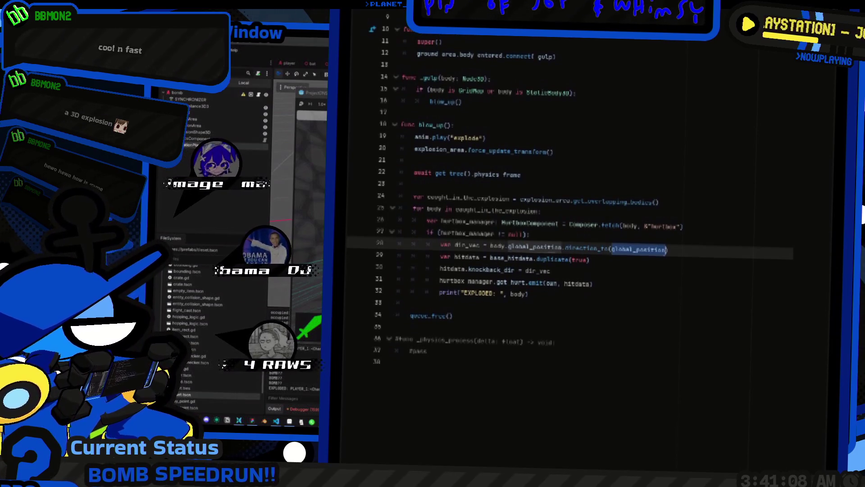
scroll(581, 189, down, 1)
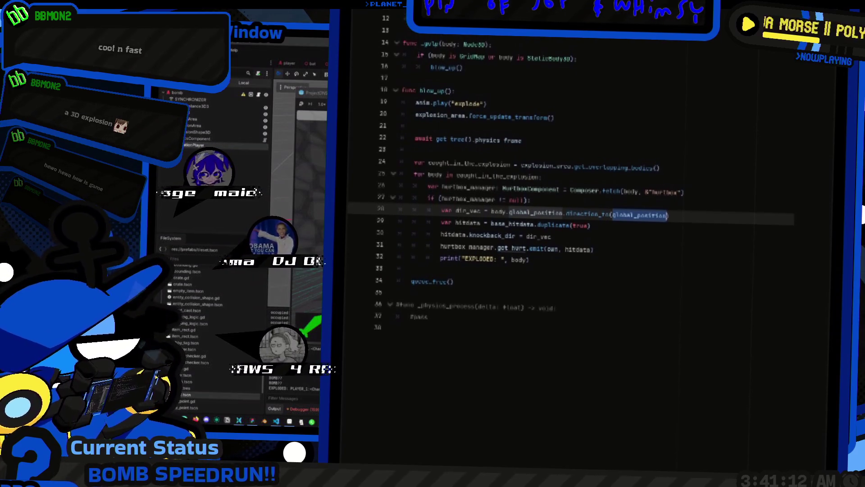
scroll(581, 189, up, 1)
double_click(491, 244)
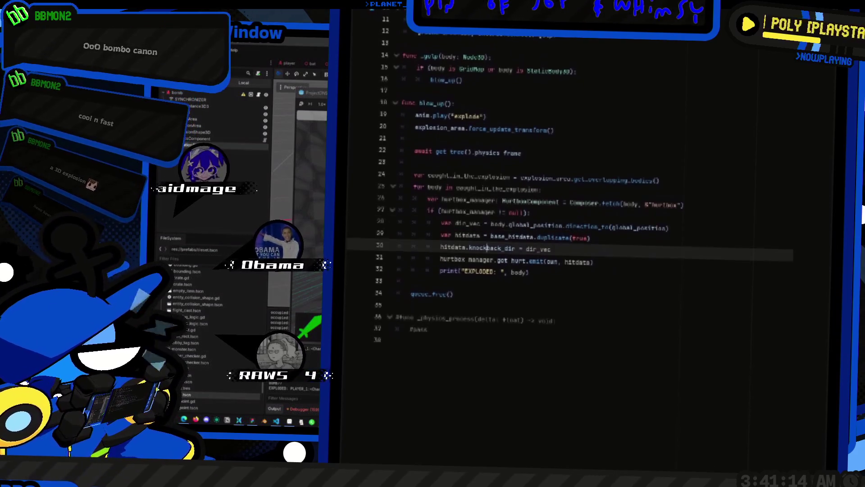
key(ctrl+shift+f)
scroll(572, 189, down, 3)
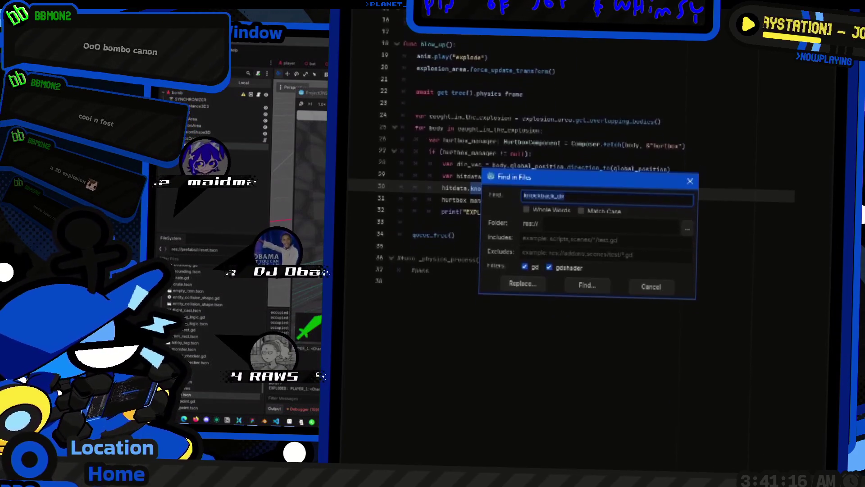
- Run the knockback_dir search and view the declaration match in hitdata.gd
key(Escape)
key(alt+Tab)
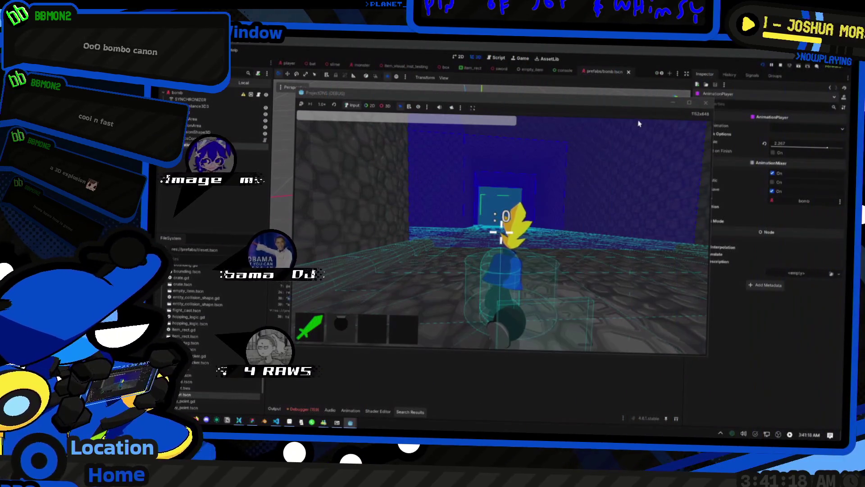
key(F8)
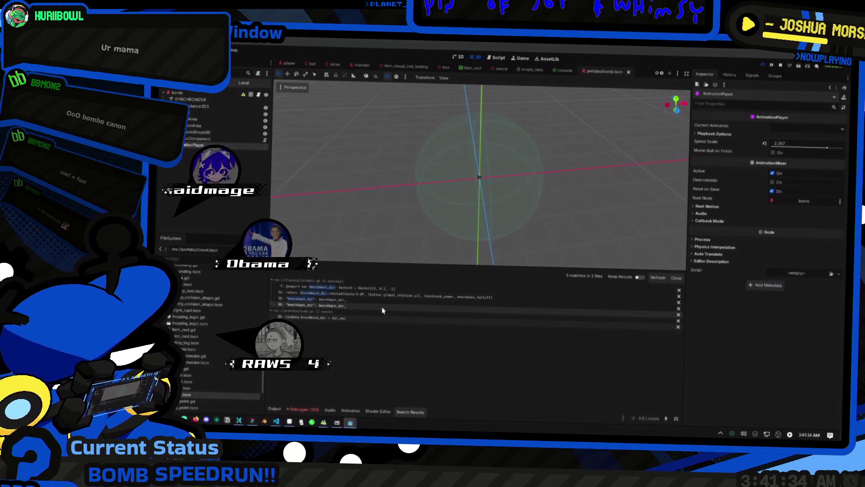
click(381, 308)
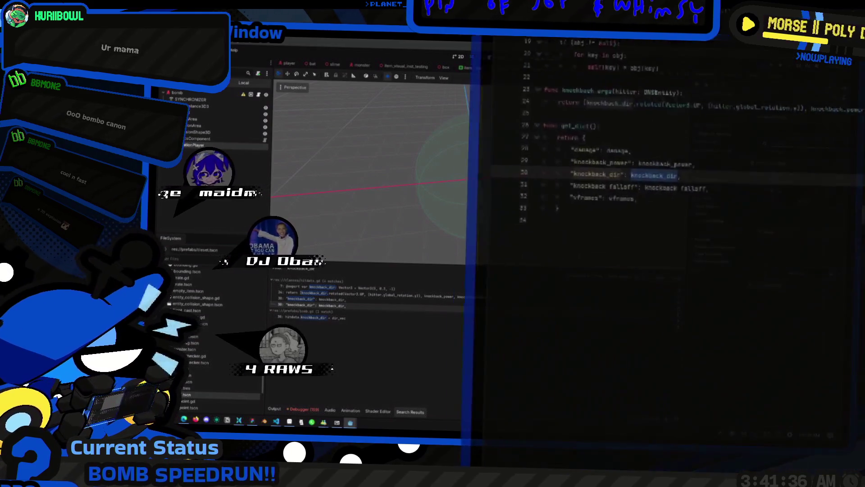
click(460, 147)
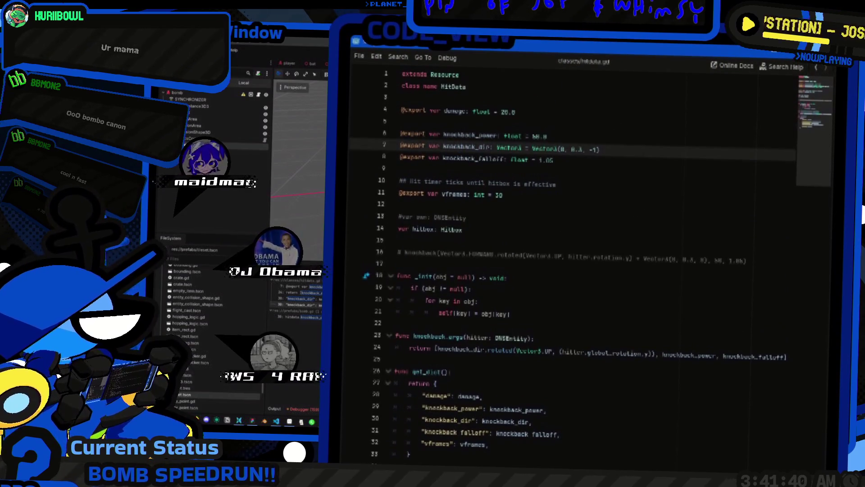
- Check the bomb.gd knockback_dir match, then go back to components/hurtbox.gd
click(347, 303)
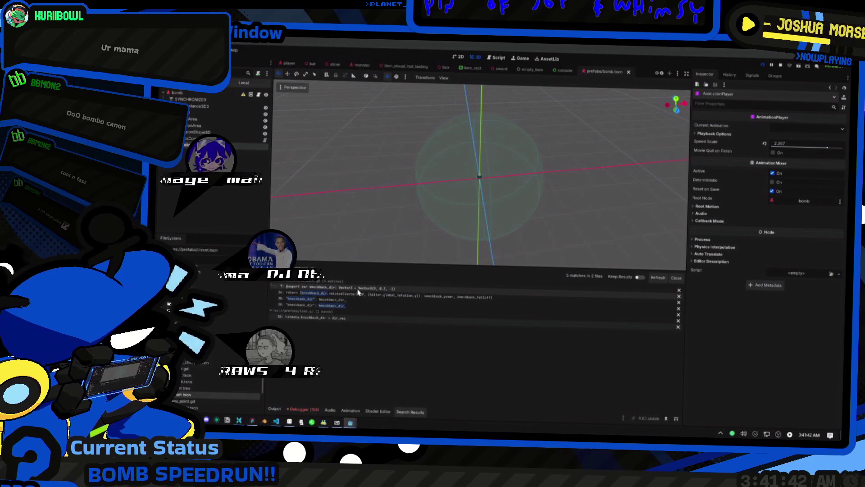
click(366, 286)
click(366, 285)
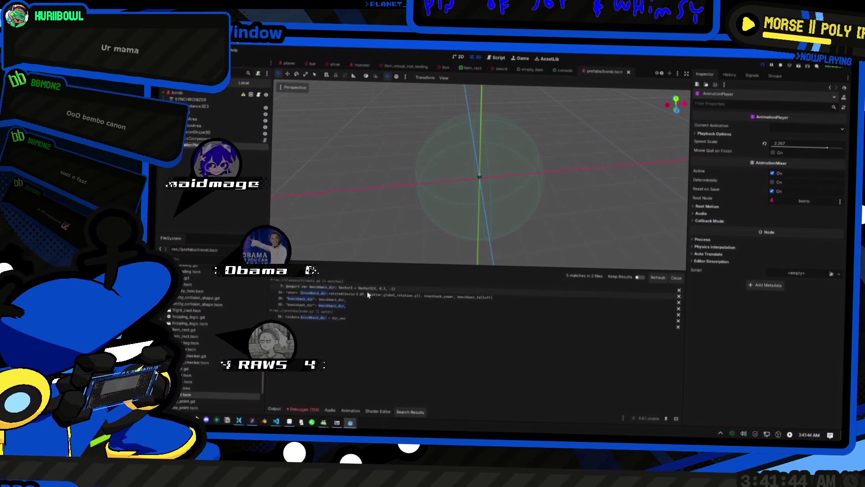
key(alt+Tab)
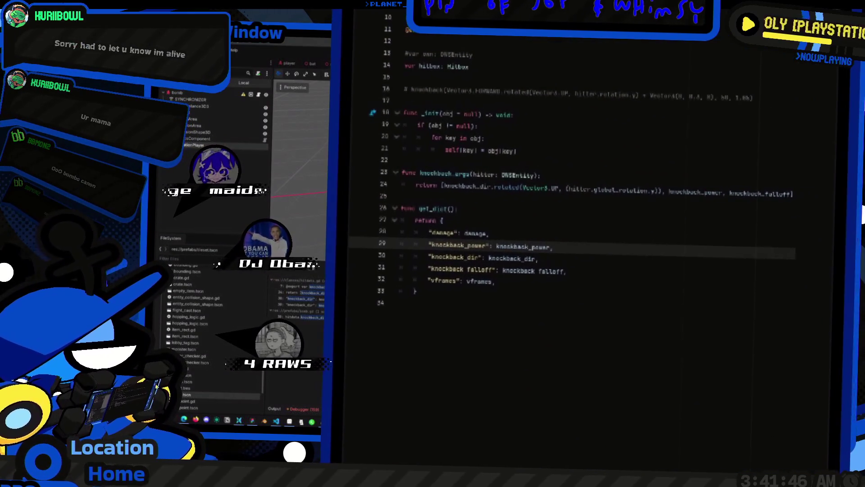
click(492, 259)
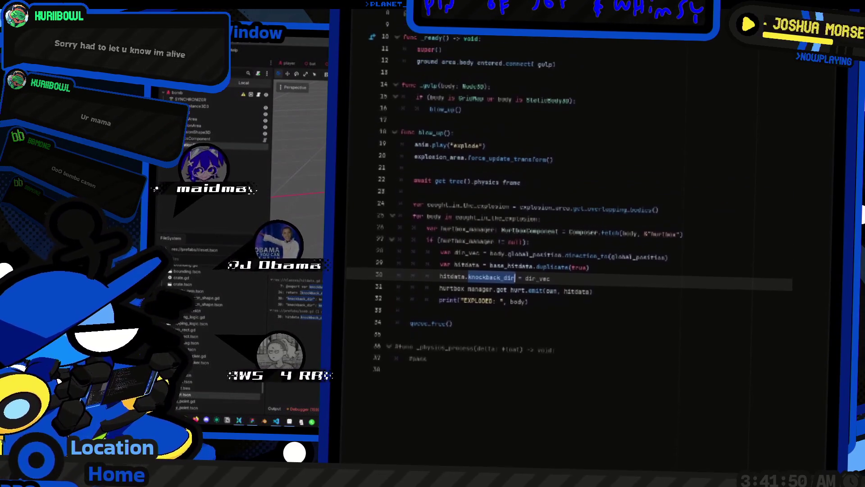
key(alt+Left)
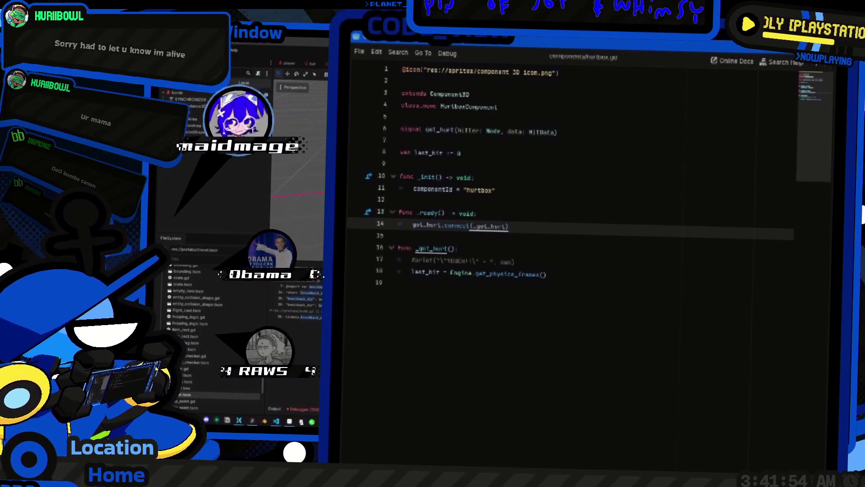
- Follow the hurtbox _got_hurt knockback call through to the apply_motion definition
click(515, 257)
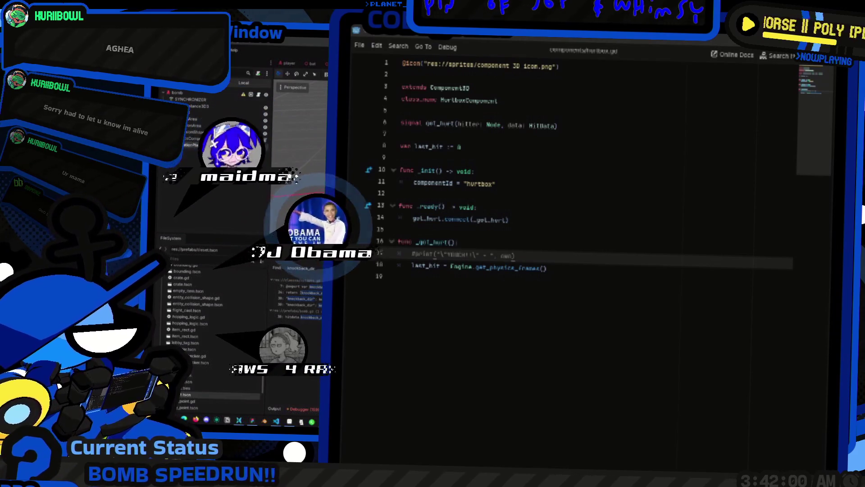
key(alt+Left)
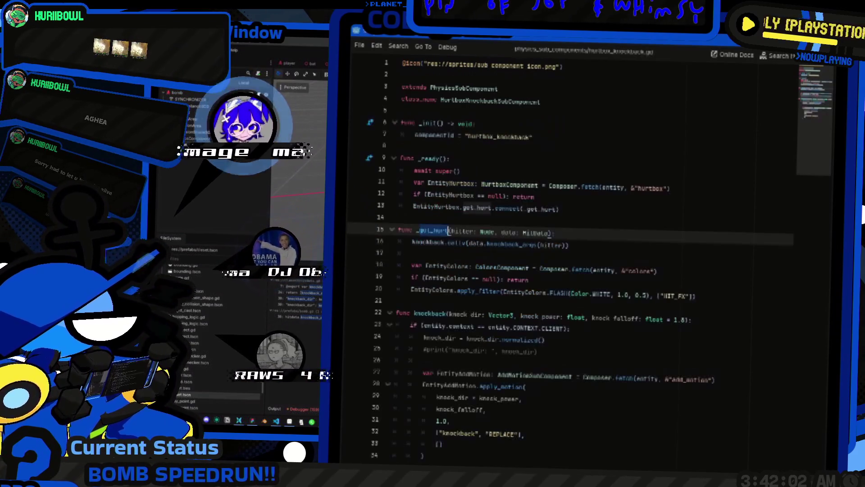
scroll(541, 226, down, 3)
click(526, 248)
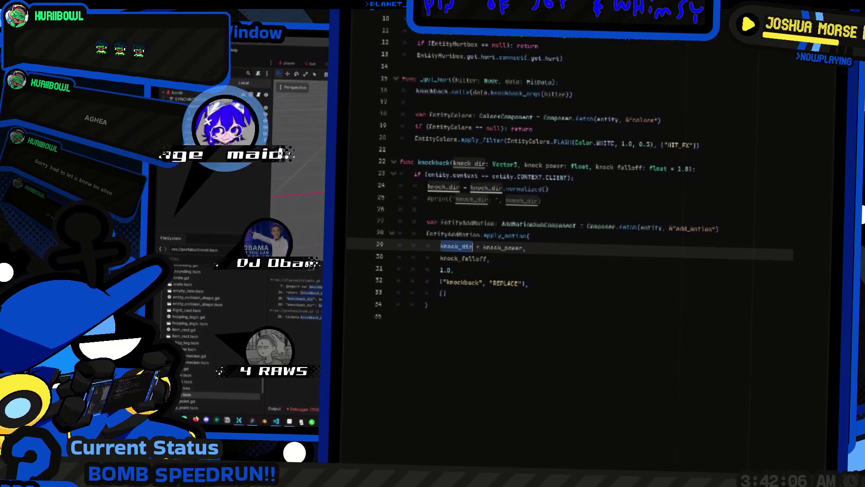
ctrl+click(509, 238)
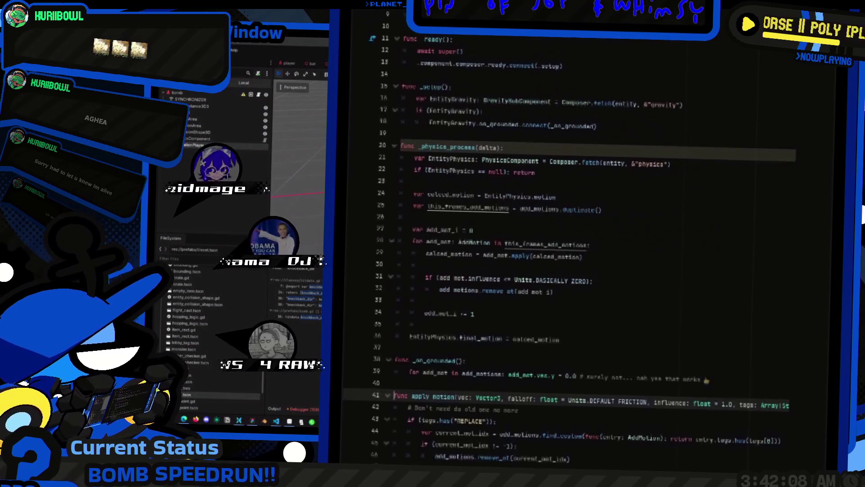
- Review apply_motion's REPLACE tag handling, then return to the running game window
scroll(577, 250, down, 5)
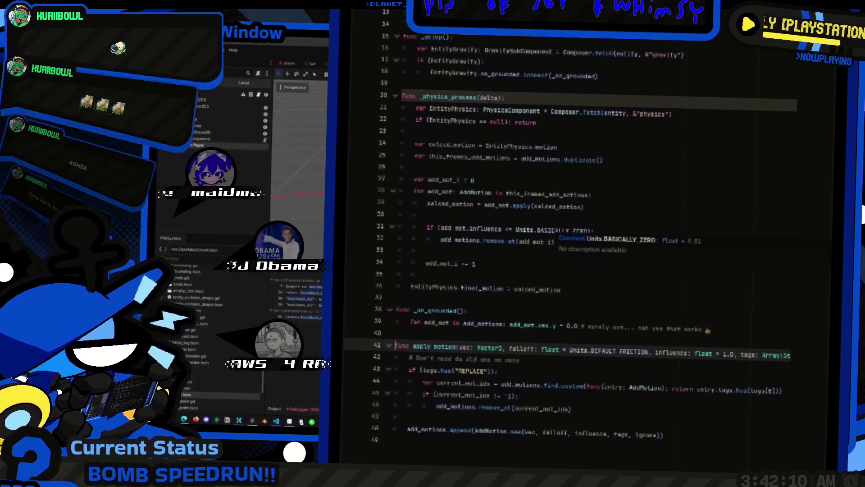
click(451, 238)
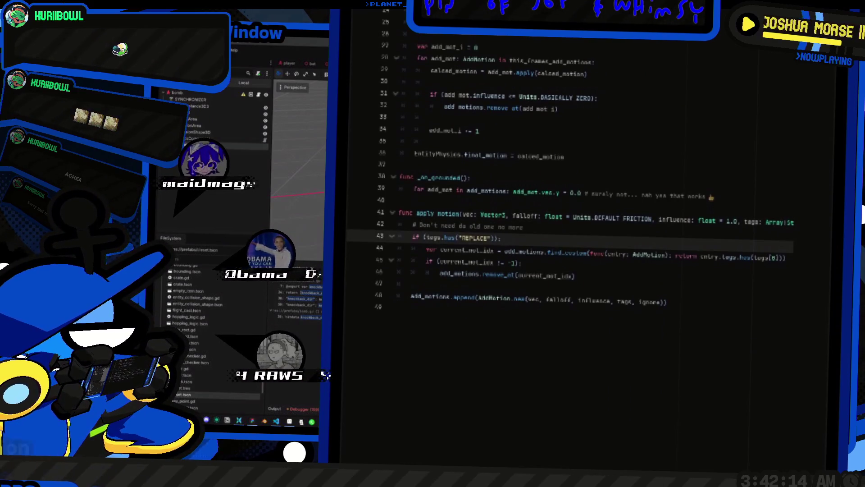
click(502, 236)
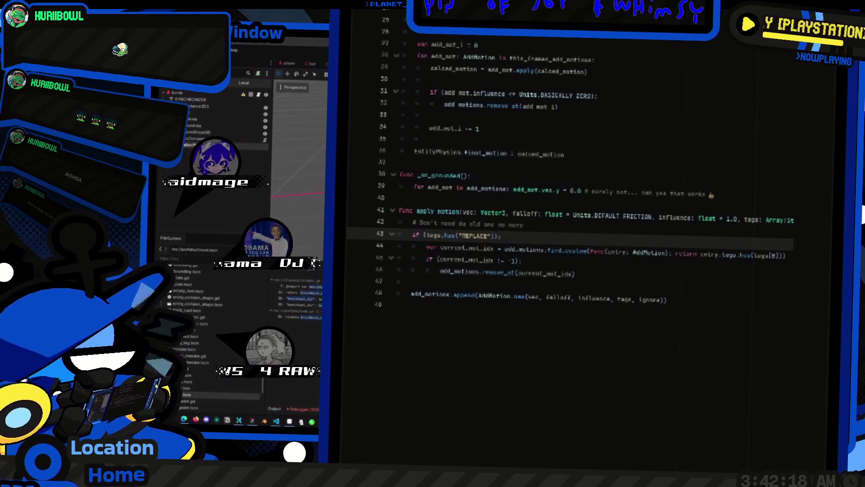
key(alt+Left)
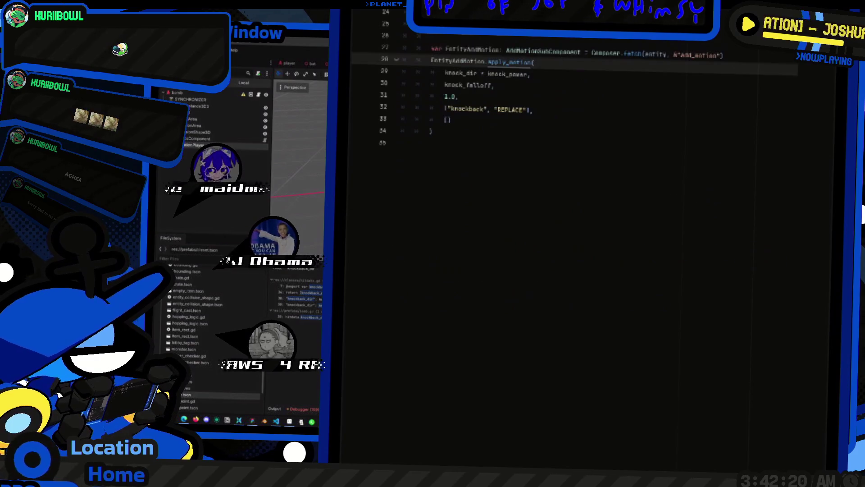
key(ctrl+w)
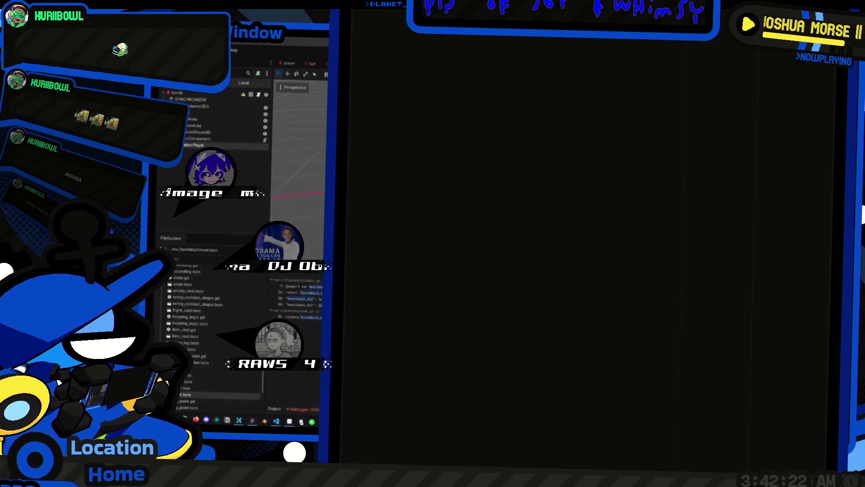
key(alt+Tab)
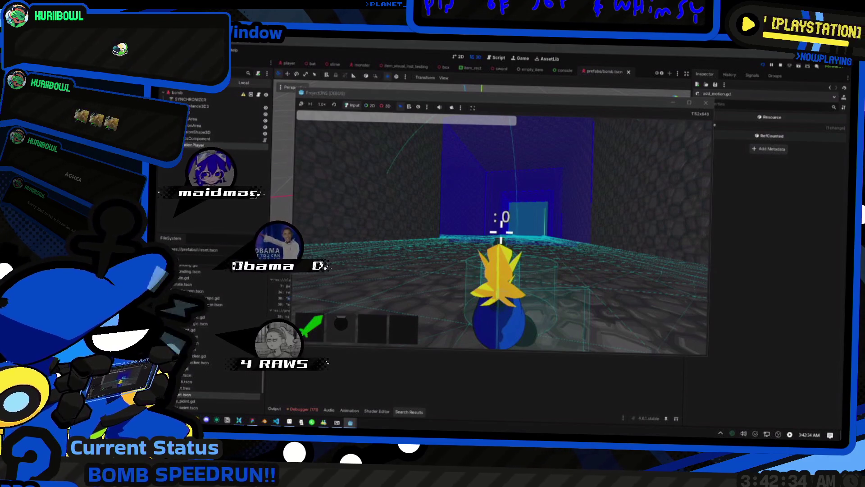
- Consult the Vector3 direction_to documentation alongside the hurtbox script
key(alt+Tab)
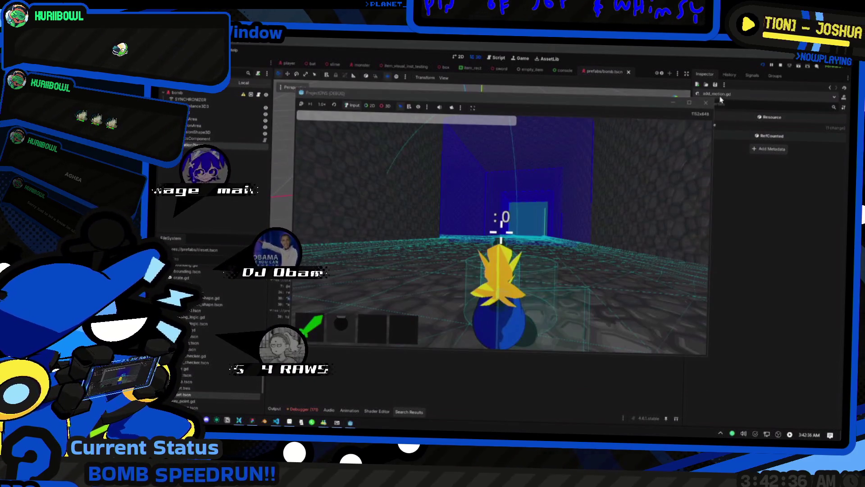
key(alt+Tab)
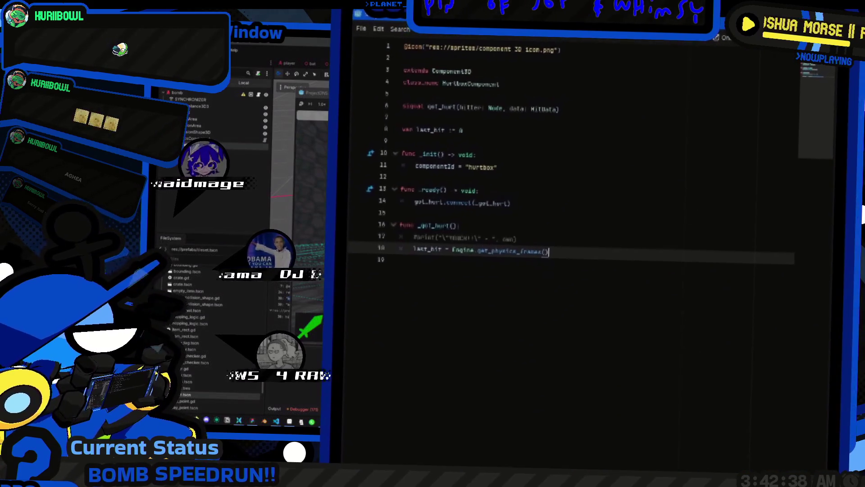
key(alt+Tab)
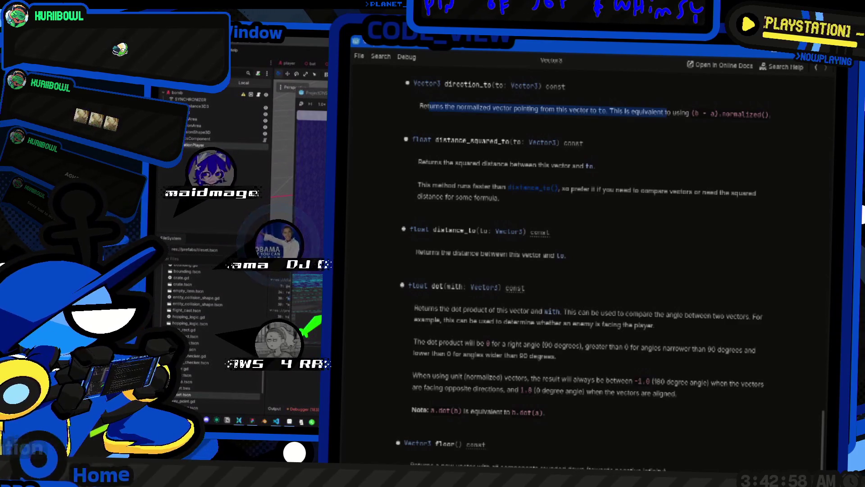
click(547, 111)
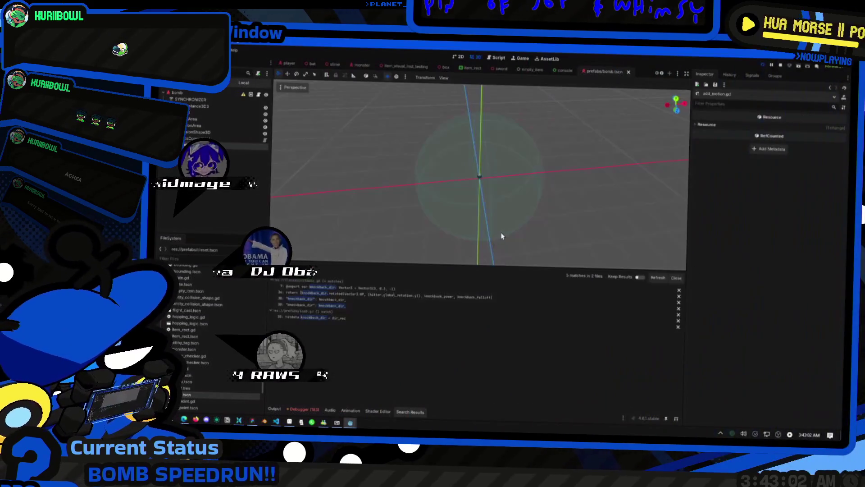
- Return to the bomb scene and select its AnimationPlayer to show the explode tracks
key(alt+Tab)
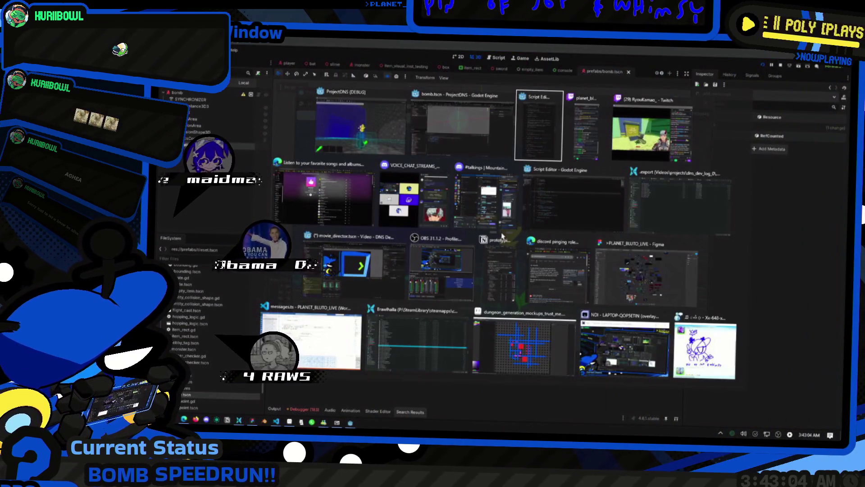
key(Escape)
key(alt+Tab)
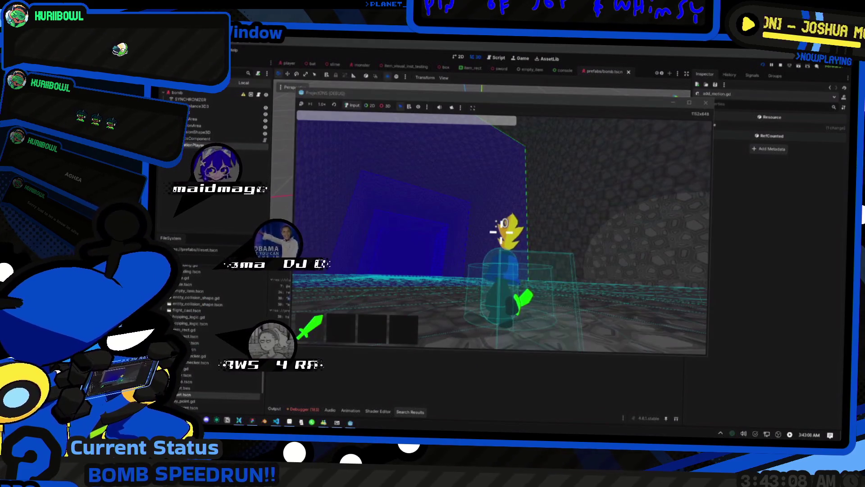
key(alt+Tab)
key(alt+Tab)
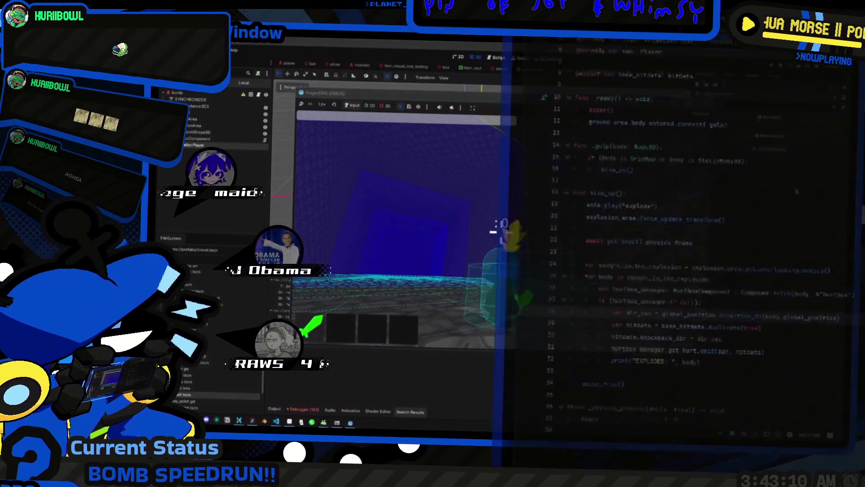
click(263, 143)
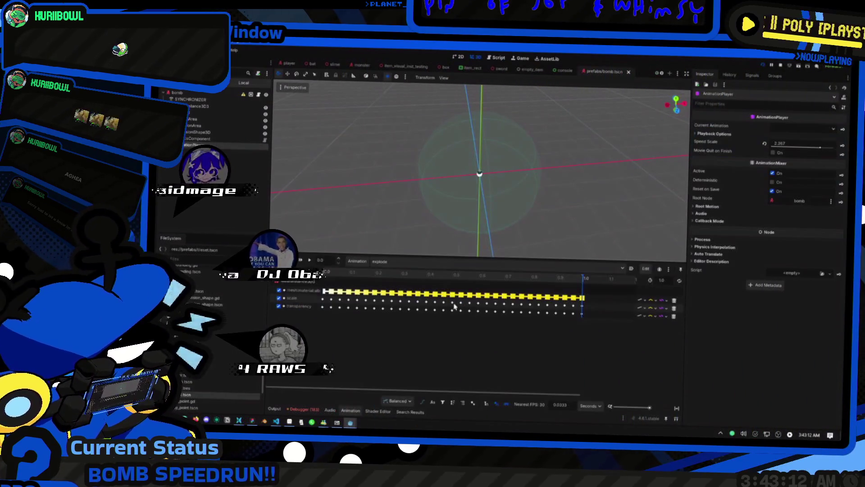
- Review the anim.play("explode") call on line 19 of the bomb script, then bring up the debug game
key(alt+Tab)
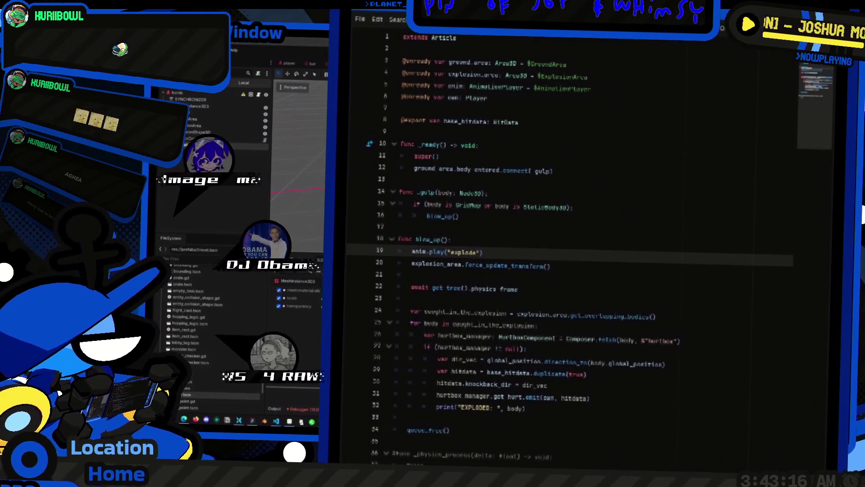
click(459, 244)
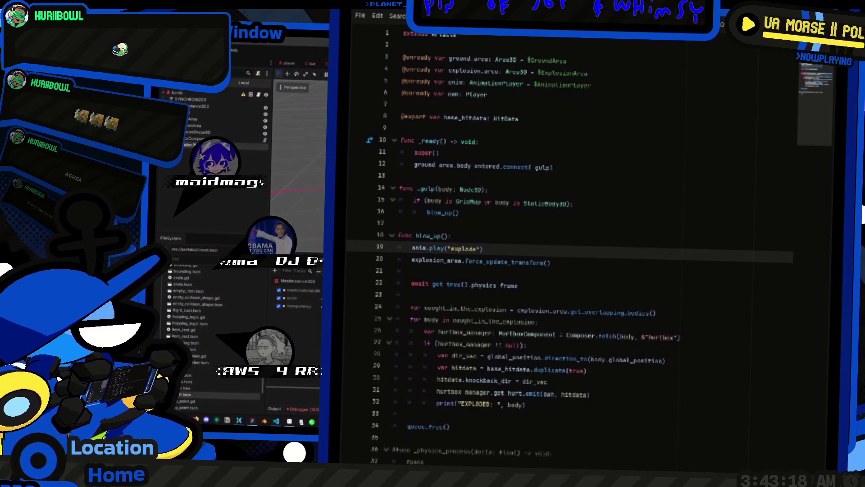
double_click(436, 249)
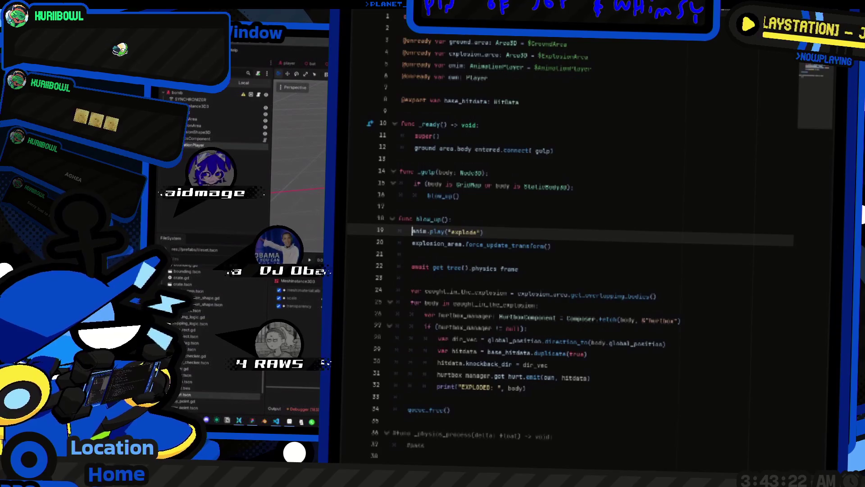
key(alt+Tab)
key(alt+Tab)
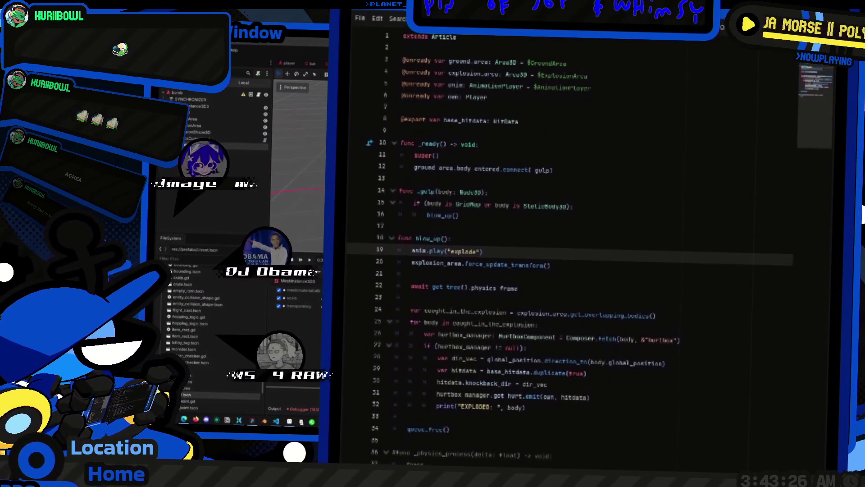
mouse_move(420, 254)
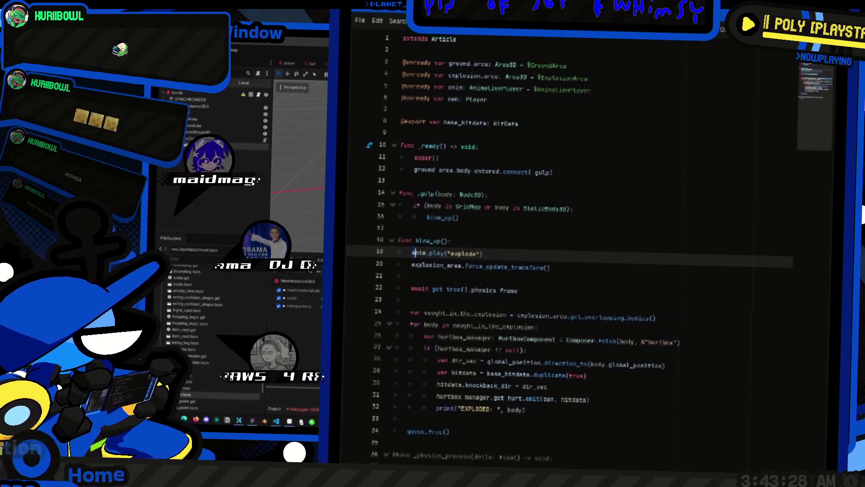
key(alt+Tab)
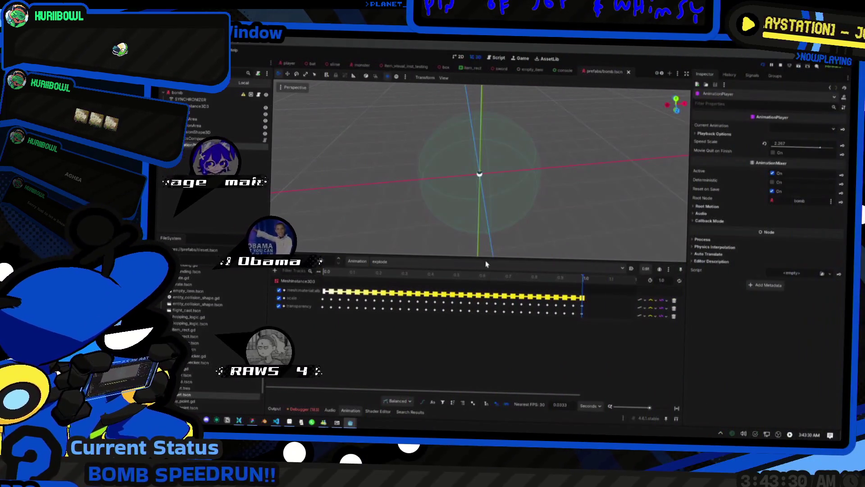
key(alt+Tab)
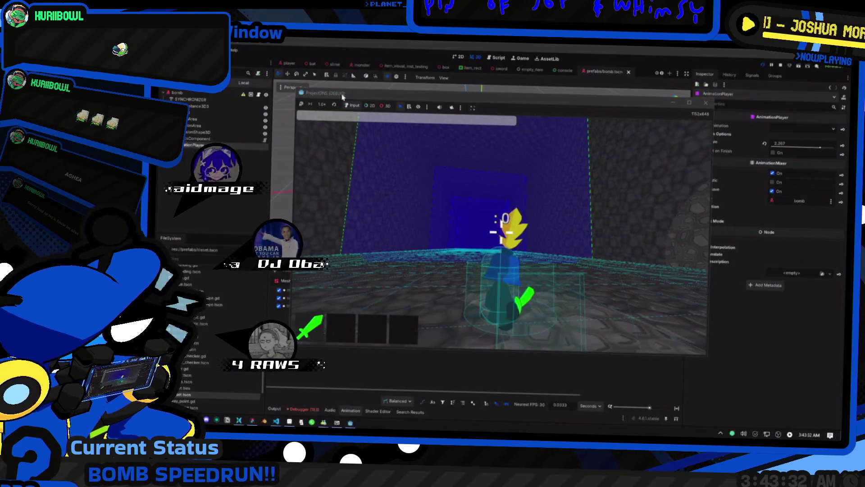
- Slow the running game to 1/8x and select the bomb to view its remote MeshInstance3D properties
click(322, 104)
click(333, 122)
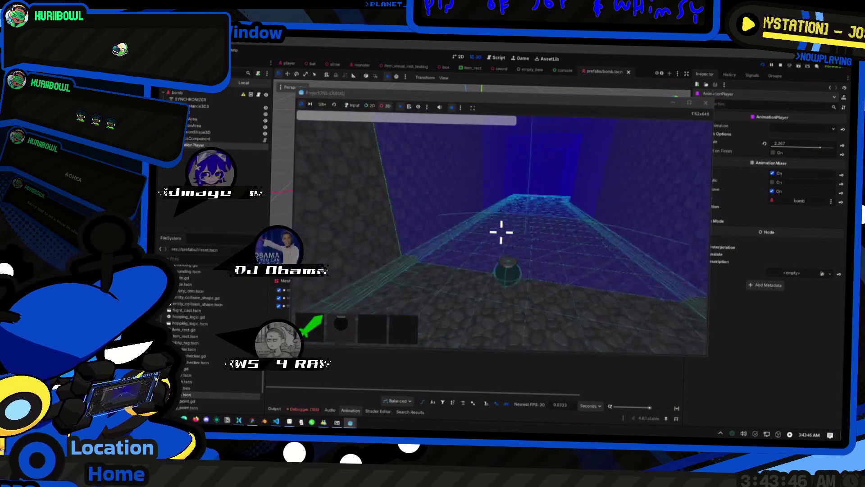
click(482, 238)
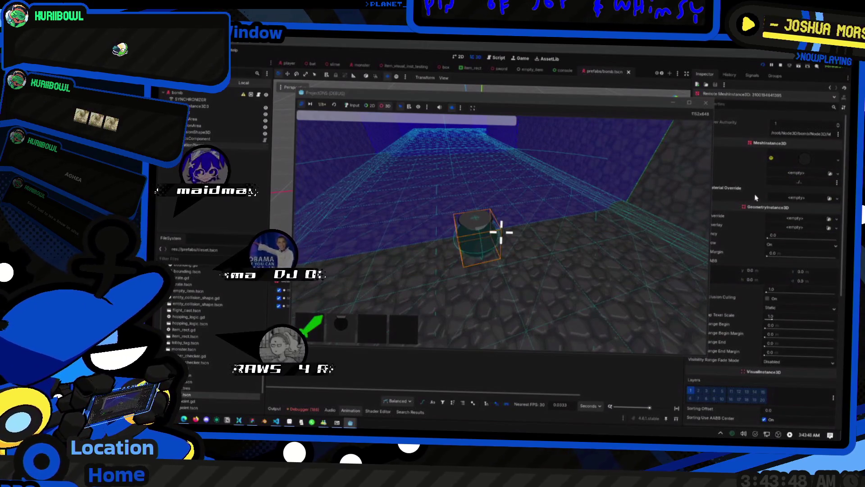
click(265, 124)
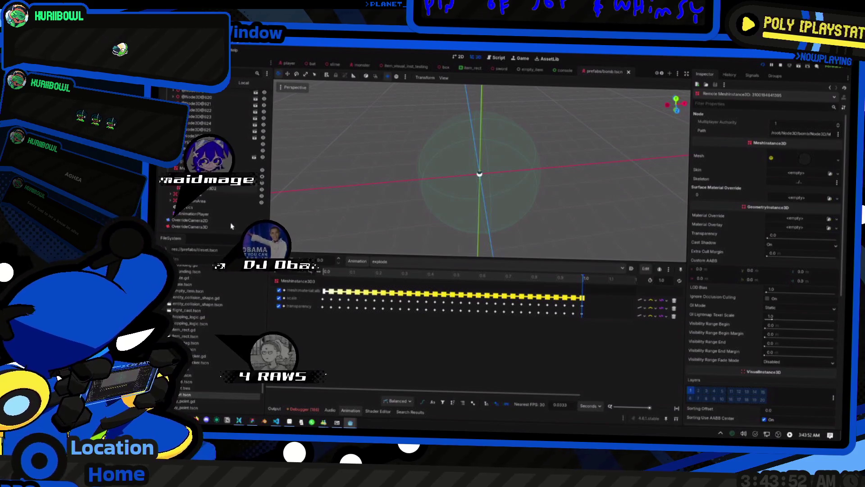
- Inspect the running bomb's remote AnimationPlayer and its animation management options
click(201, 213)
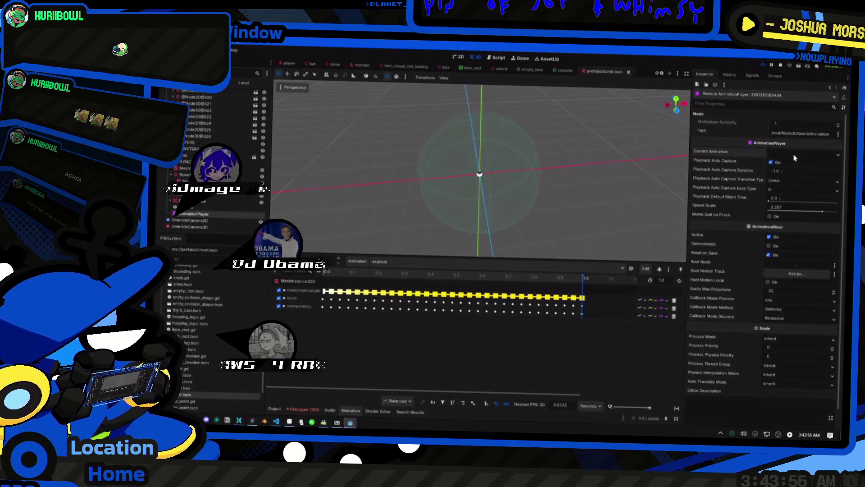
key(alt+Tab)
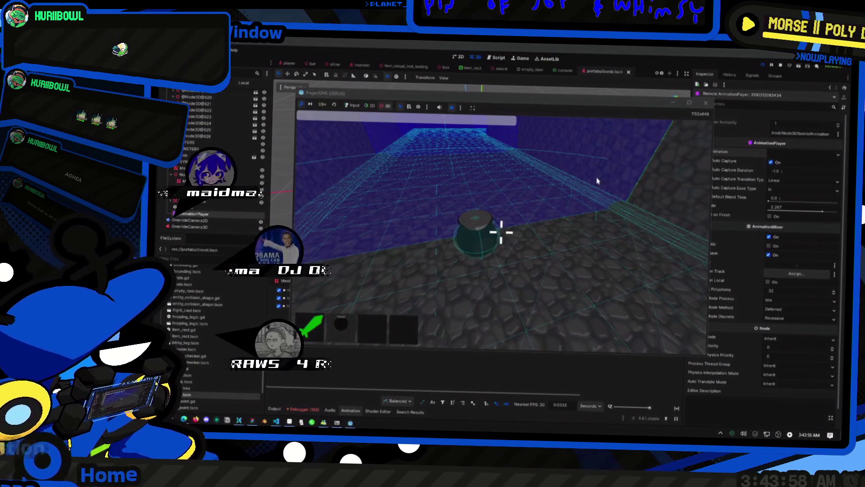
key(alt+Tab)
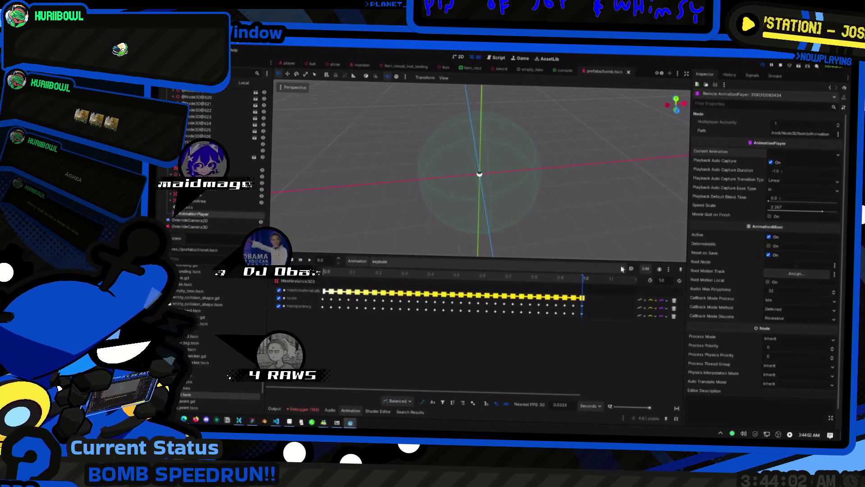
click(357, 261)
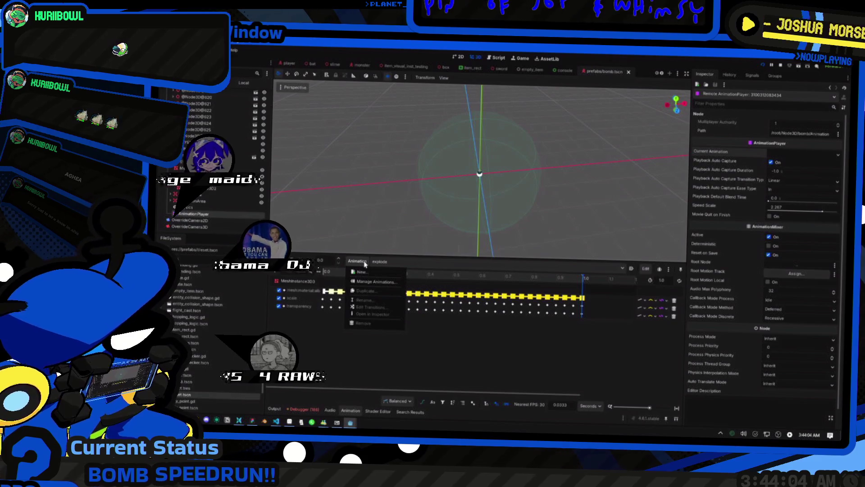
click(417, 112)
- Select the local AnimationPlayer and set its Current Animation to explode
click(246, 83)
click(191, 134)
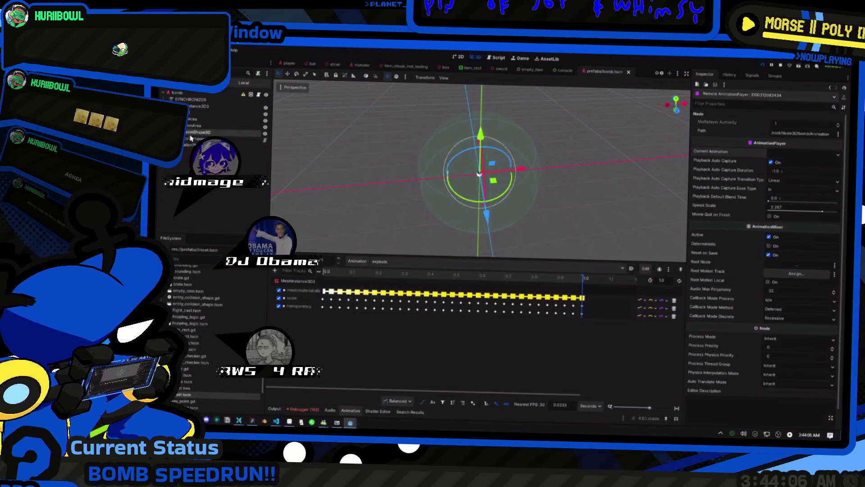
click(190, 144)
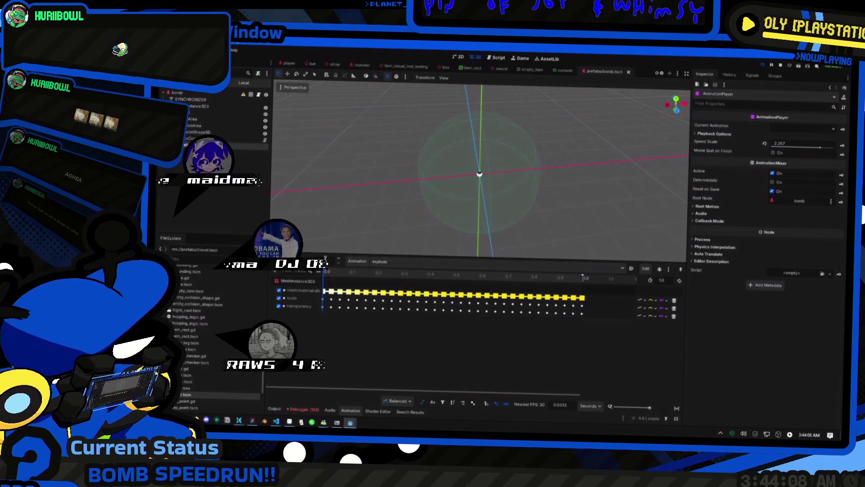
click(646, 269)
scroll(711, 343, down, 2)
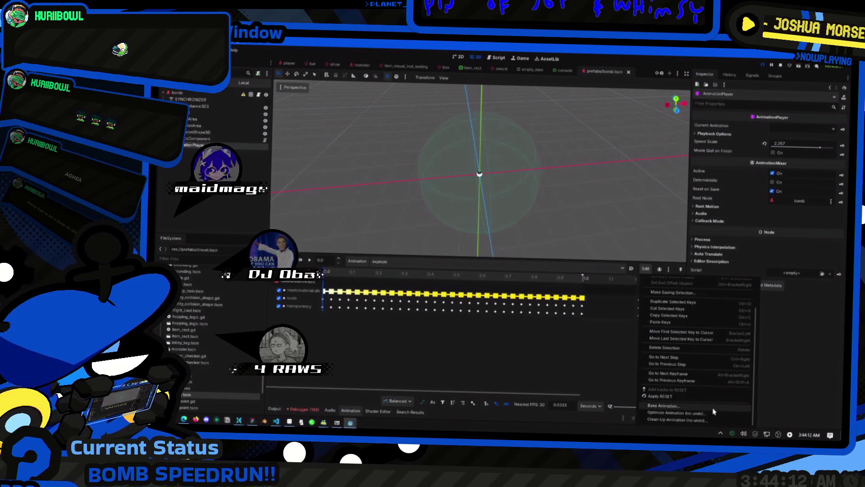
scroll(714, 411, up, 2)
click(560, 346)
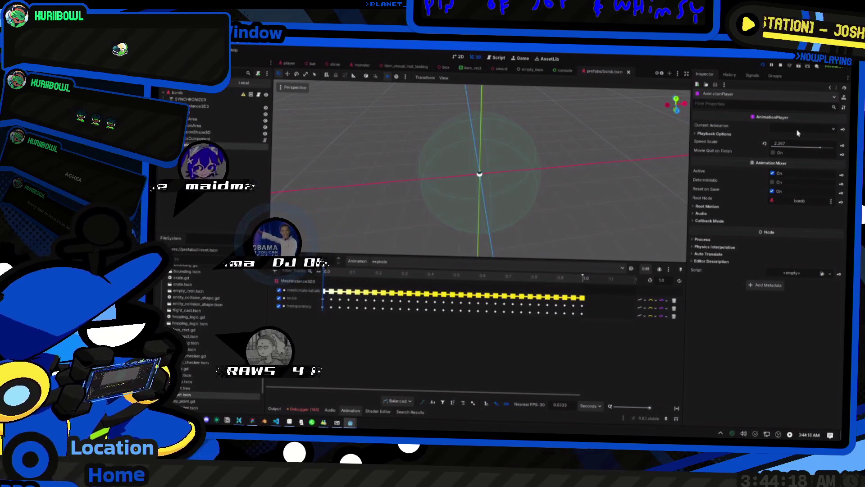
click(789, 144)
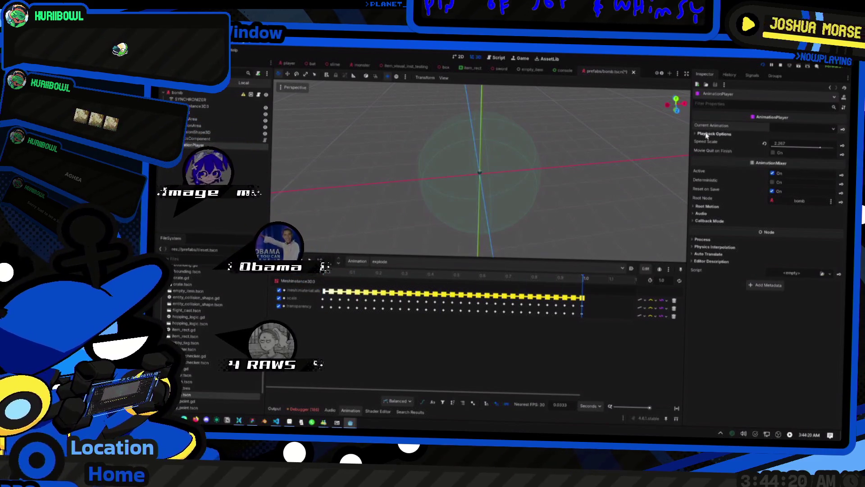